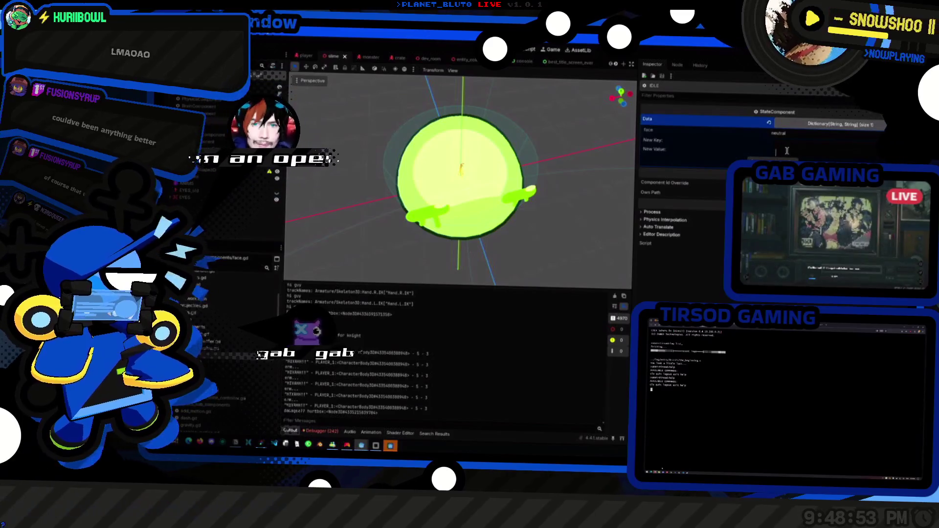
# - Add the key anim with value IDLE to the IDLE StateComponent's Data dictionary
pyautogui.write('anim')
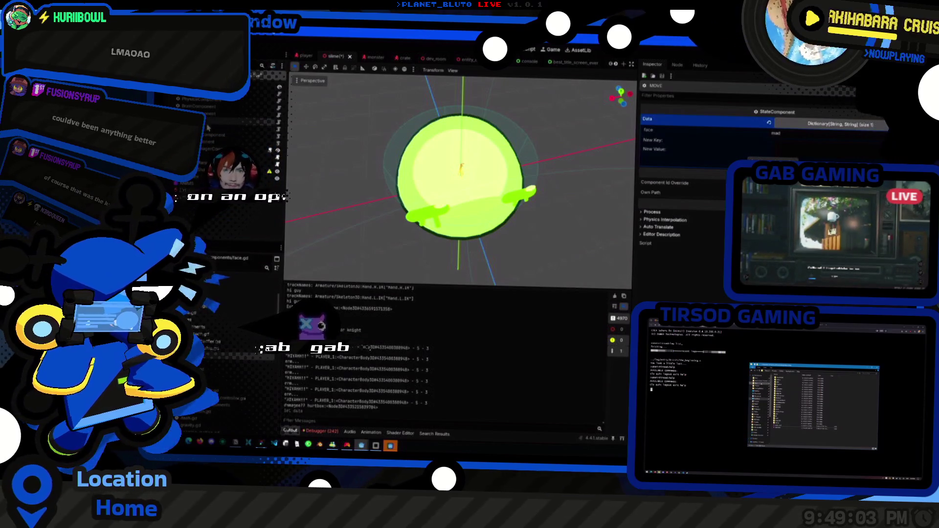
pyautogui.click(817, 144)
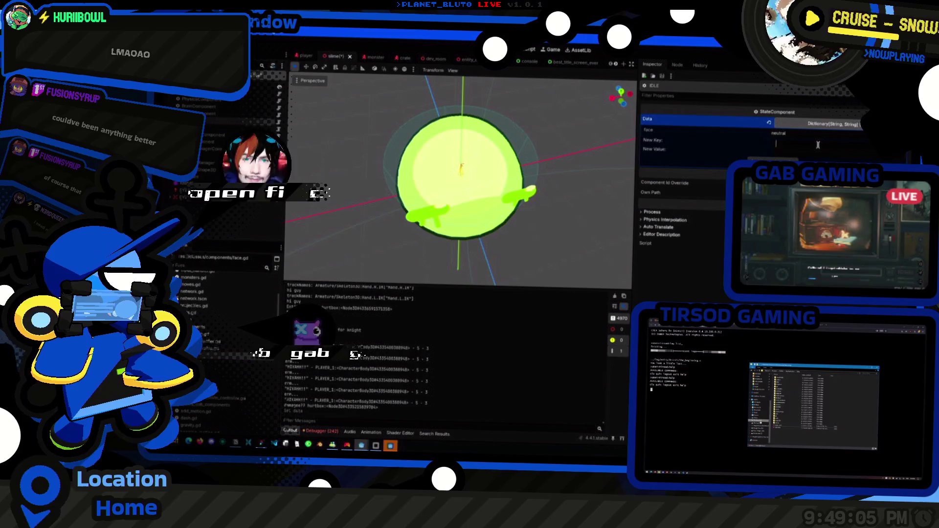
pyautogui.write('anim')
pyautogui.press('Tab')
pyautogui.write('IDLE')
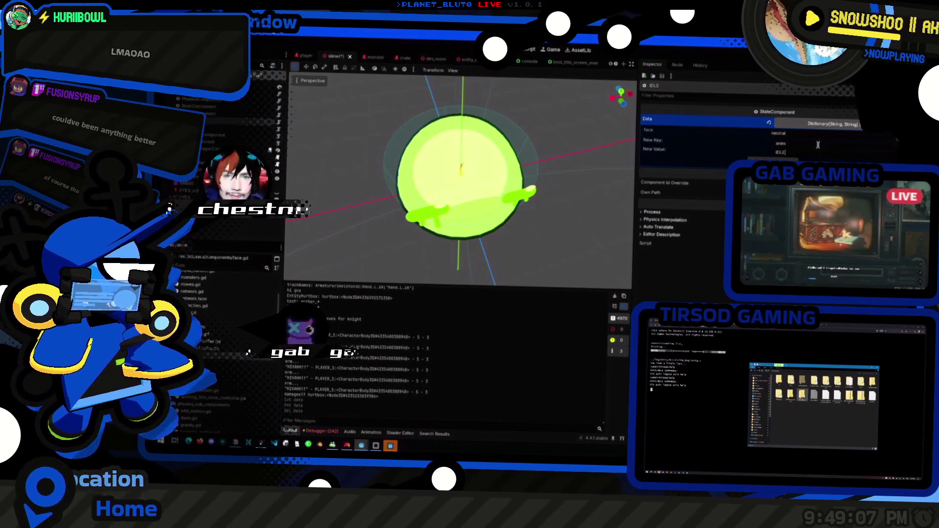
pyautogui.press('Return')
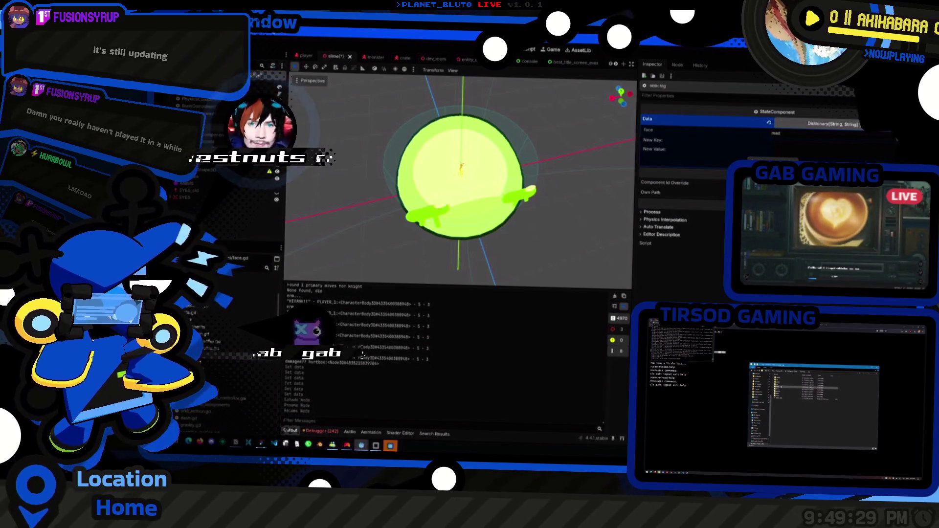
pyautogui.press('super+period')
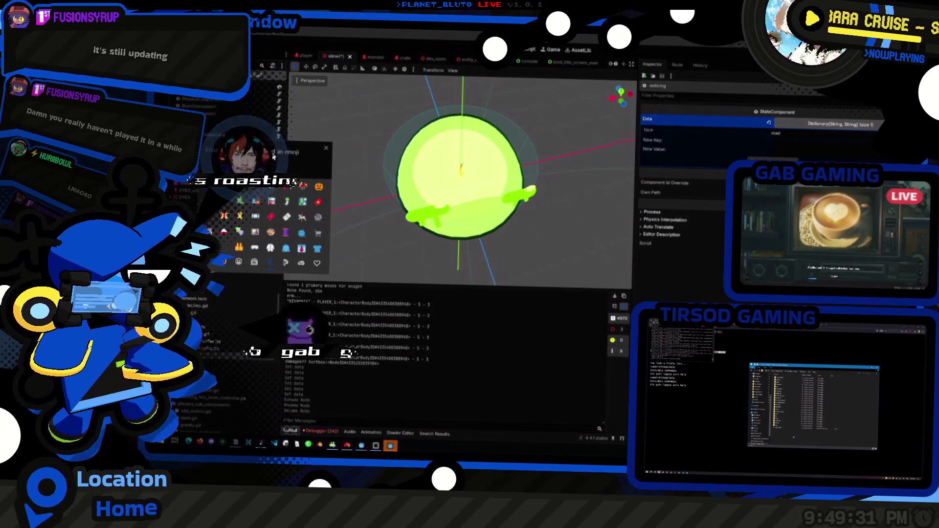
pyautogui.press('Escape')
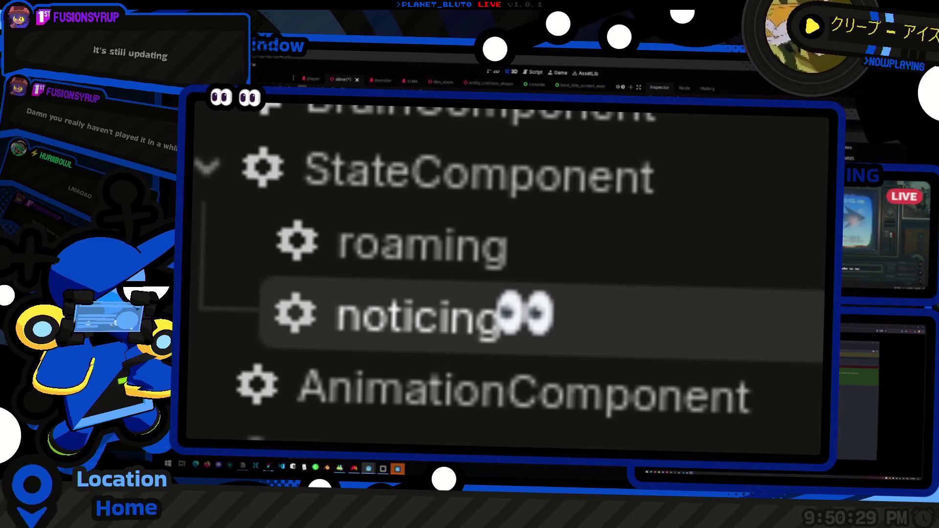
# - Move the AnimationComponent script into its own floating Script Editor window
pyautogui.hotkey('ctrl', 'F3')
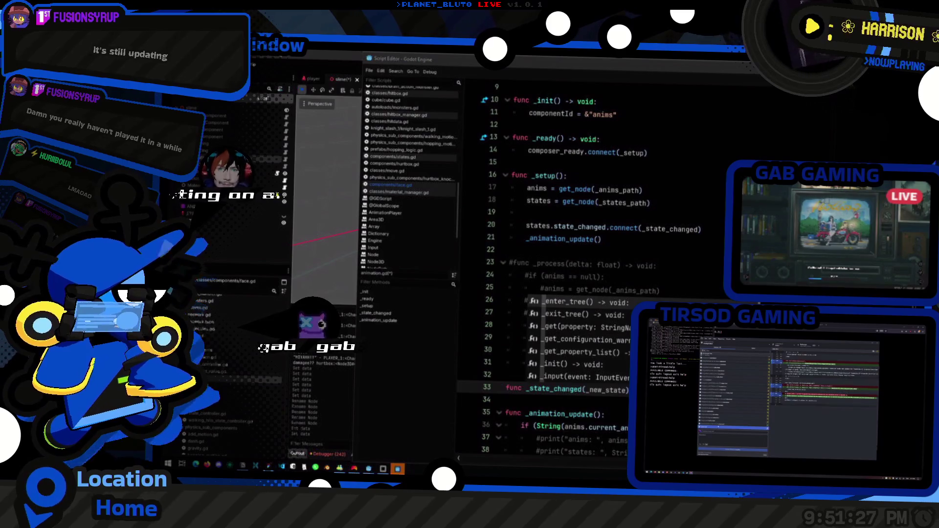
# - Paste an _animation_update call into _state_changed and give it an anim_name argument
pyautogui.press('Escape')
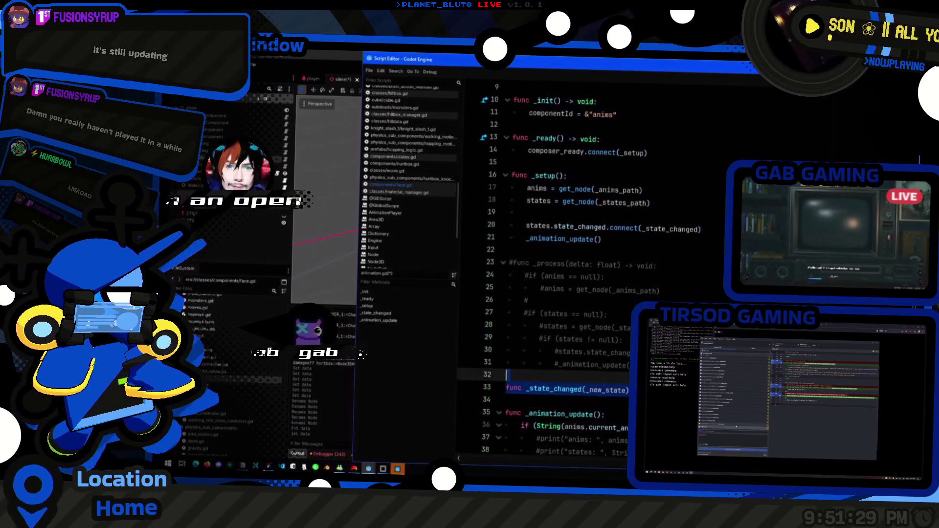
pyautogui.write('_animation_update()')
pyautogui.click(522, 388)
pyautogui.scroll(-2, 543, 264)
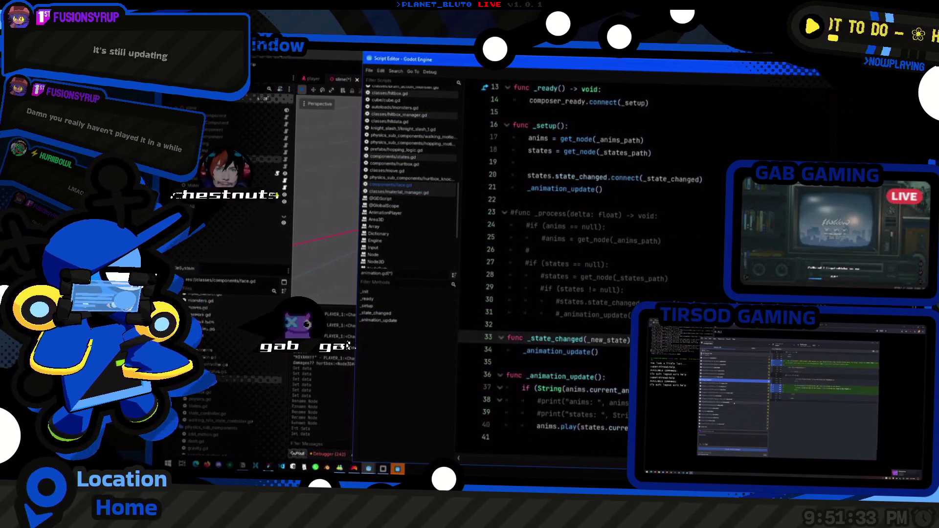
pyautogui.click(594, 352)
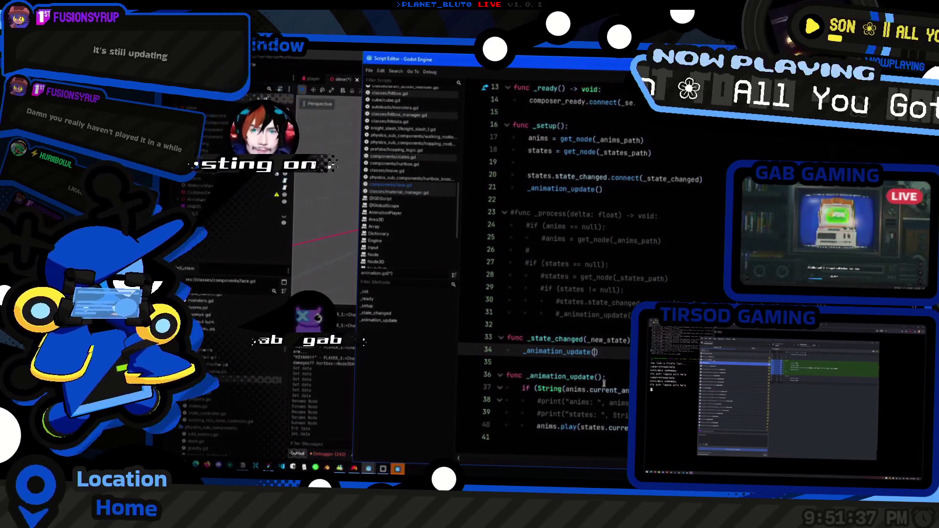
pyautogui.write('anim_nam')
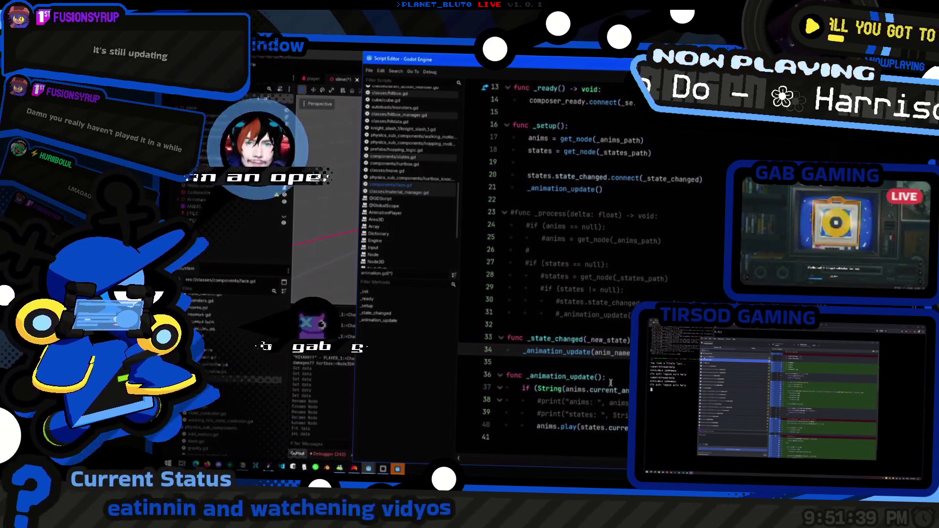
pyautogui.write('e')
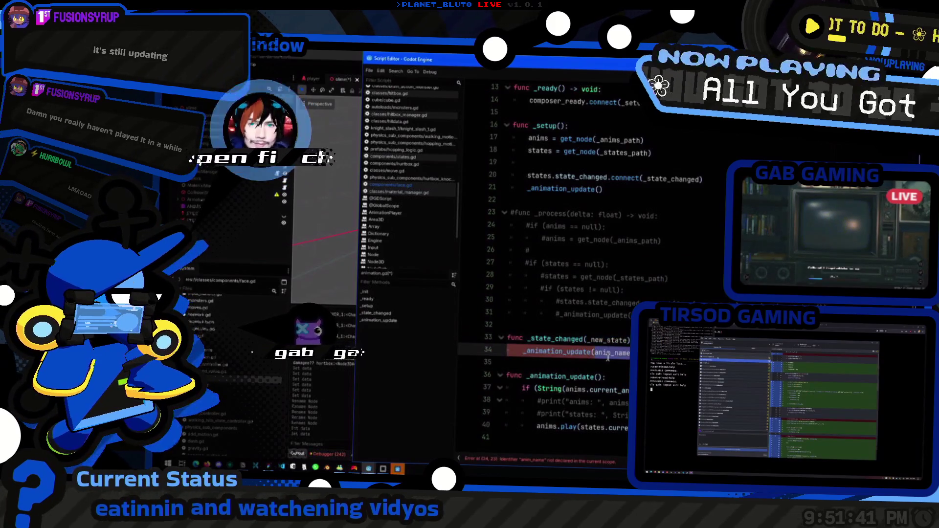
# - Make anims.play in _animation_update play anim_name, keeping the line 37 condition unchanged
pyautogui.click(607, 390)
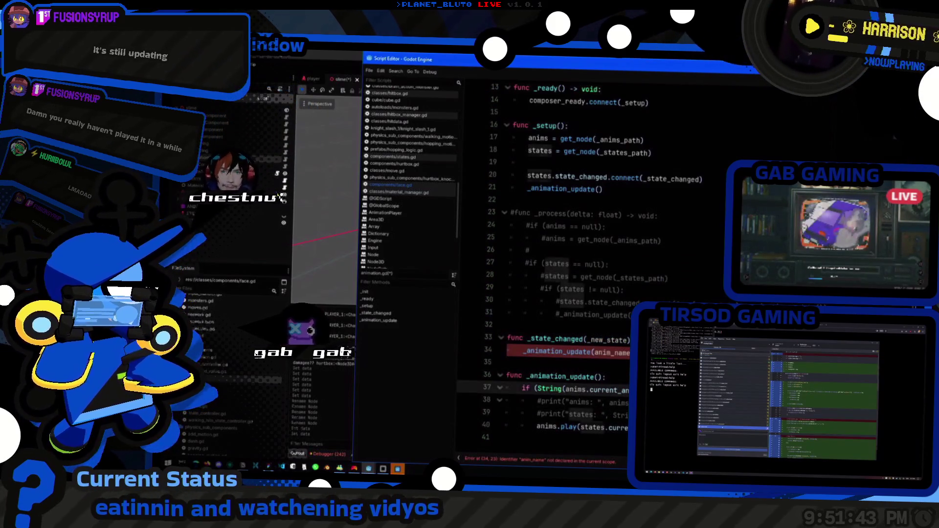
pyautogui.click(606, 377)
pyautogui.write('anim_nam')
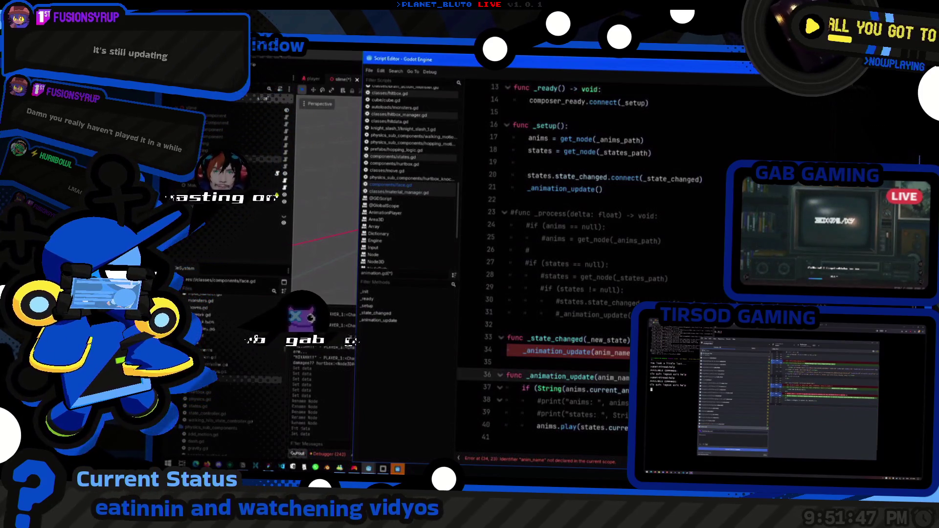
pyautogui.click(607, 390)
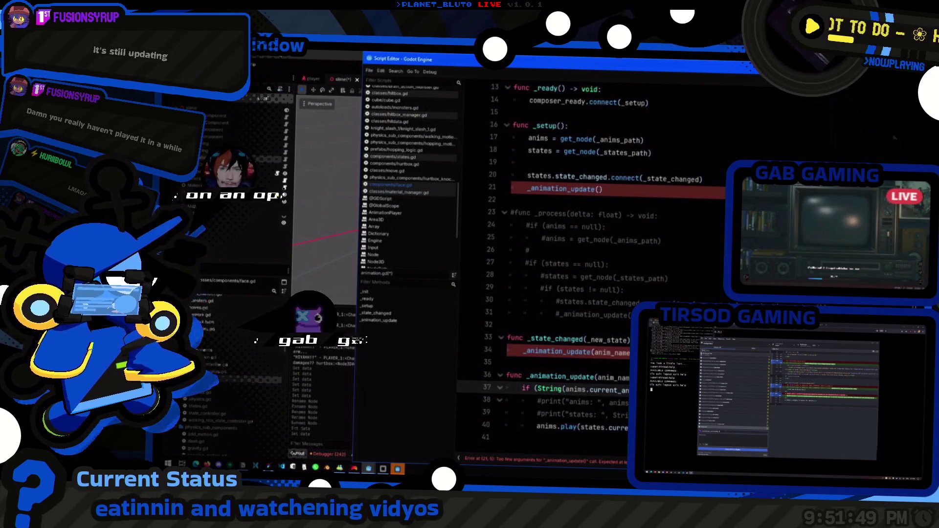
pyautogui.click(619, 427)
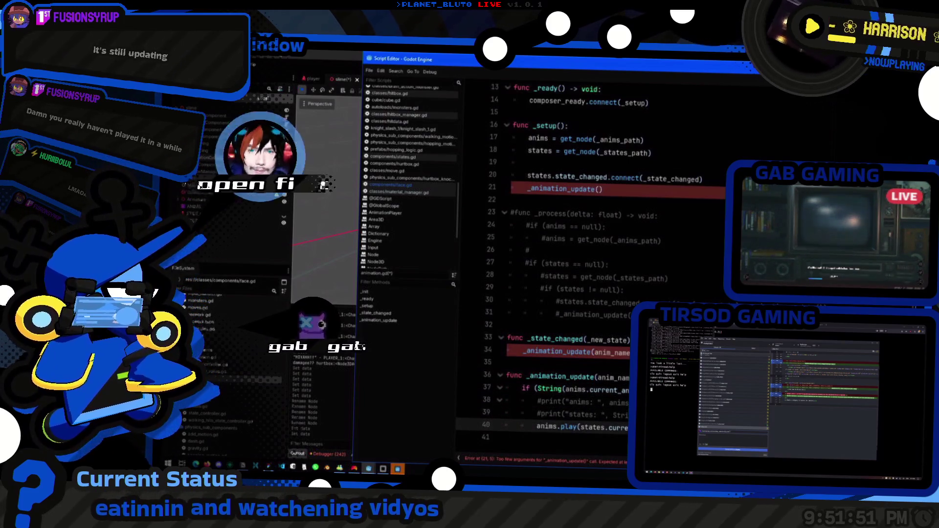
pyautogui.moveTo(561, 427); pyautogui.dragTo(628, 428)
pyautogui.write('anim_name)')
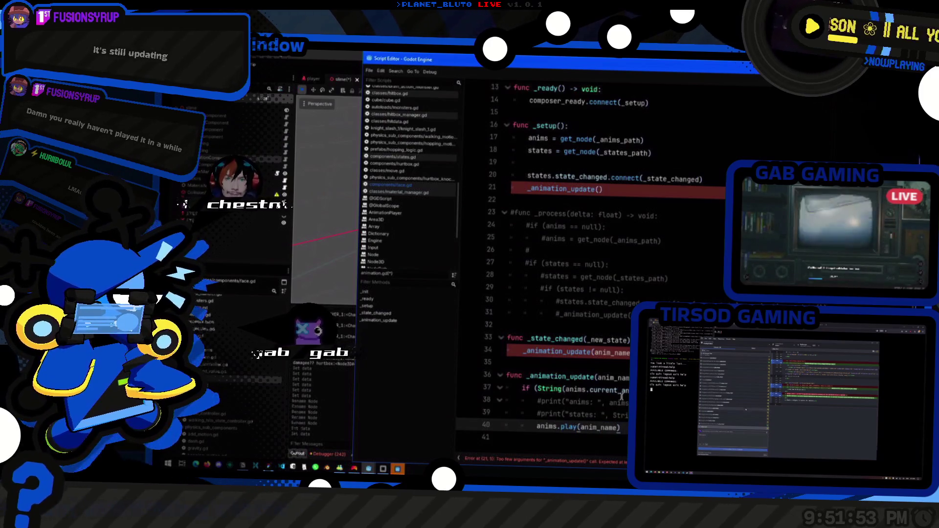
pyautogui.moveTo(630, 390); pyautogui.dragTo(570, 390)
pyautogui.press('BackSpace')
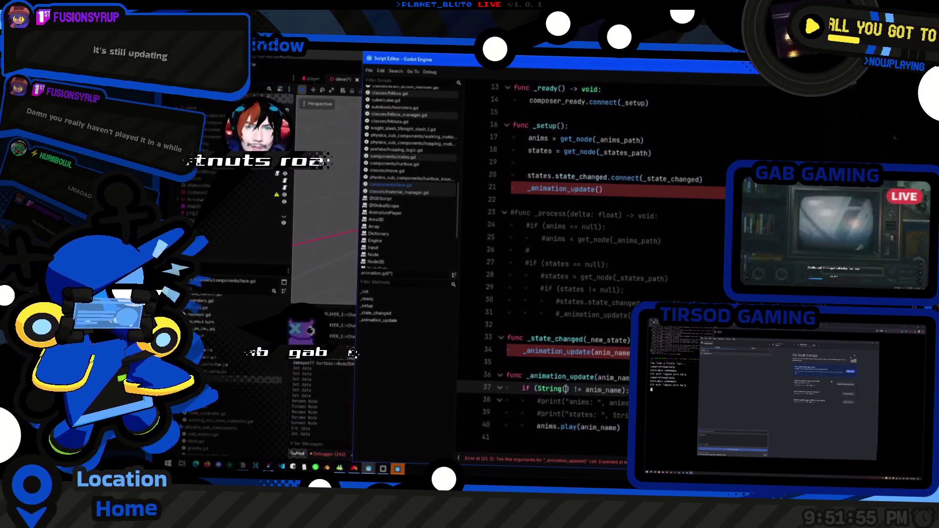
pyautogui.hotkey('ctrl', 'z')
pyautogui.hotkey('ctrl', 'z')
pyautogui.hotkey('ctrl', 'z')
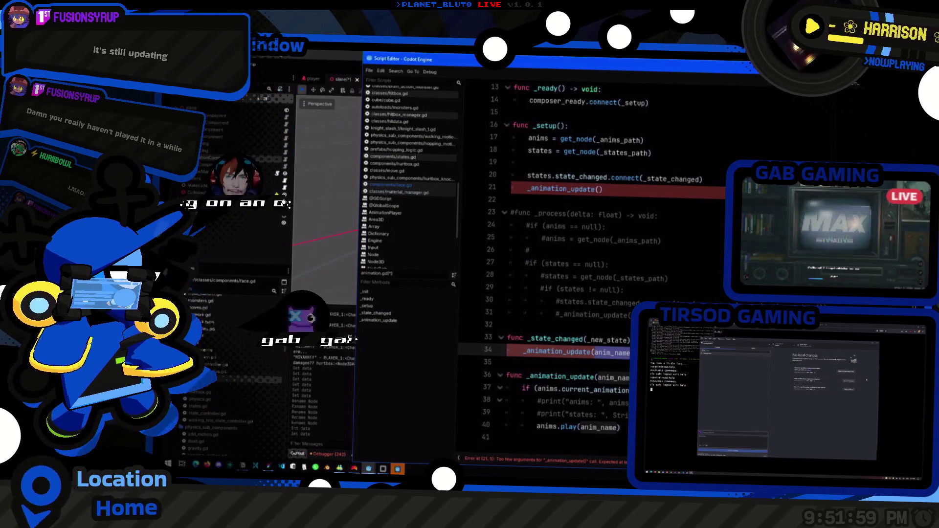
# - In _state_changed, wrap the _animation_update call in an if new_state.data.has("anim") check
pyautogui.click(567, 339)
pyautogui.doubleClick(590, 340)
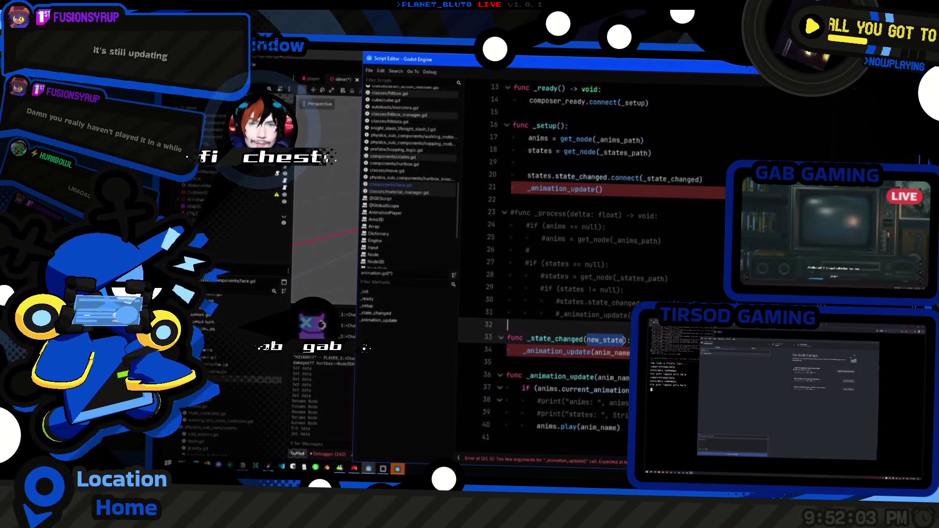
pyautogui.press('End')
pyautogui.press('Return')
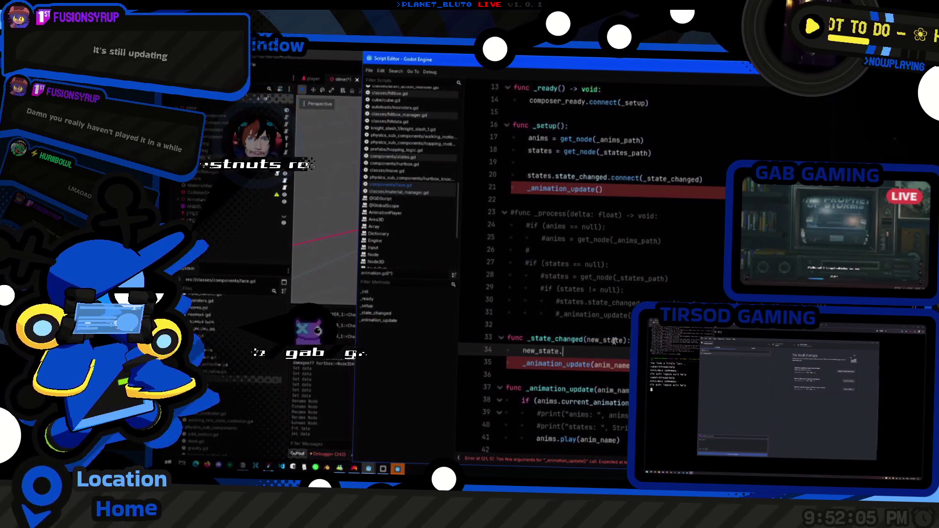
pyautogui.write('new_state')
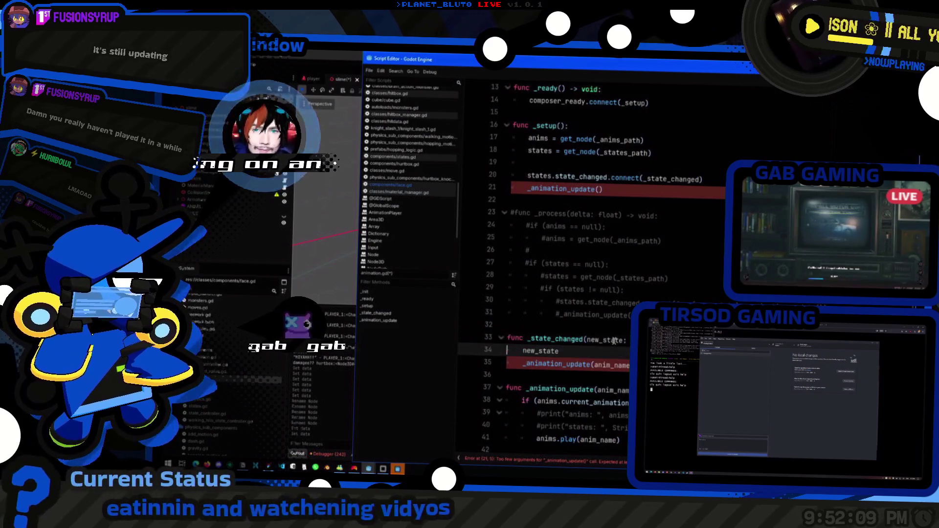
pyautogui.write('.data.has("ani')
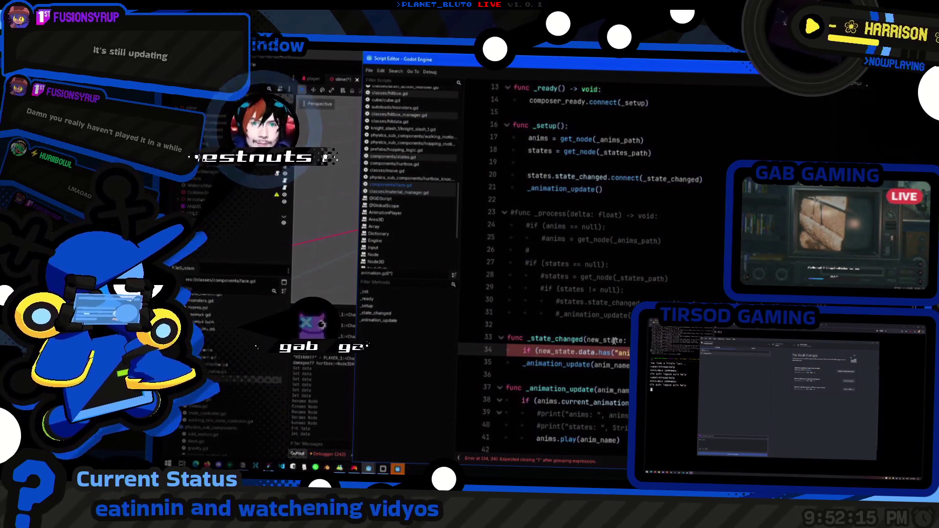
pyautogui.hotkey('ctrl', 'z')
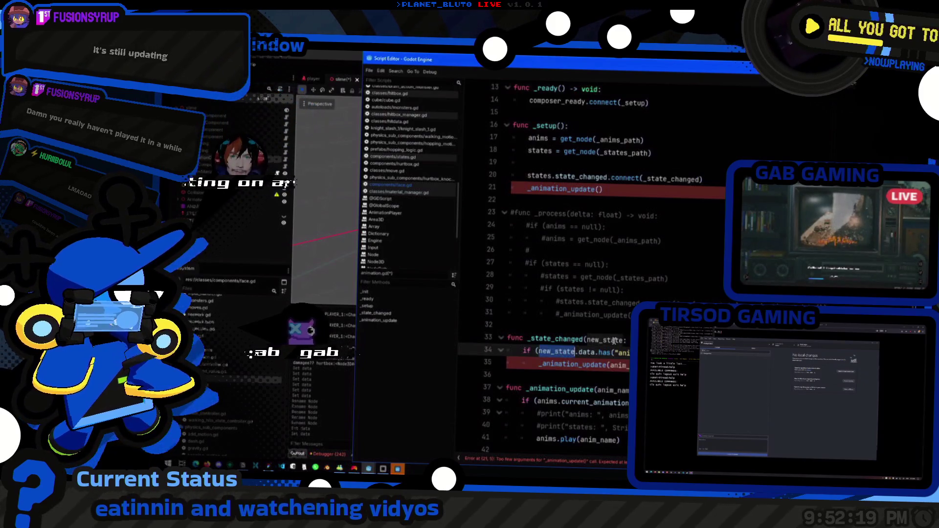
pyautogui.press('Down')
pyautogui.write('.')
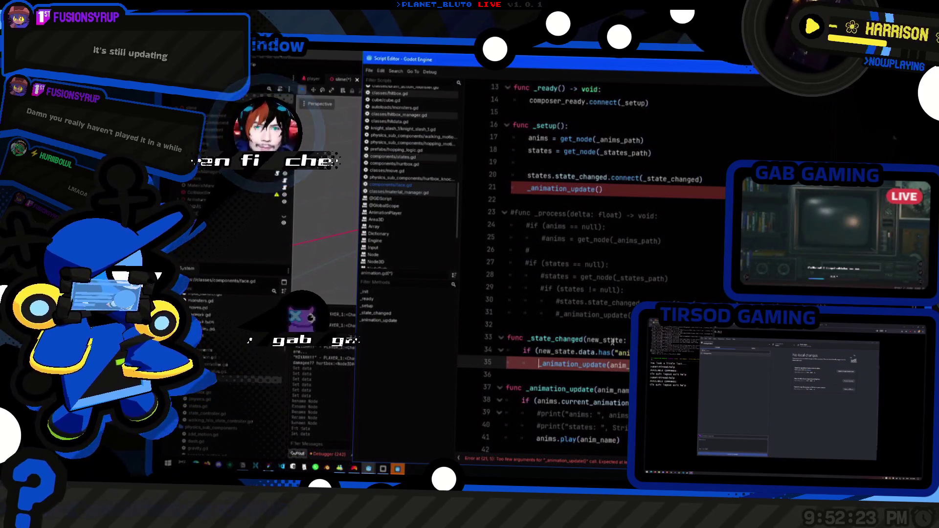
pyautogui.doubleClick(618, 365)
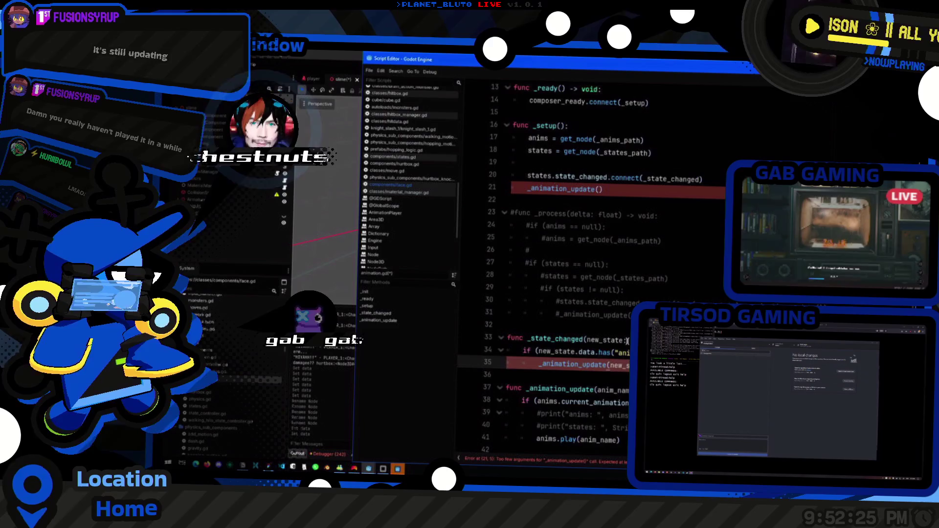
pyautogui.click(539, 365)
pyautogui.scroll(4, 599, 410)
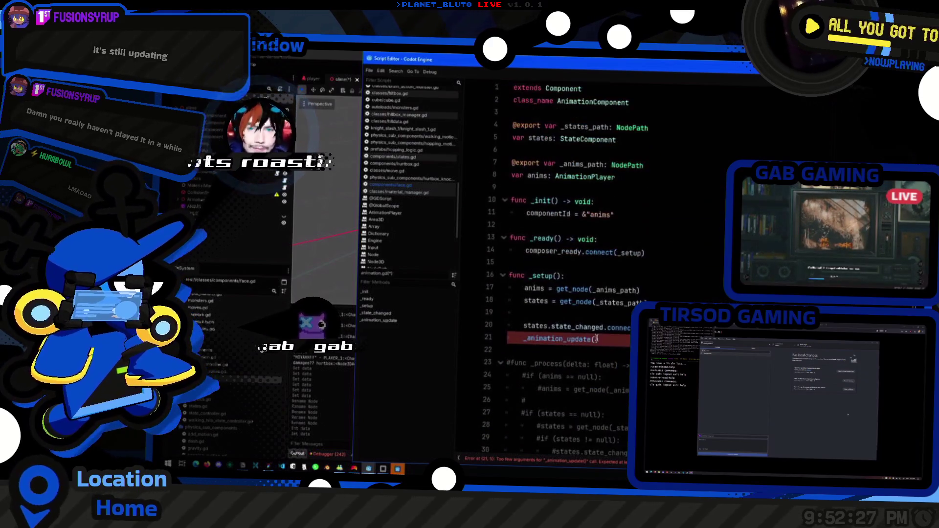
# - Pass states.current_state as the argument of _setup's _animation_update call
pyautogui.click(598, 339)
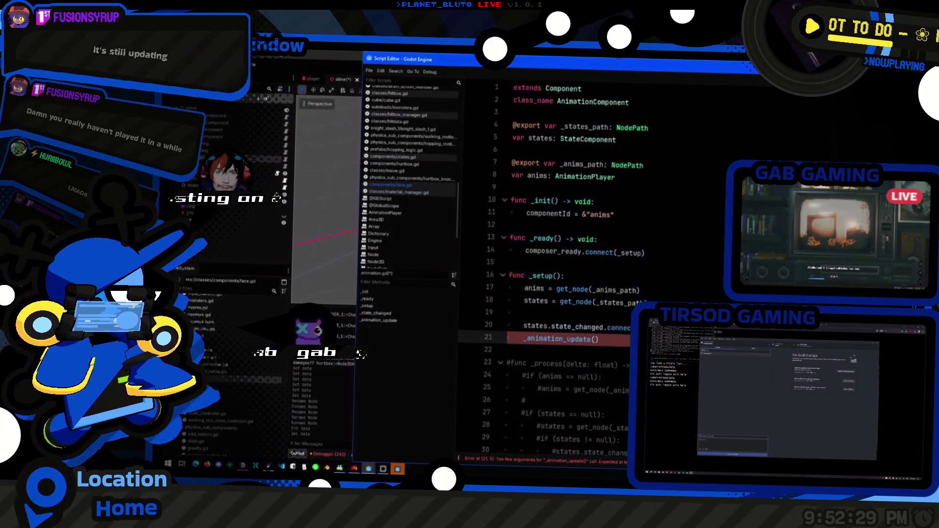
pyautogui.doubleClick(535, 325)
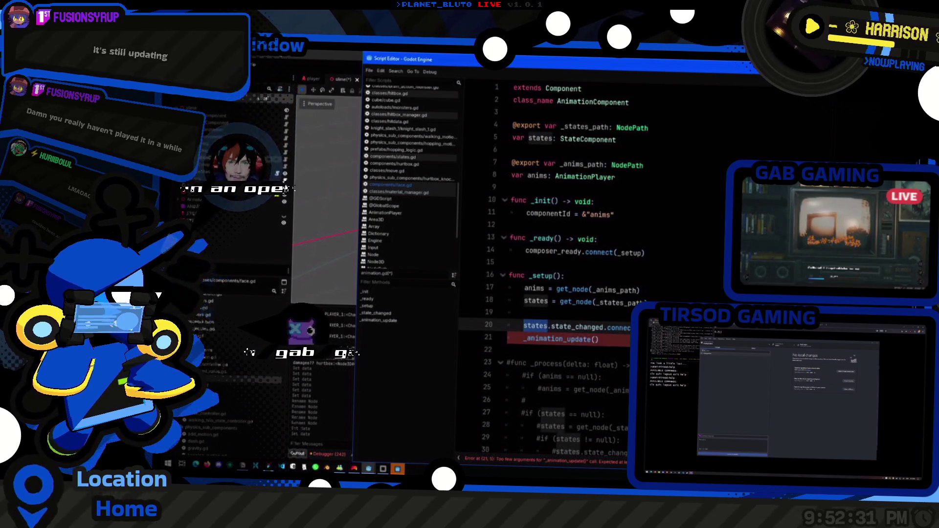
pyautogui.click(596, 339)
pyautogui.write('s.')
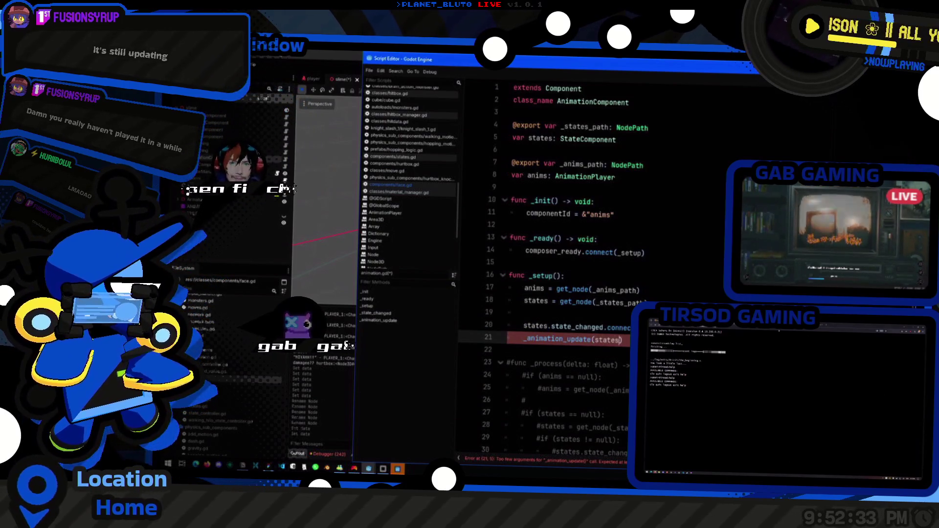
pyautogui.write('cu')
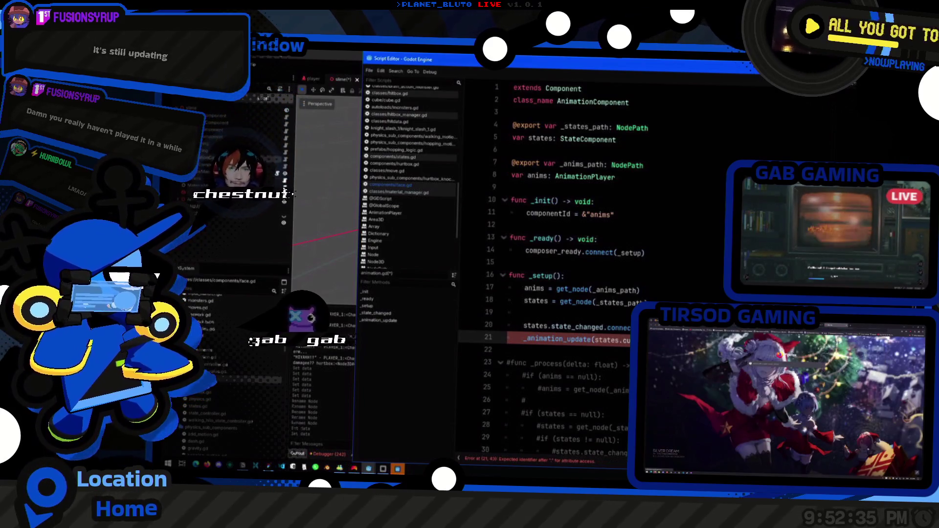
# - Indent that call under a new if (states.current_state.data...) check above it
pyautogui.press('Home')
pyautogui.press('Return')
pyautogui.press('Up')
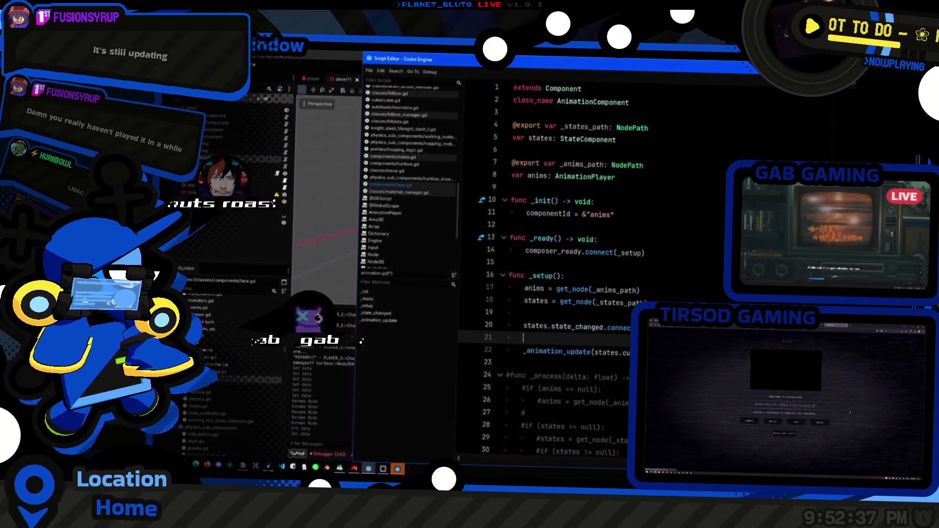
pyautogui.write('if (states.current_state.da')
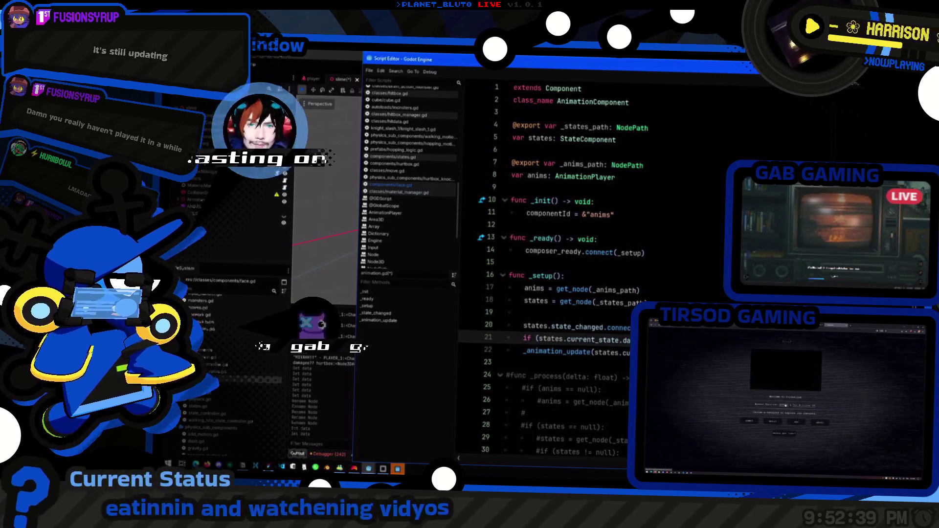
pyautogui.press('Down')
pyautogui.press('Tab')
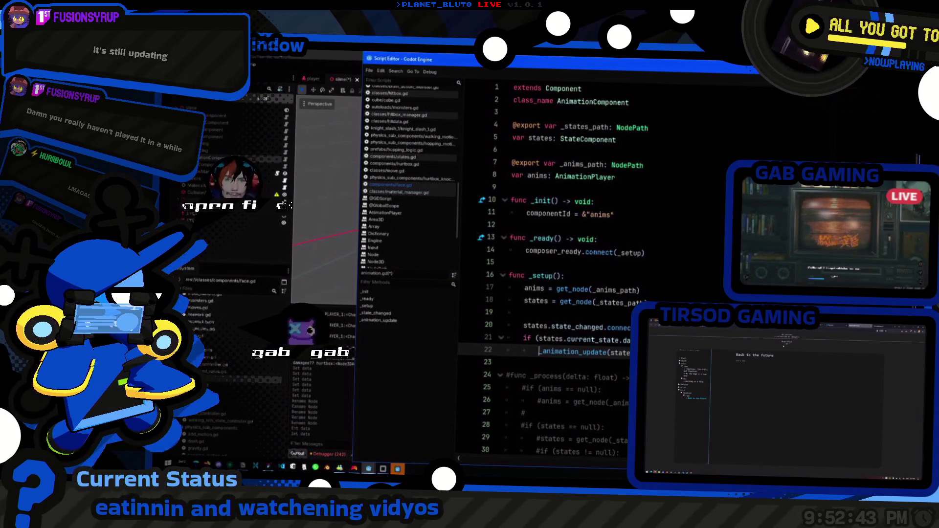
pyautogui.scroll(-5, 543, 269)
pyautogui.click(577, 338)
pyautogui.click(347, 349)
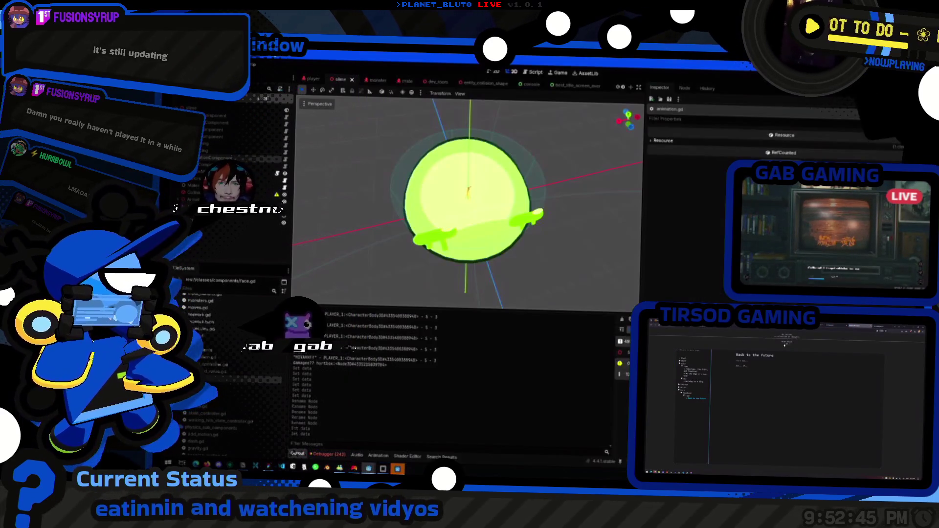
# - Rerun the project with F5, host a lobby as a Mage, then switch back to the editor
pyautogui.press('F5')
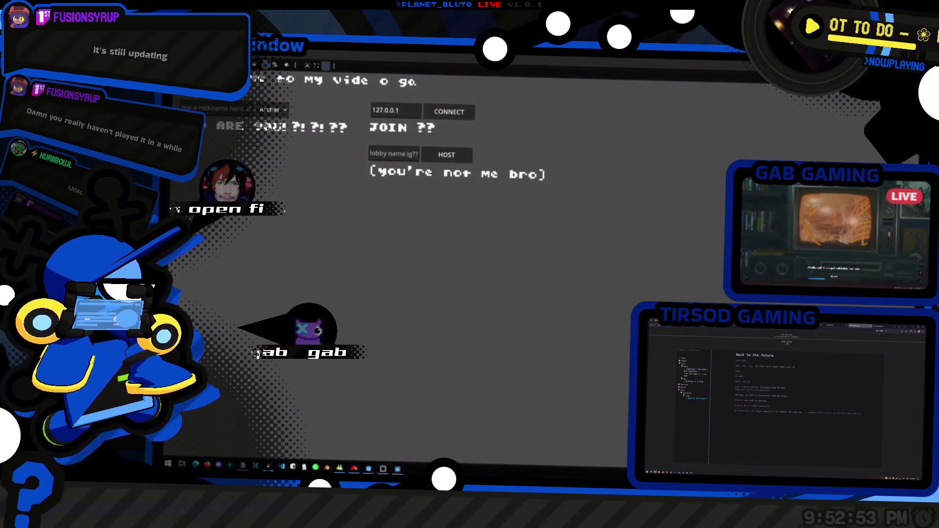
pyautogui.click(272, 110)
pyautogui.click(285, 143)
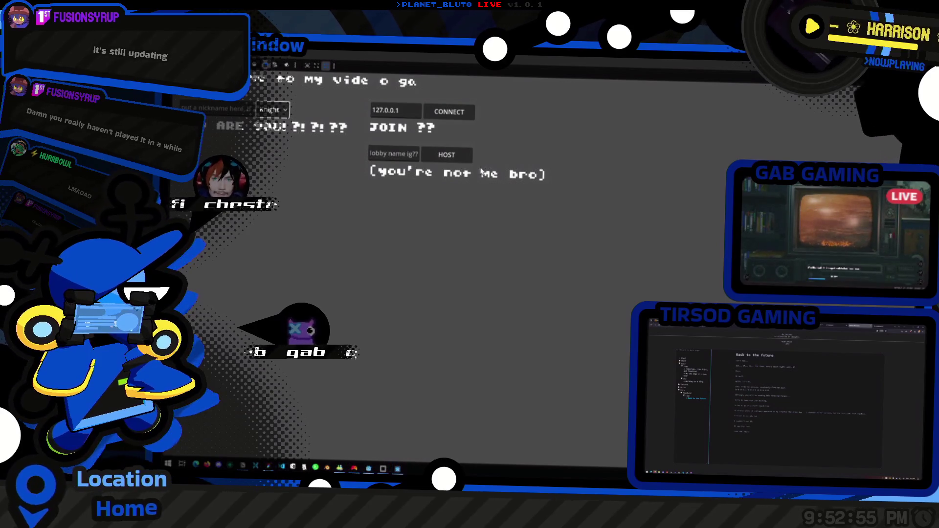
pyautogui.click(446, 155)
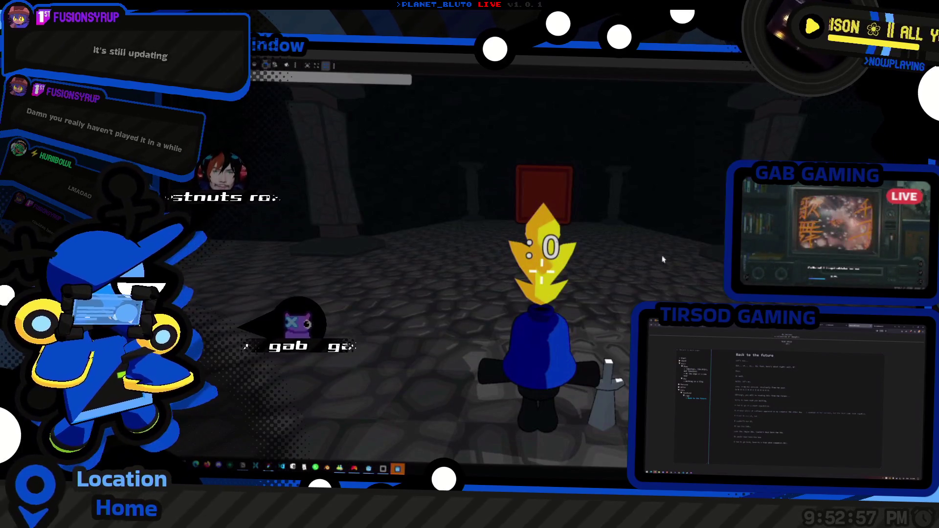
pyautogui.press('w')
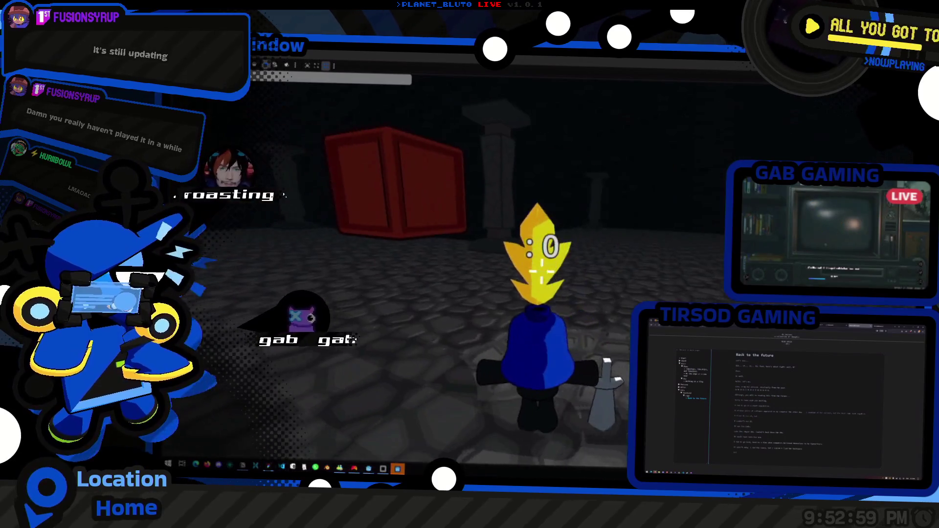
pyautogui.hotkey('alt', 'Tab')
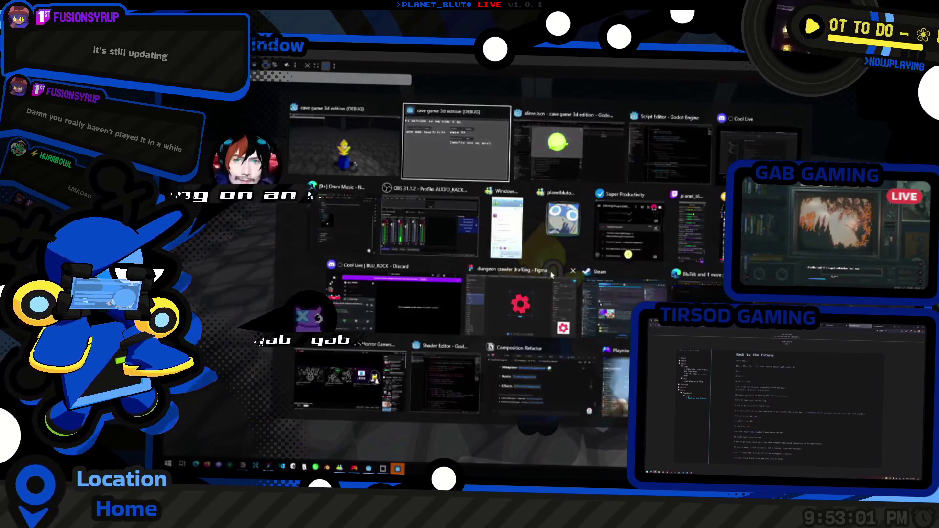
pyautogui.hotkey('alt', 'Tab')
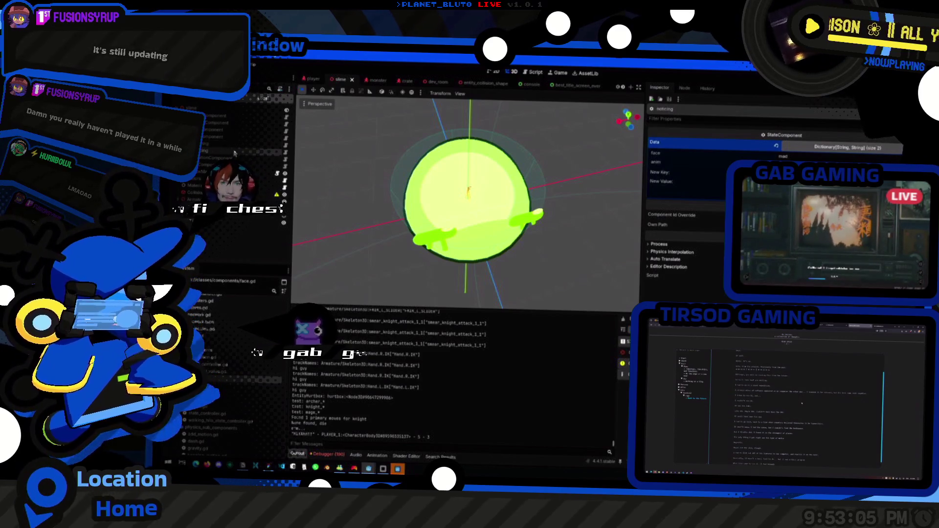
# - Add print("new_state: ", new_state) as the first line of _state_changed
pyautogui.hotkey('alt', 'Tab')
pyautogui.hotkey('alt', 'Tab')
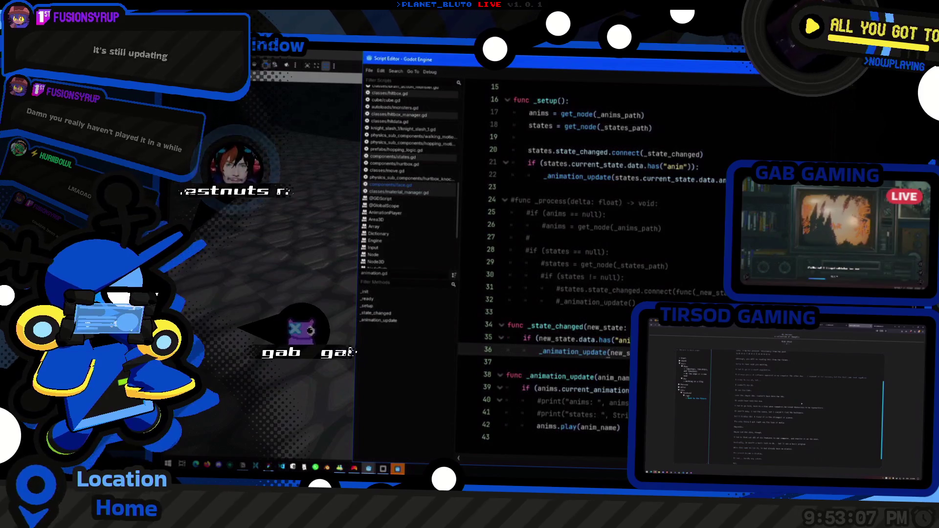
pyautogui.doubleClick(605, 328)
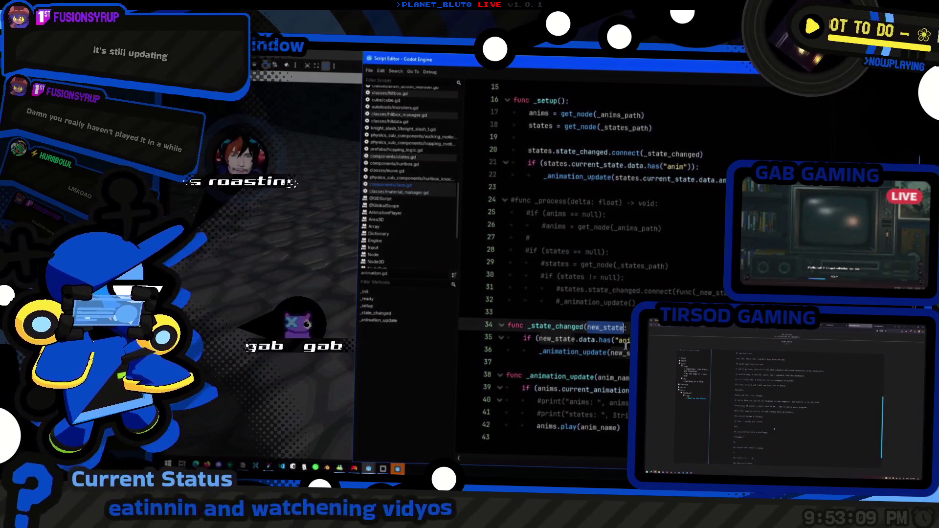
pyautogui.press('Right')
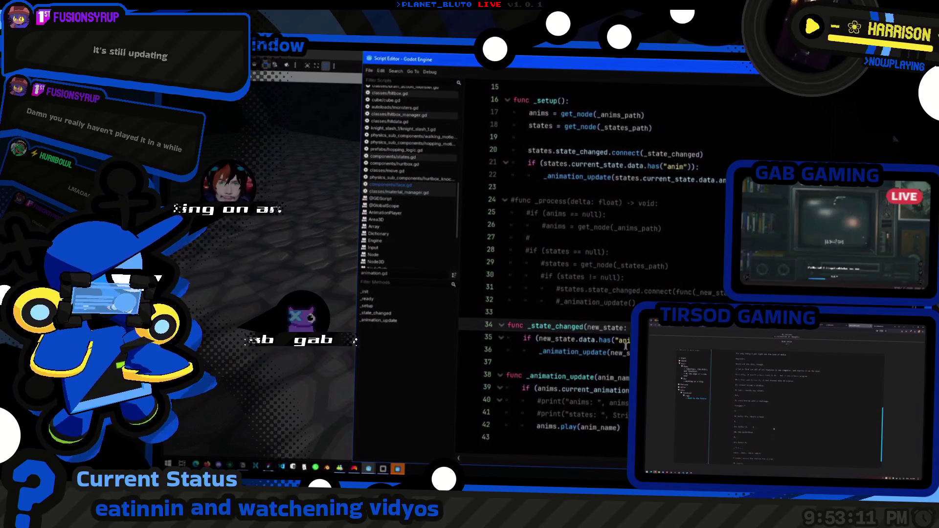
pyautogui.press('End')
pyautogui.press('Return')
pyautogui.write('int9new_state')
pyautogui.press('BackSpace')
pyautogui.press('BackSpace')
pyautogui.press('BackSpace')
pyautogui.write('(new_state)')
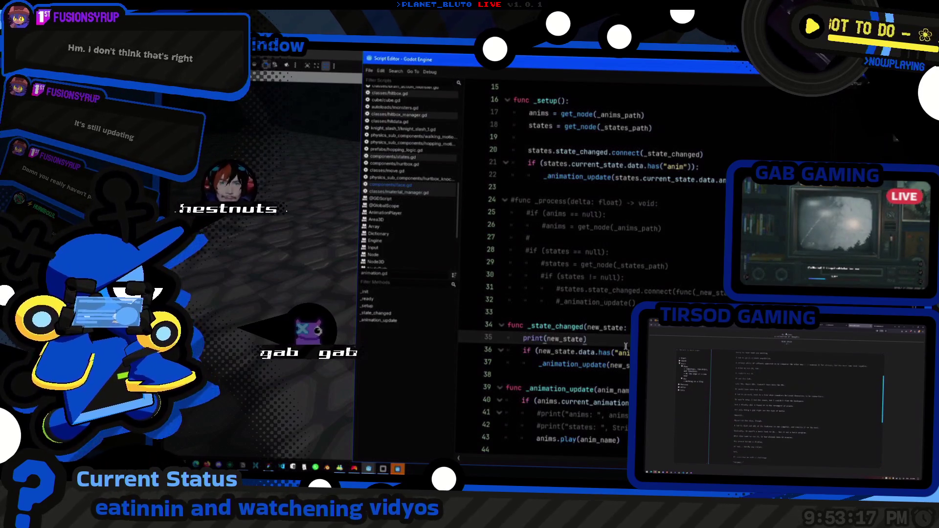
pyautogui.write('"new_state: ", new_st')
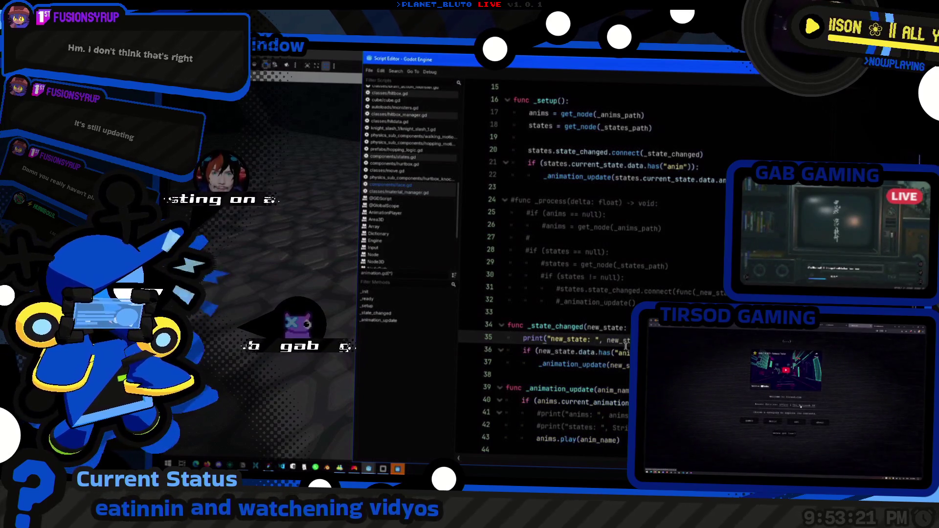
pyautogui.hotkey('alt', 'Tab')
pyautogui.hotkey('alt', 'Tab')
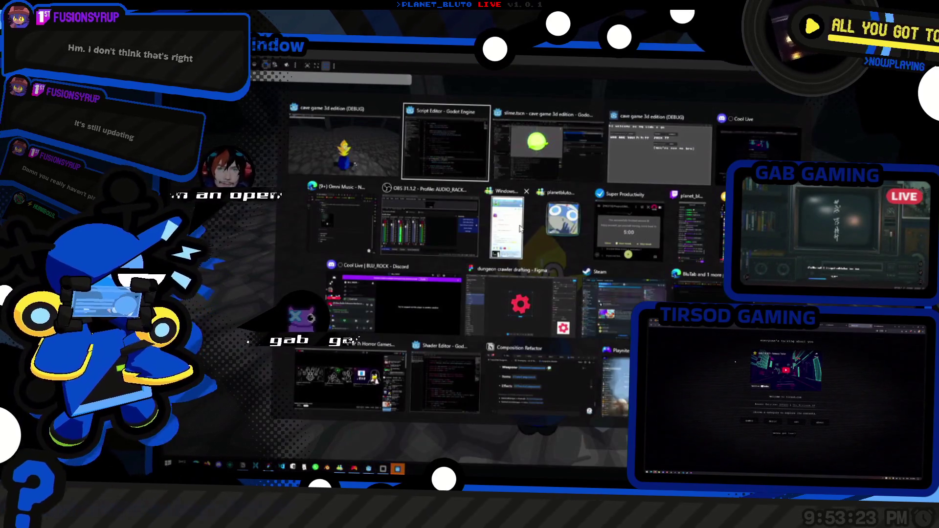
pyautogui.hotkey('alt', 'Tab')
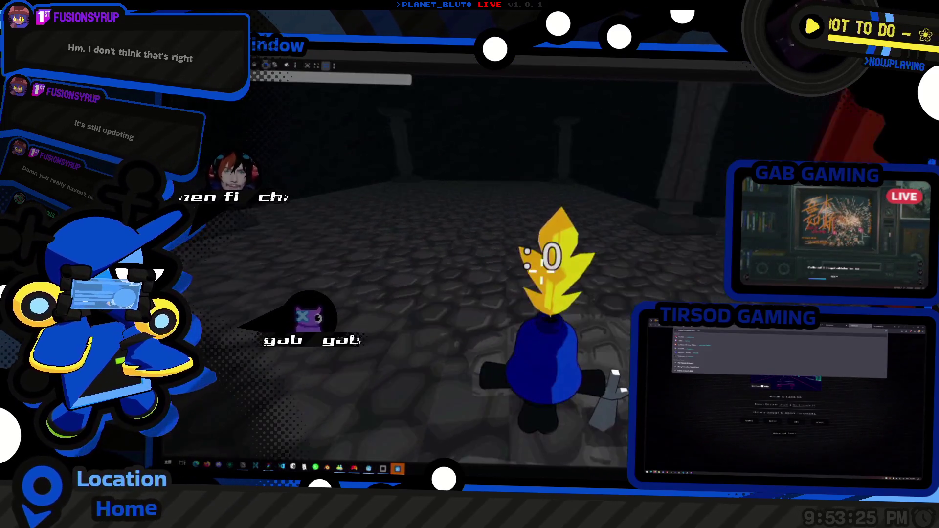
pyautogui.hotkey('alt', 'Tab')
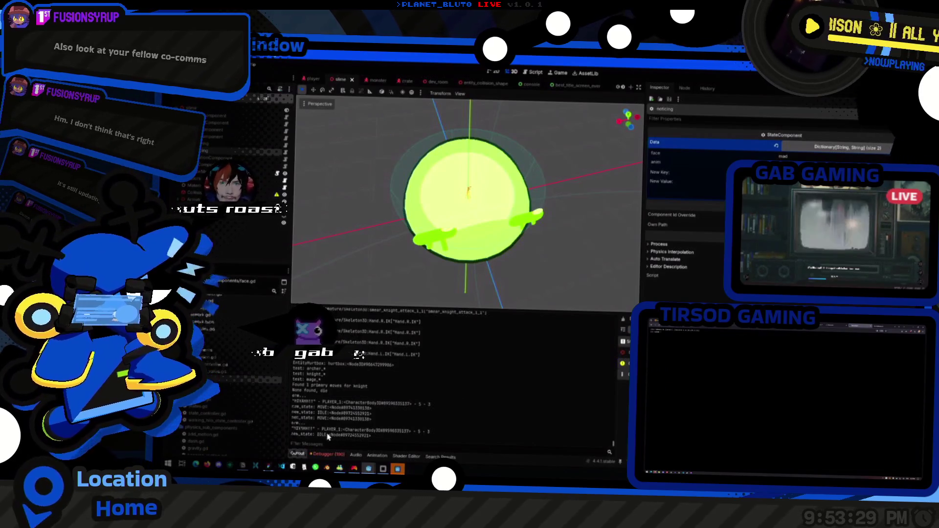
# - Play the game to generate new_state output lines, then open states.gd in the Script Editor
pyautogui.hotkey('alt', 'Tab')
pyautogui.hotkey('alt', 'Tab')
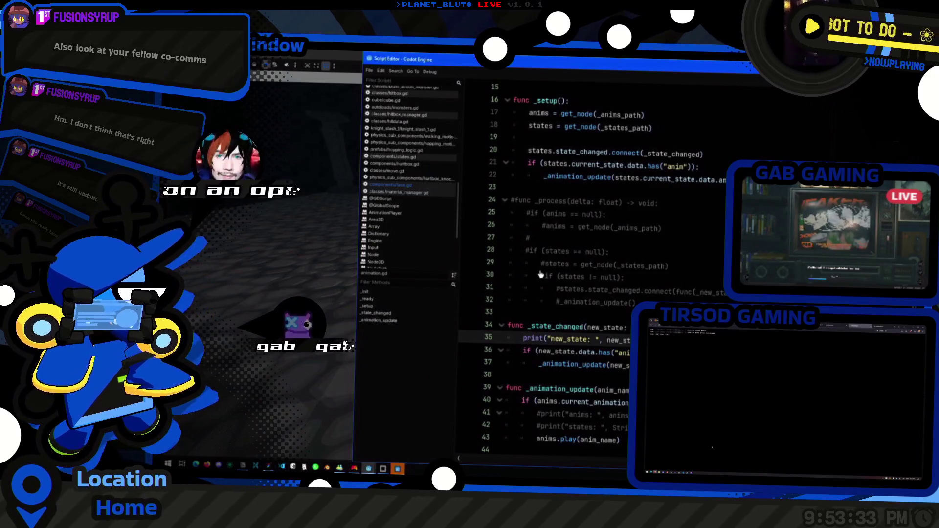
pyautogui.hotkey('alt', 'Tab')
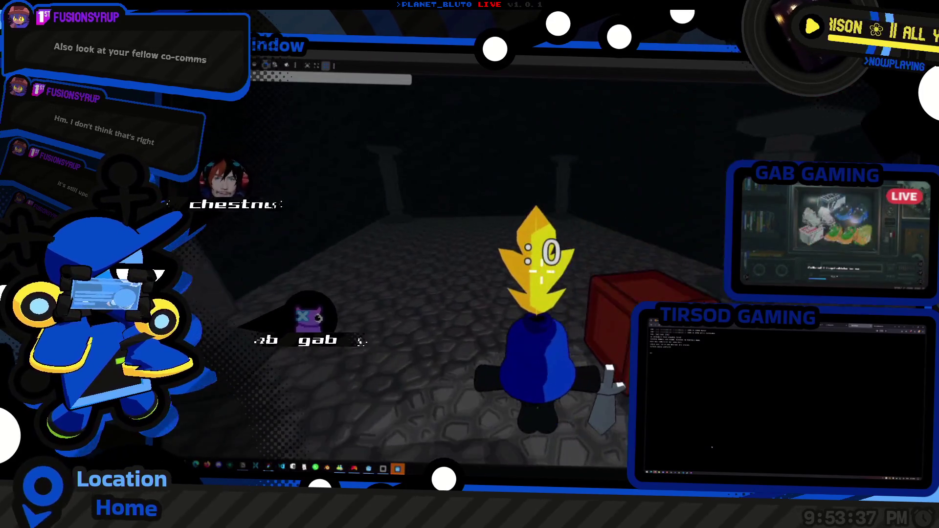
pyautogui.hotkey('alt', 'Tab')
pyautogui.hotkey('alt', 'Tab')
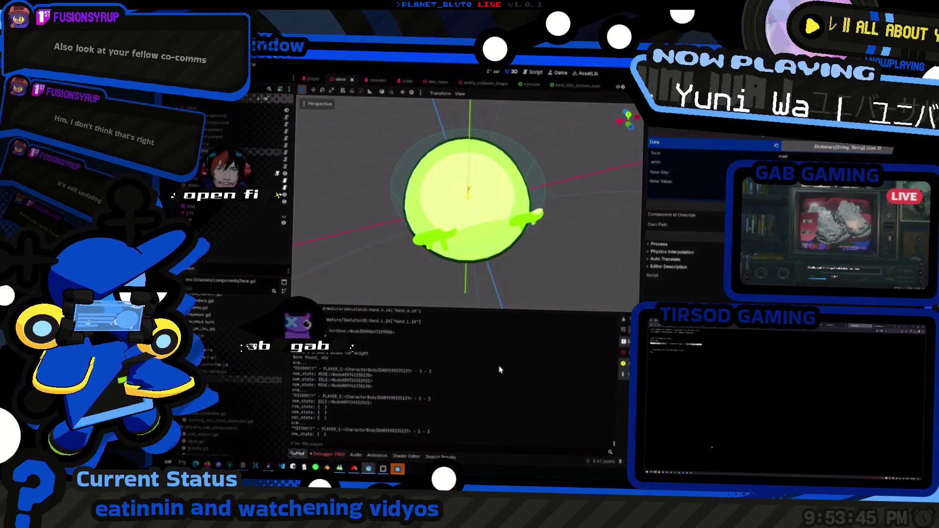
pyautogui.hotkey('alt', 'Tab')
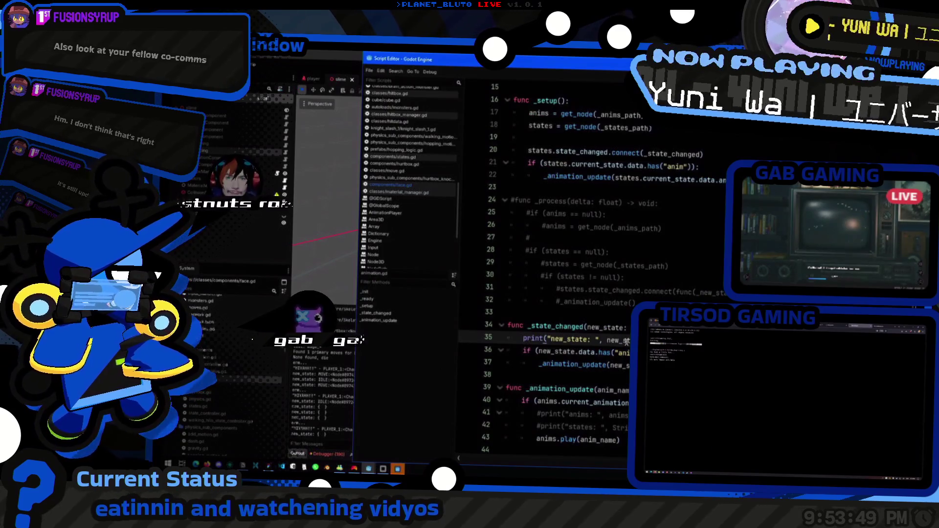
pyautogui.keyDown('ctrl'); pyautogui.click(594, 166); pyautogui.keyUp('ctrl')
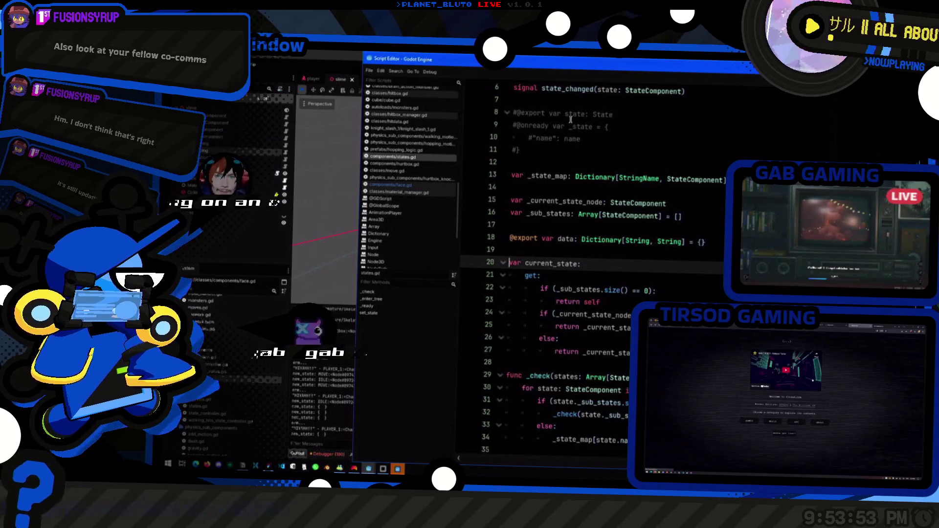
# - Review the state_changed signal in states.gd and the AnimationComponent script, then return to the slime scene
pyautogui.doubleClick(569, 90)
pyautogui.scroll(-10, 569, 90)
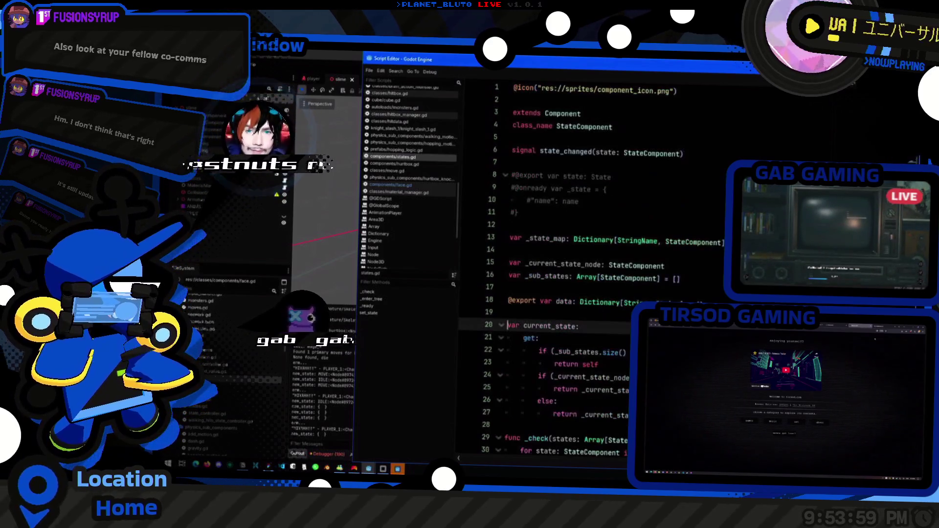
pyautogui.click(611, 277)
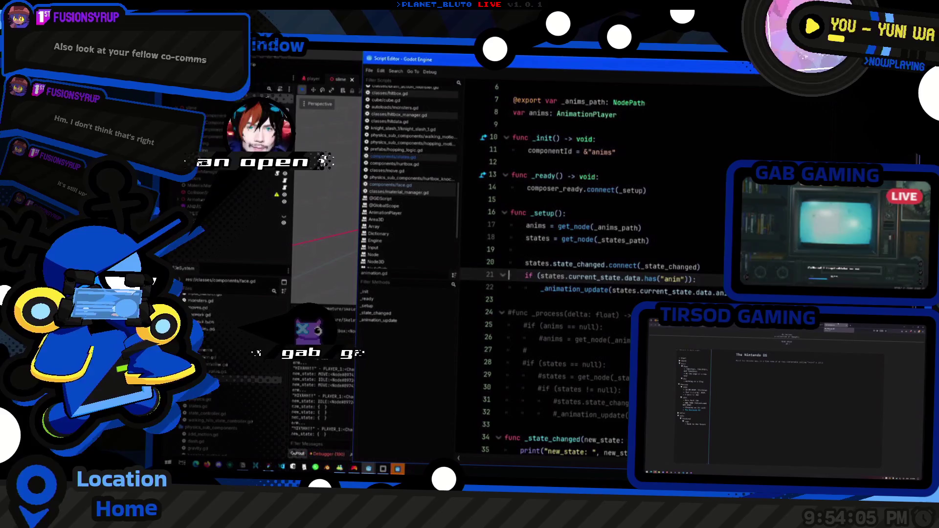
pyautogui.scroll(-3, 612, 274)
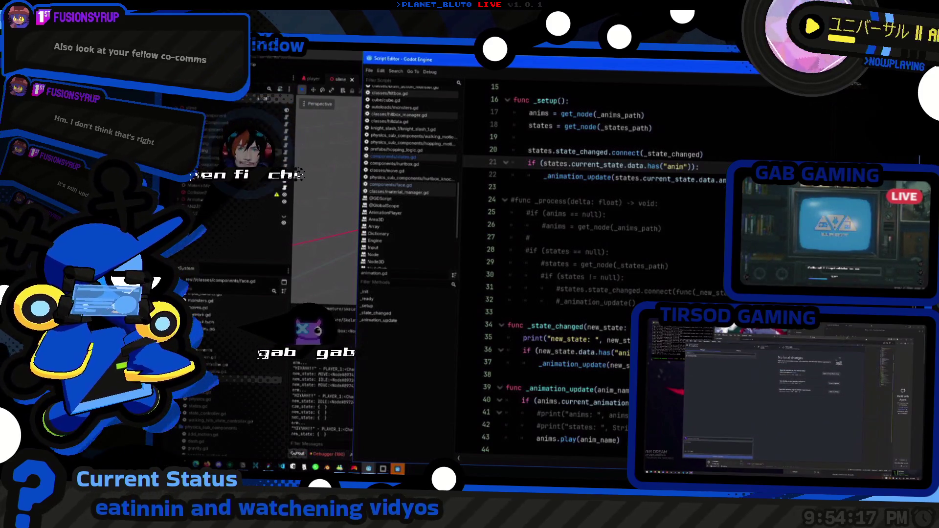
pyautogui.click(335, 392)
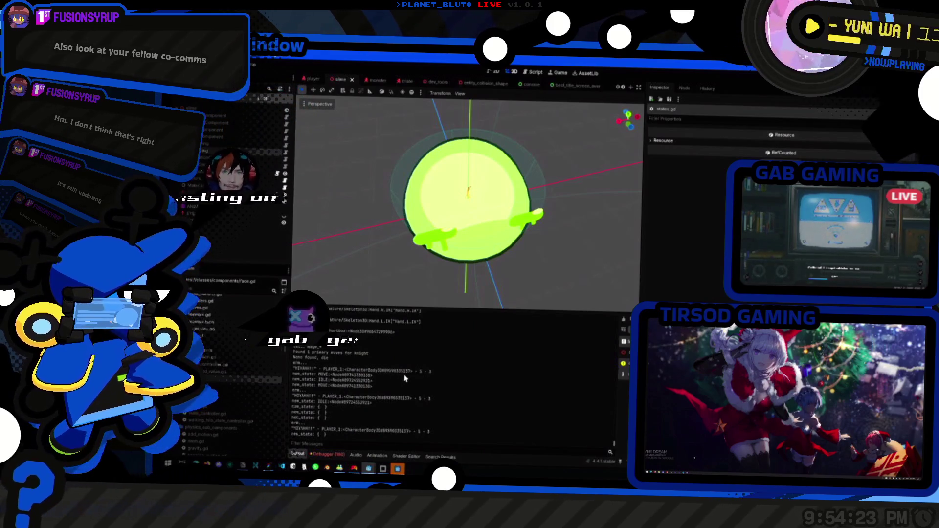
# - Stop the game with F8 and select the slime's roaming StateComponent to view its face data
pyautogui.hotkey('alt', 'Tab')
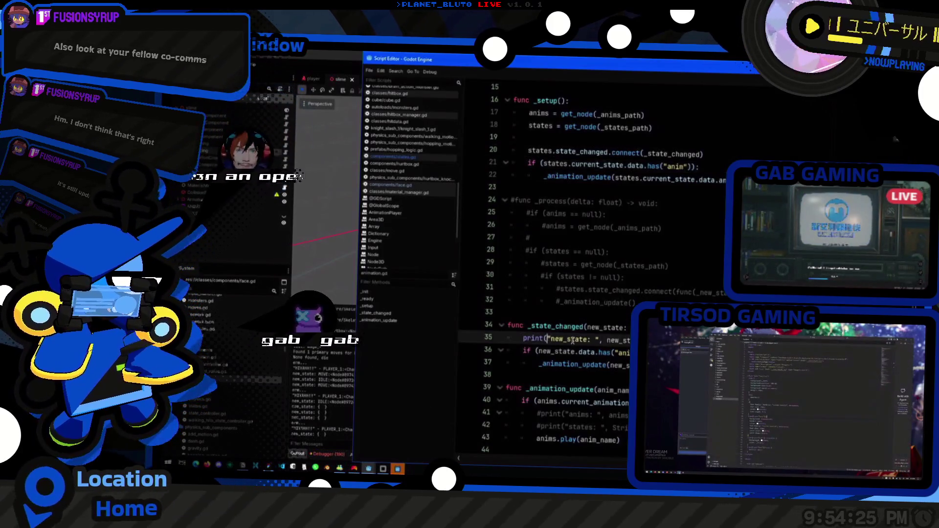
pyautogui.click(611, 339)
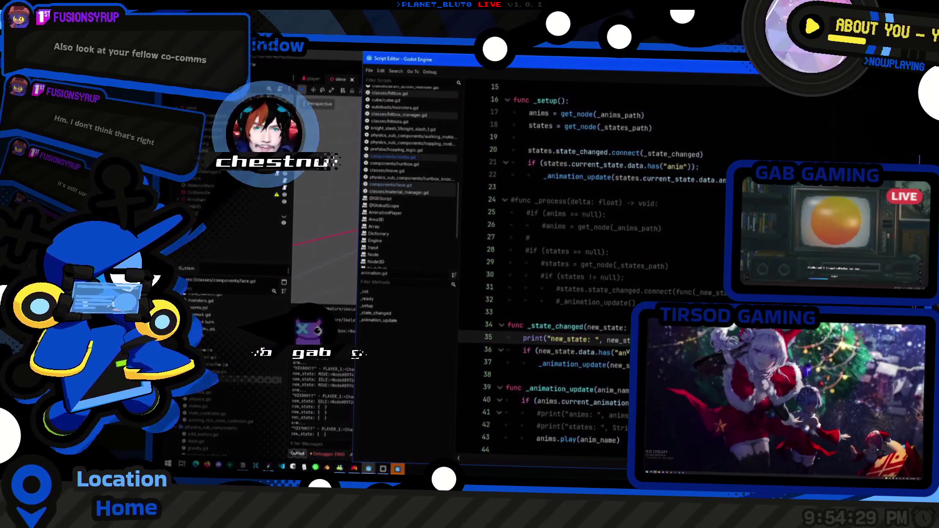
pyautogui.hotkey('alt', 'Tab')
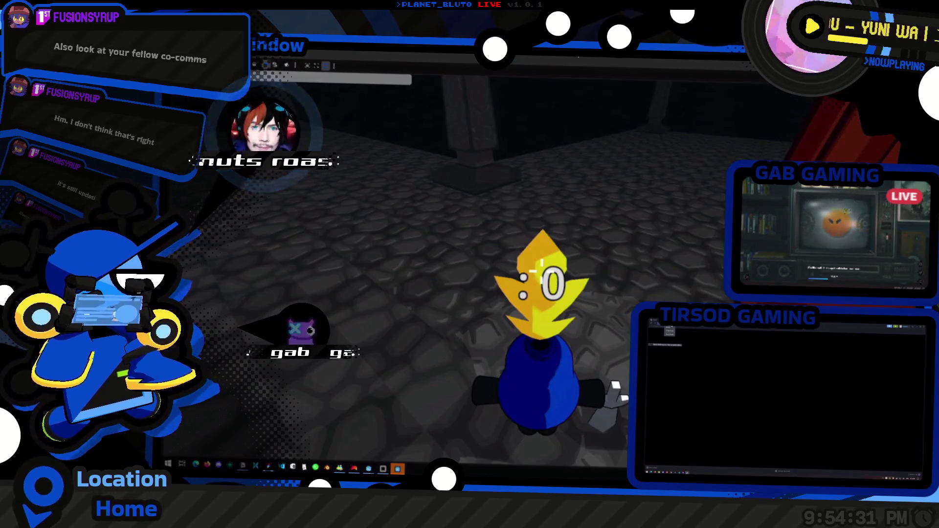
pyautogui.press('Escape')
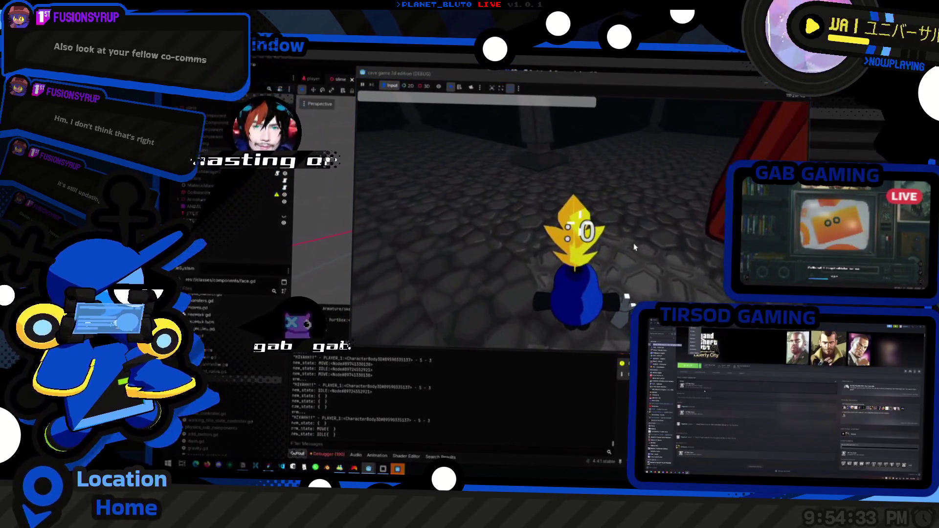
pyautogui.press('F8')
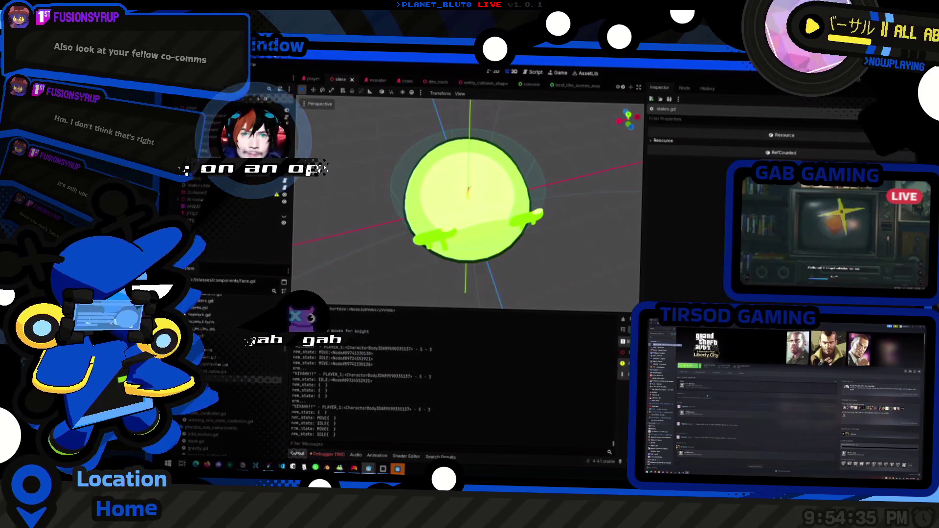
pyautogui.click(216, 147)
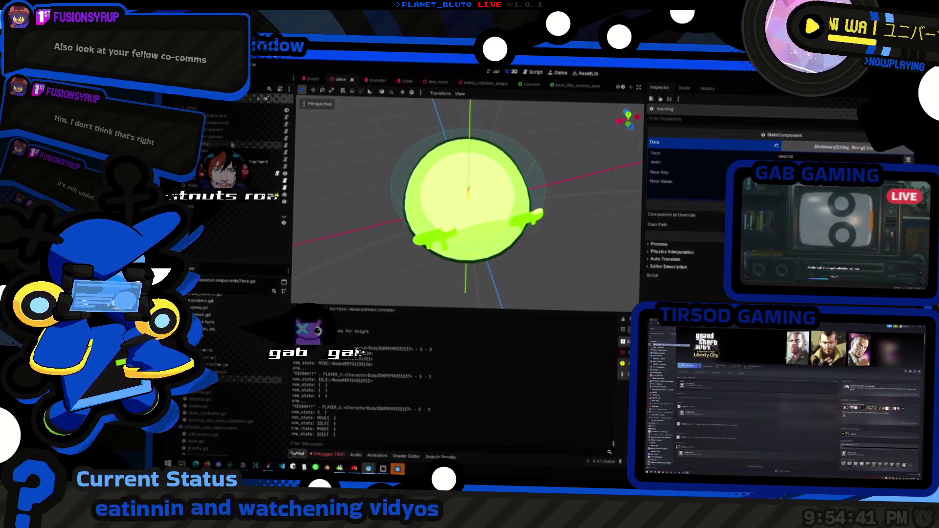
# - Open the player scene, expand the IDLE StateComponent's empty Data dictionary, then show Task View
pyautogui.click(312, 80)
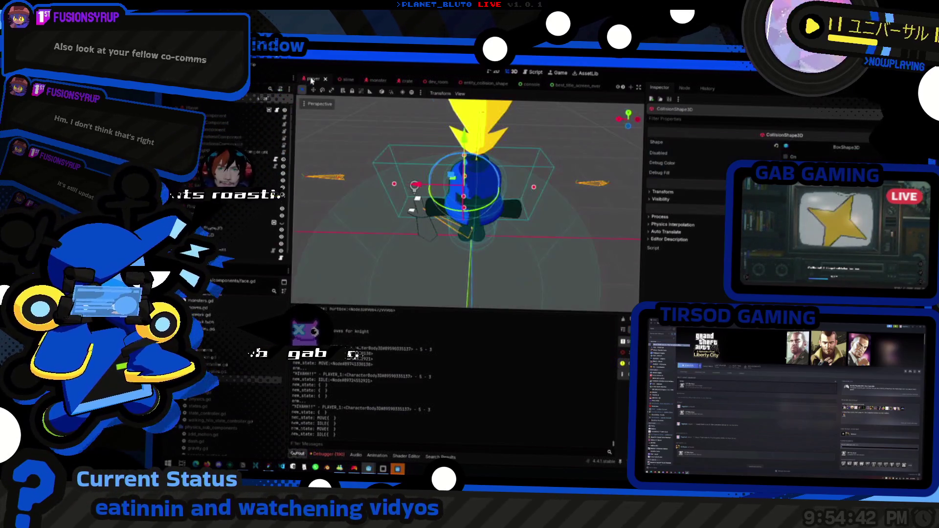
pyautogui.click(212, 139)
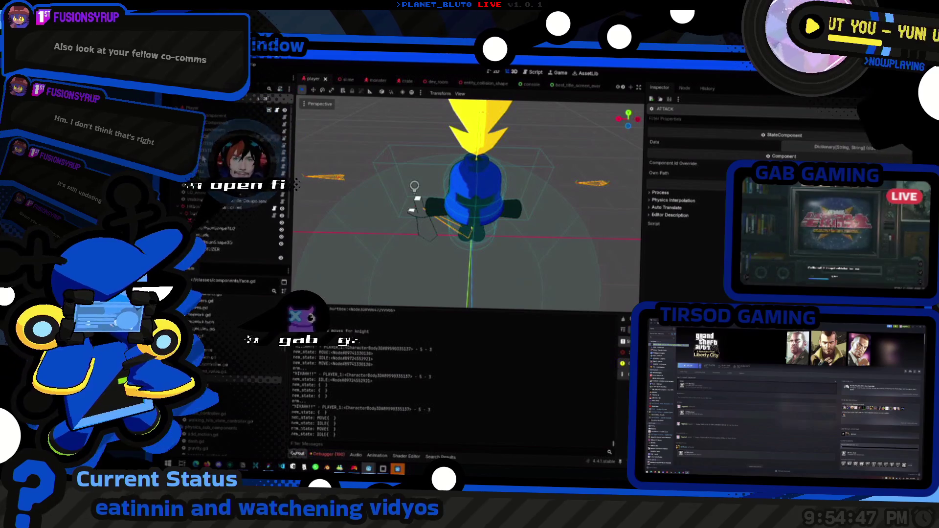
pyautogui.click(821, 147)
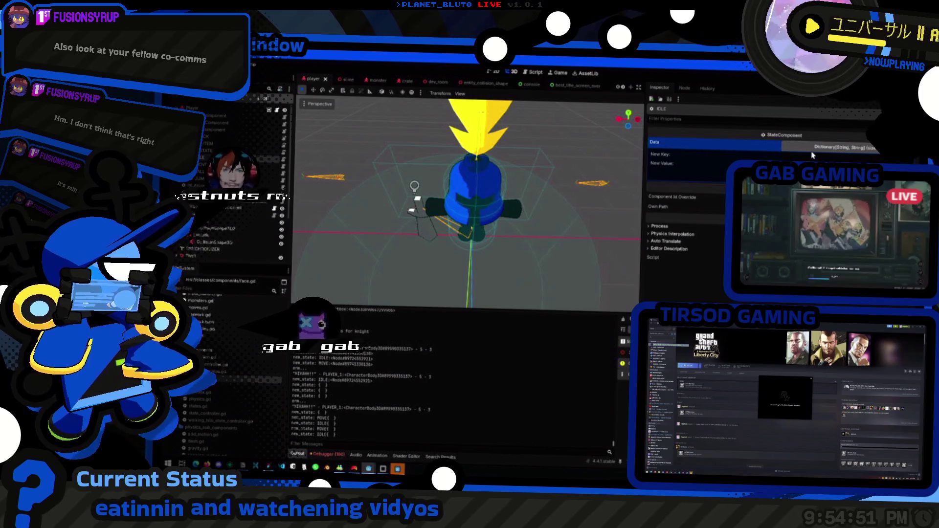
pyautogui.hotkey('alt', 'Tab')
pyautogui.press('super+Tab')
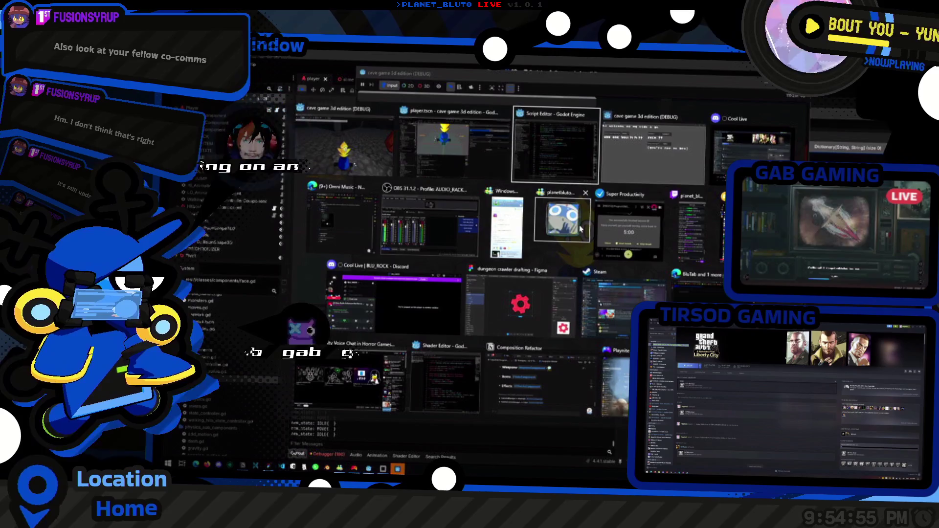
# - Bring the separate script editor window back to the front
pyautogui.press('Return')
pyautogui.hotkey('alt', 'Tab')
pyautogui.press('super+Tab')
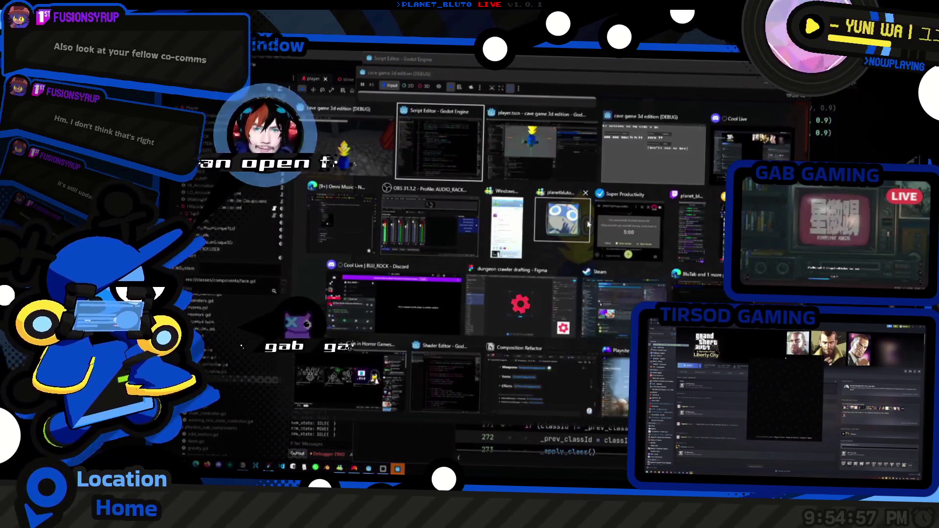
pyautogui.press('Return')
pyautogui.press('super+Tab')
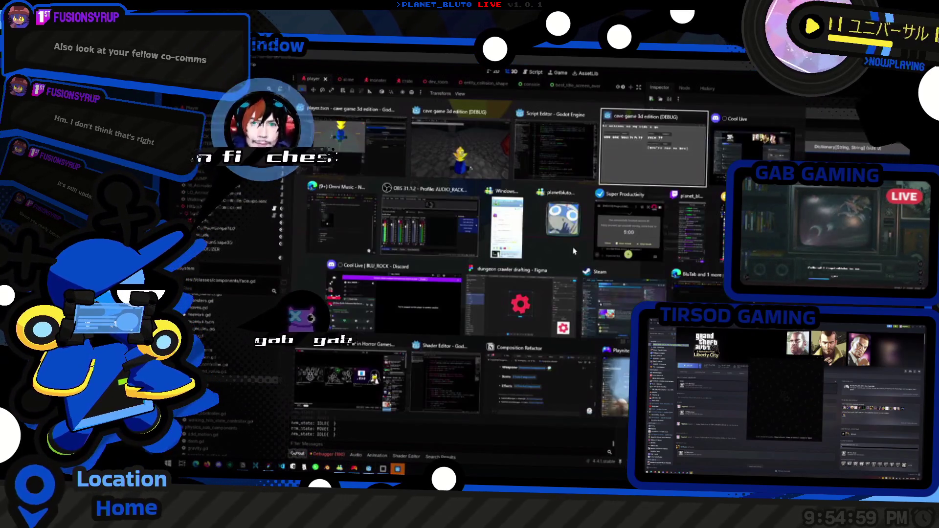
pyautogui.press('Return')
# - Read through player.gd around the rot_x calculation on line 239
pyautogui.scroll(-3, 573, 309)
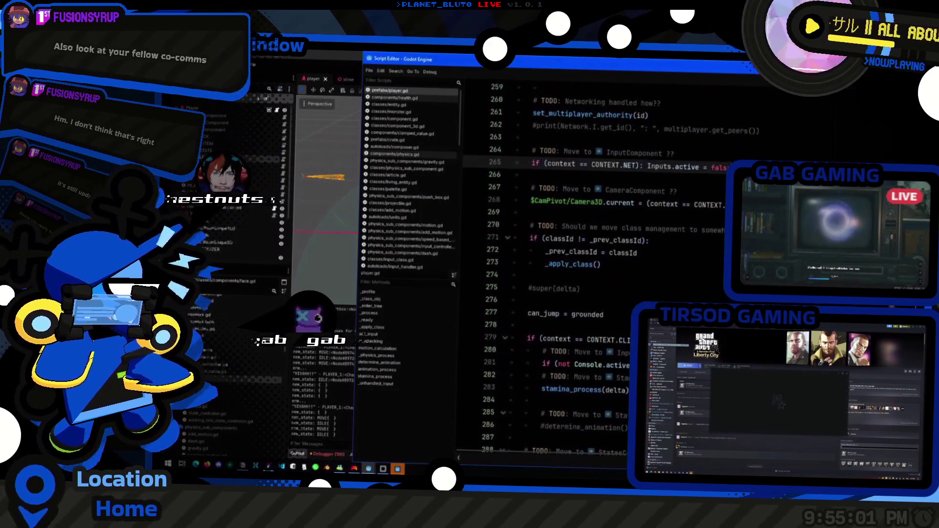
pyautogui.press('Down')
pyautogui.scroll(8, 572, 310)
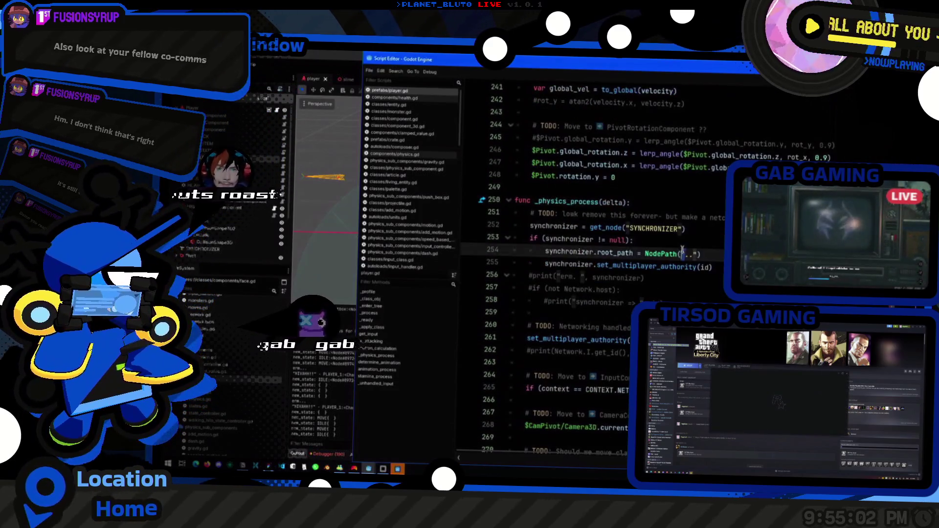
pyautogui.click(712, 255)
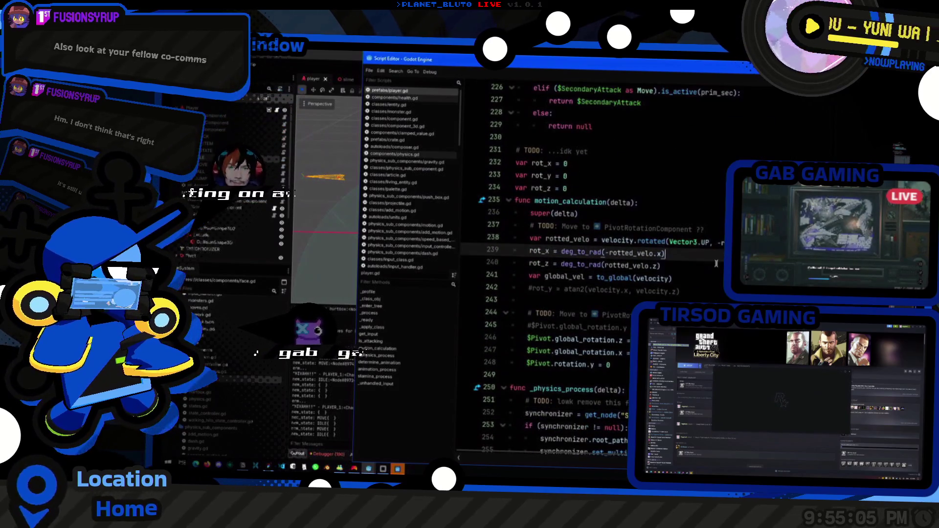
pyautogui.scroll(5, 719, 257)
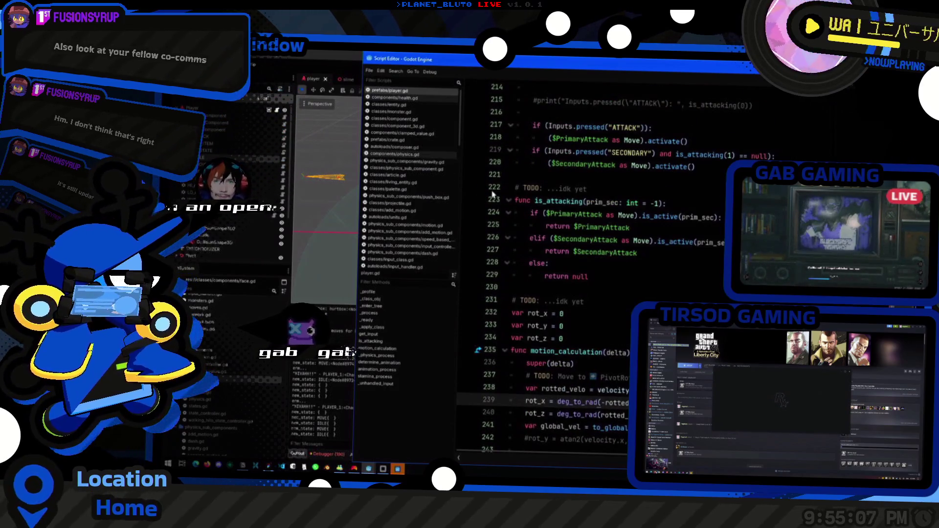
pyautogui.scroll(-7, 718, 256)
pyautogui.scroll(-16, 573, 264)
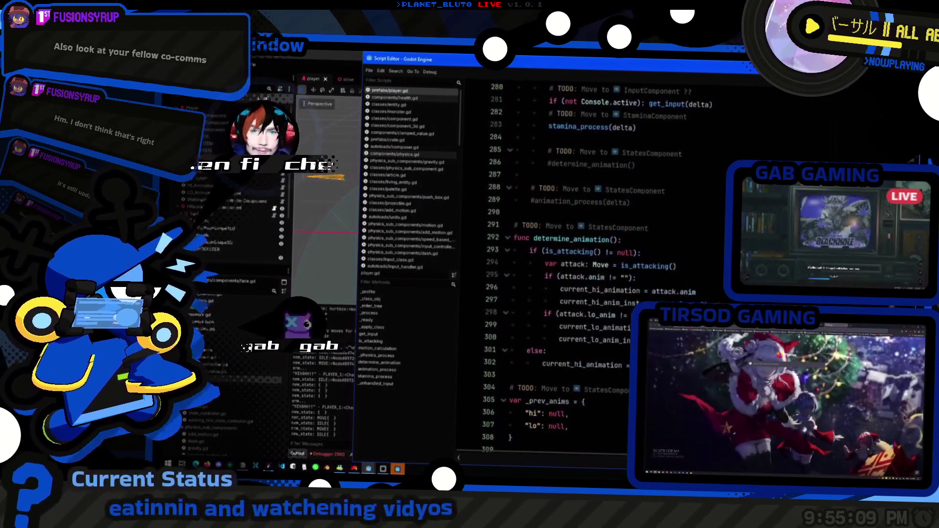
pyautogui.scroll(-11, 575, 318)
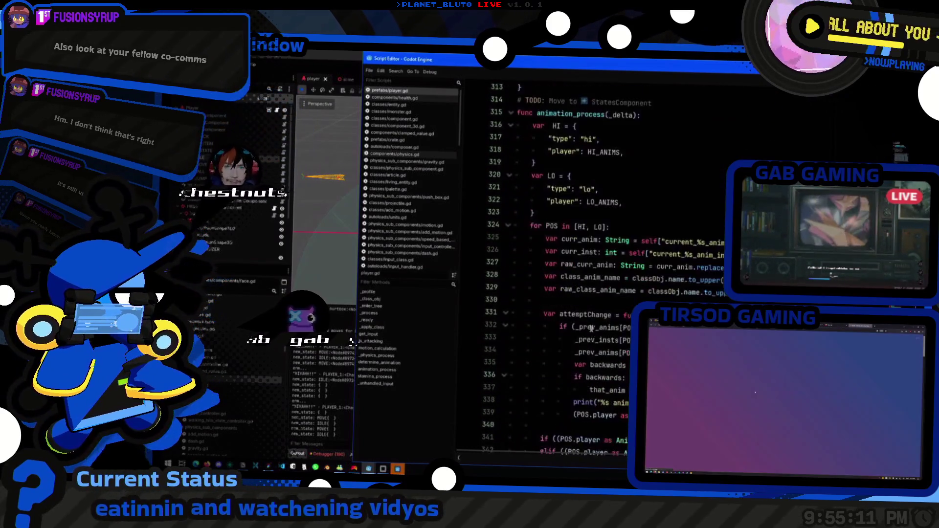
pyautogui.scroll(3, 575, 318)
# - Open animation.gd through Quick Open with the search 'anim'
pyautogui.hotkey('shift', 'alt', 'o')
pyautogui.write('anim')
pyautogui.press('Return')
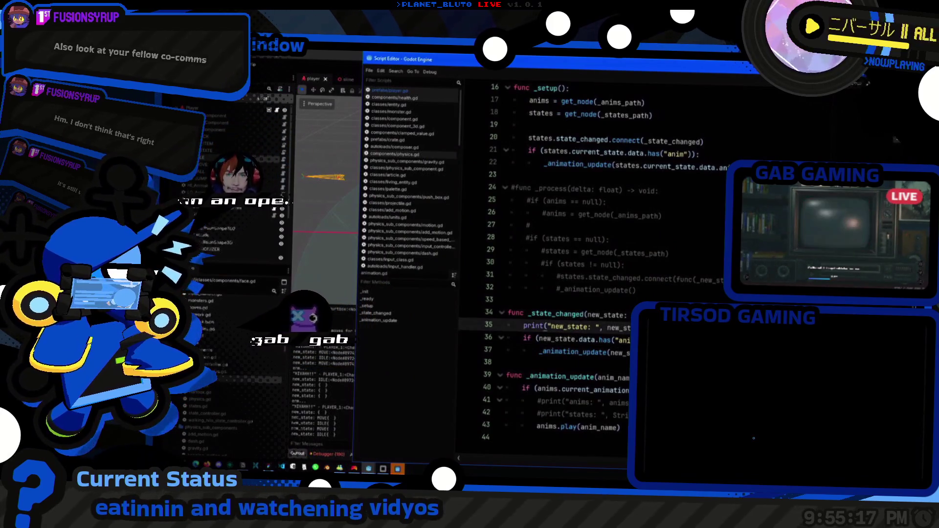
# - Add anim: IDLE and anim: MOVE entries to the IDLE and MOVE states' Data dictionaries
pyautogui.press('Down')
pyautogui.press('Down')
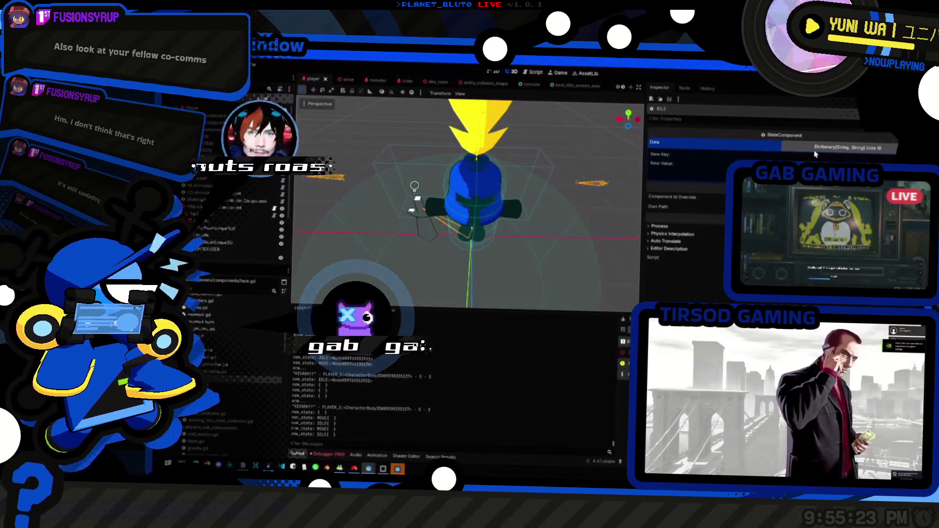
pyautogui.write('anim')
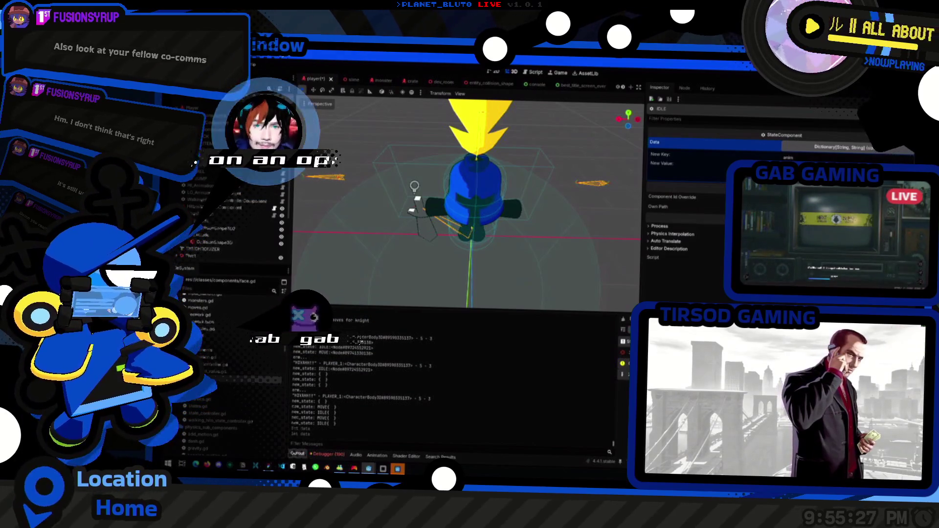
pyautogui.click(683, 178)
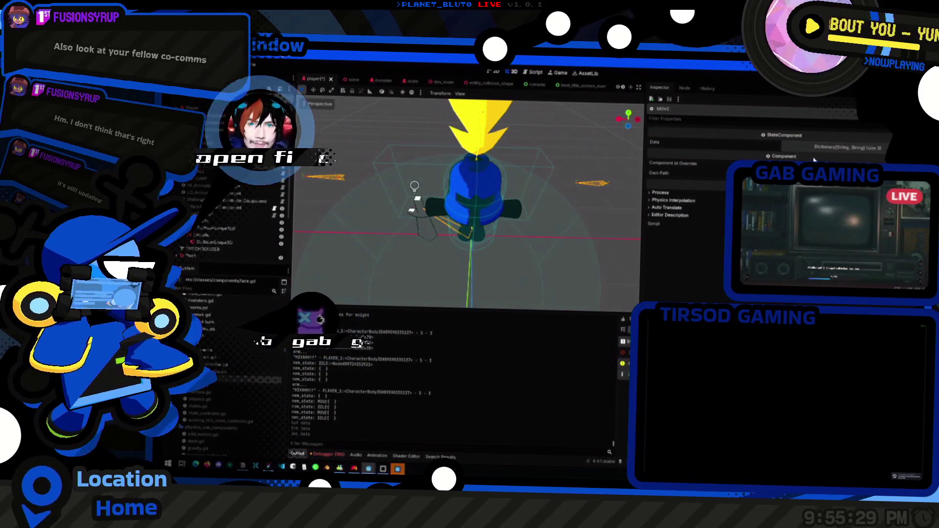
pyautogui.click(827, 147)
pyautogui.click(820, 158)
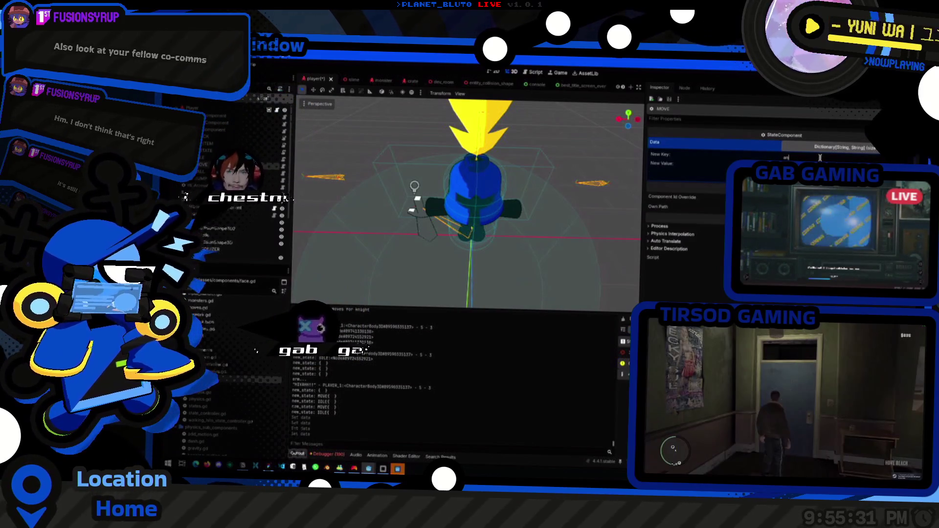
pyautogui.click(725, 189)
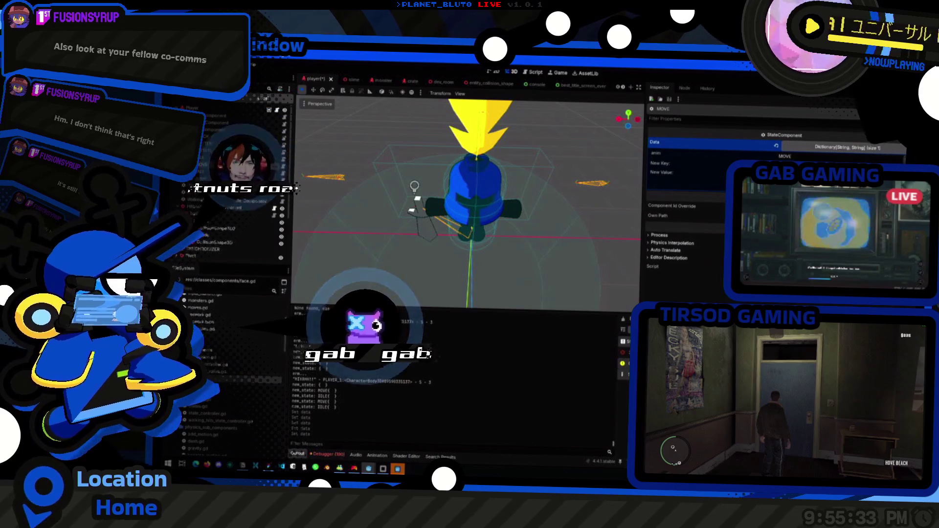
# - Add anim: FALL and anim: JUMP entries, then expand the USE_ITEM state's Data
pyautogui.click(201, 172)
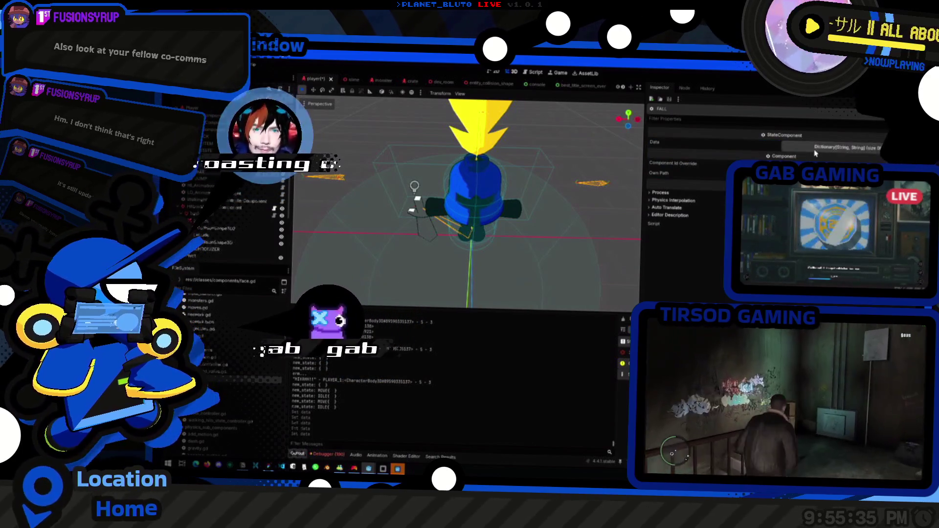
pyautogui.click(815, 154)
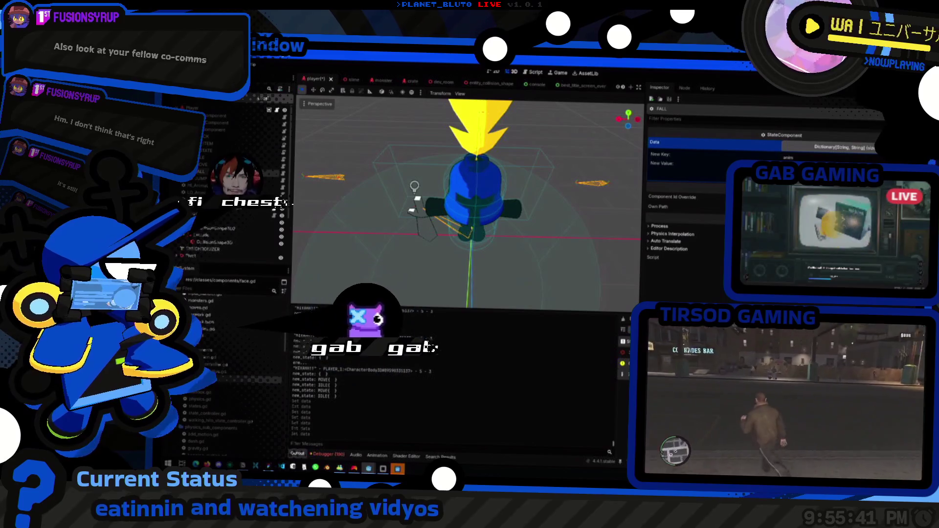
pyautogui.click(725, 188)
pyautogui.click(194, 179)
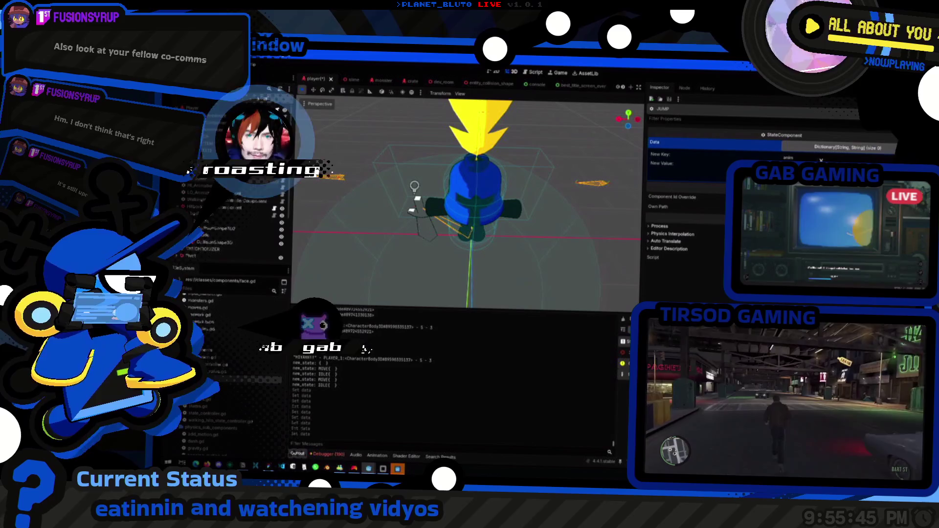
pyautogui.click(725, 182)
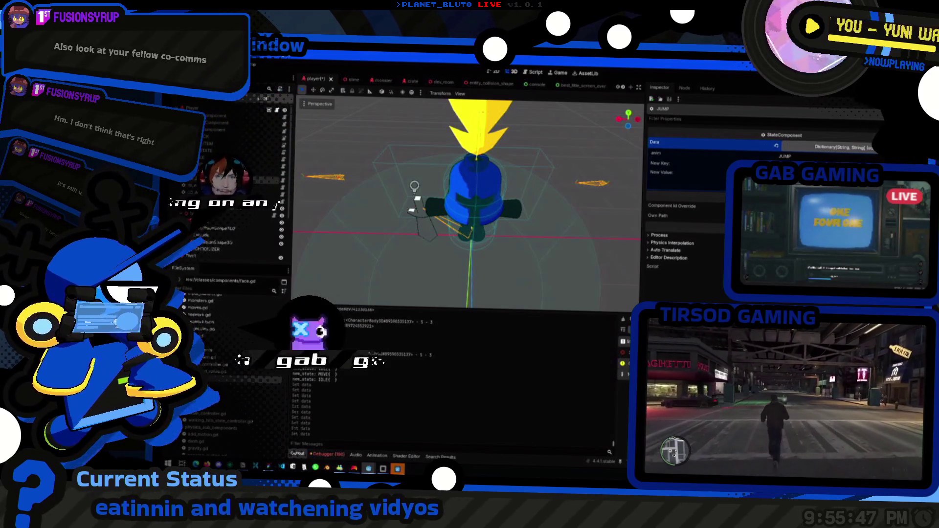
pyautogui.click(195, 171)
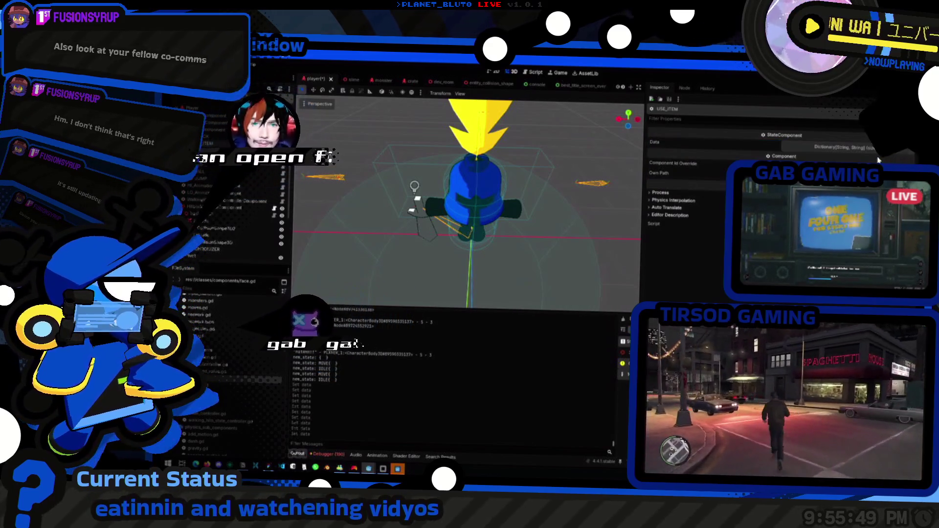
pyautogui.click(861, 147)
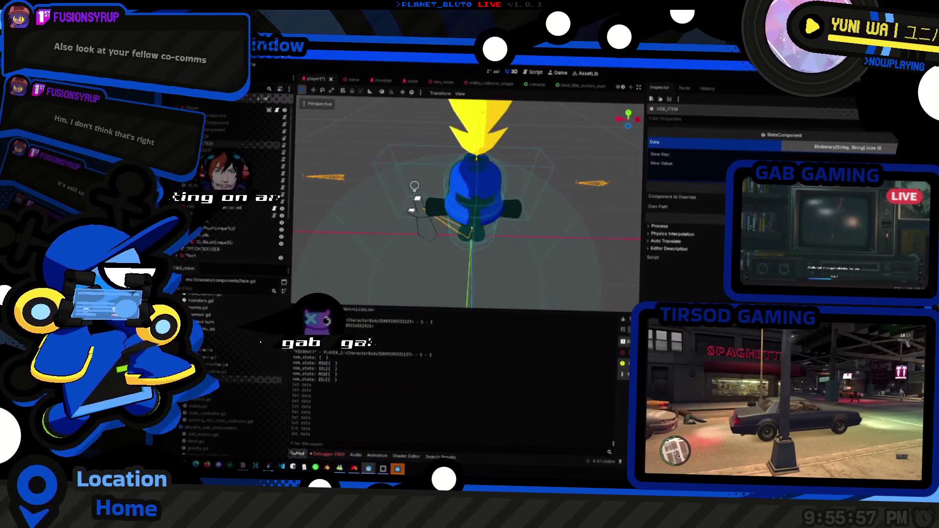
# - Run the game, host a session as the Knight, then return to the slime scene
pyautogui.press('F5')
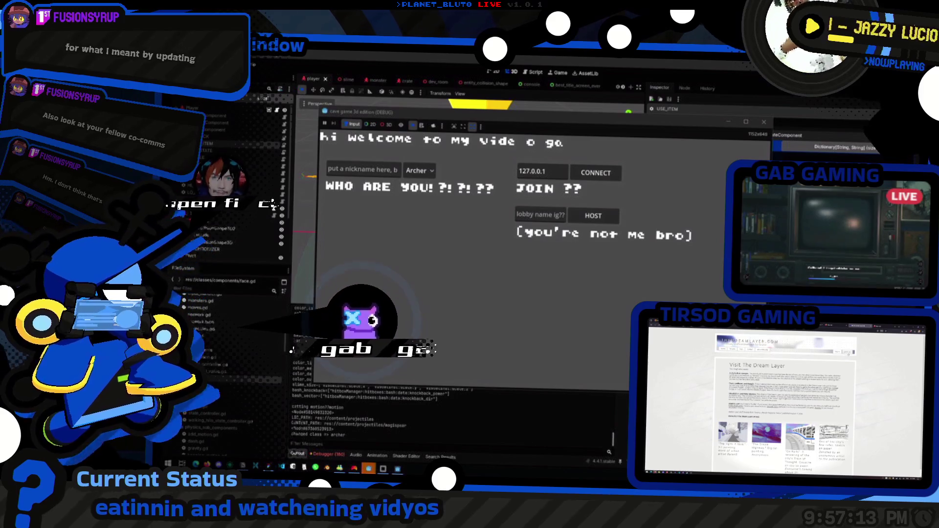
pyautogui.click(419, 170)
pyautogui.click(416, 195)
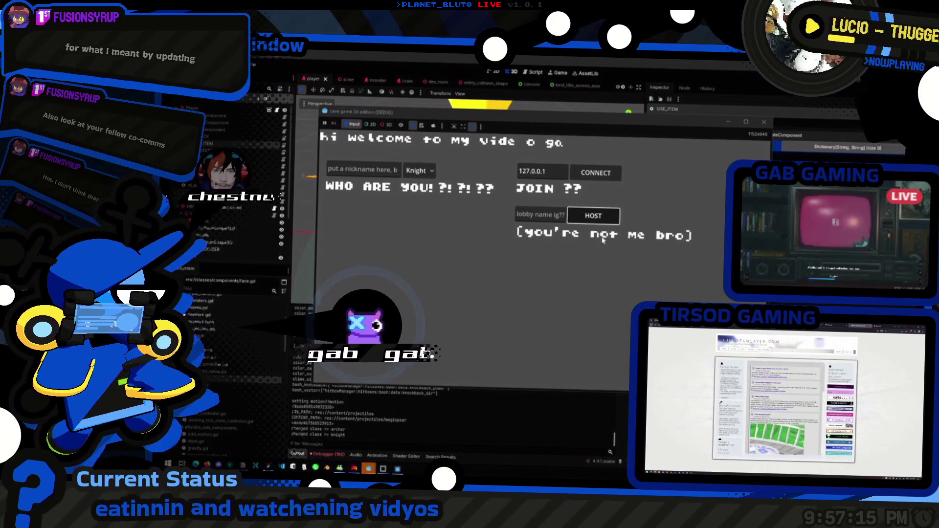
pyautogui.click(594, 216)
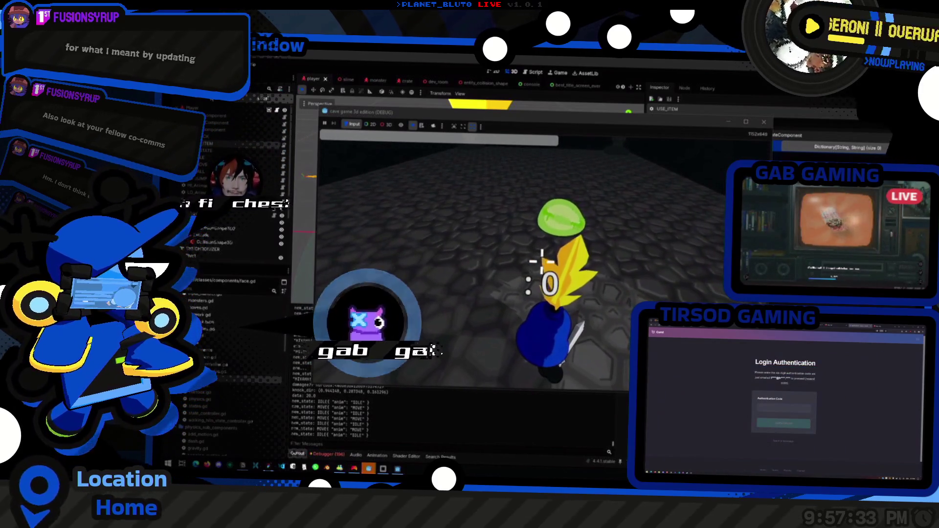
pyautogui.click(348, 80)
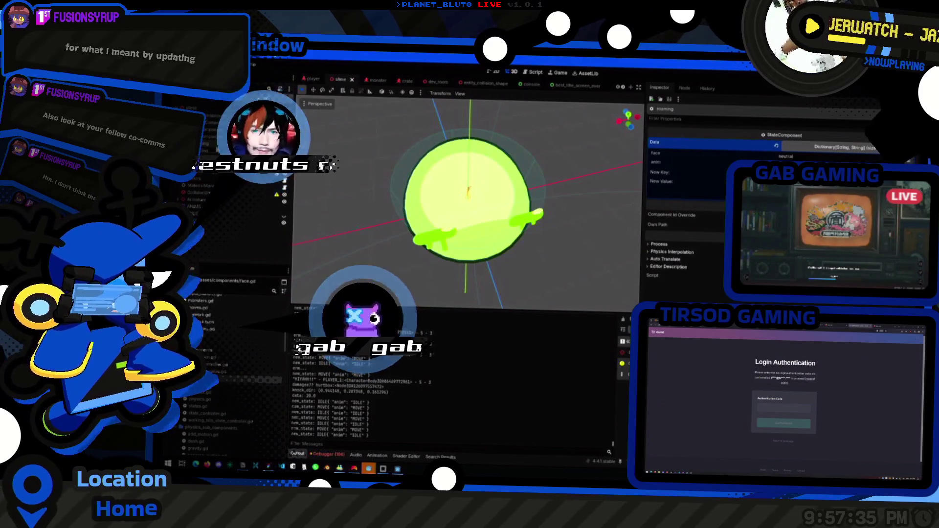
# - Search the whole project for set_state with Find in Files
pyautogui.hotkey('alt', 'Tab')
pyautogui.click(587, 238)
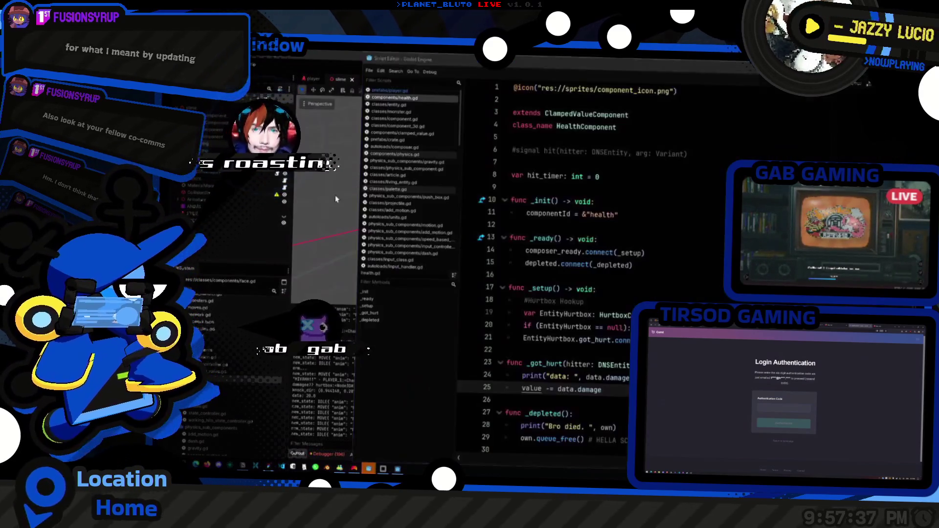
pyautogui.write('set_state')
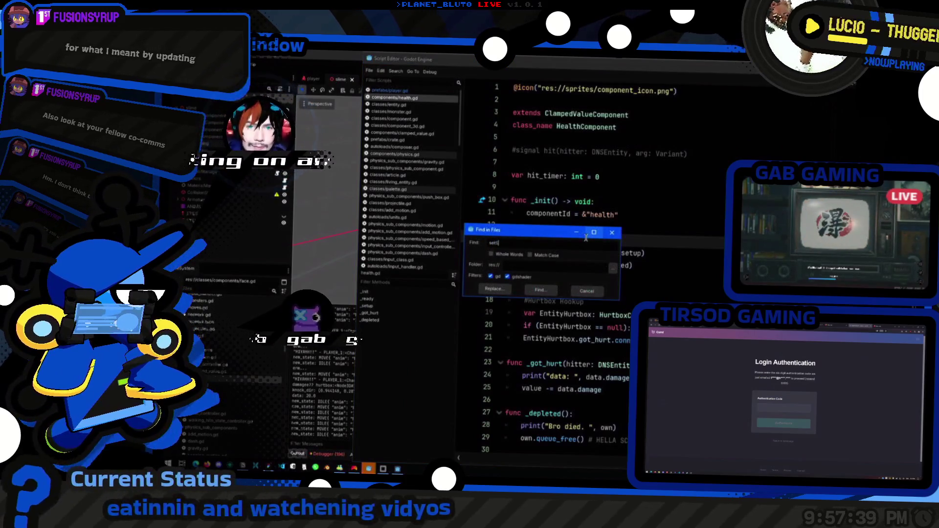
pyautogui.press('Return')
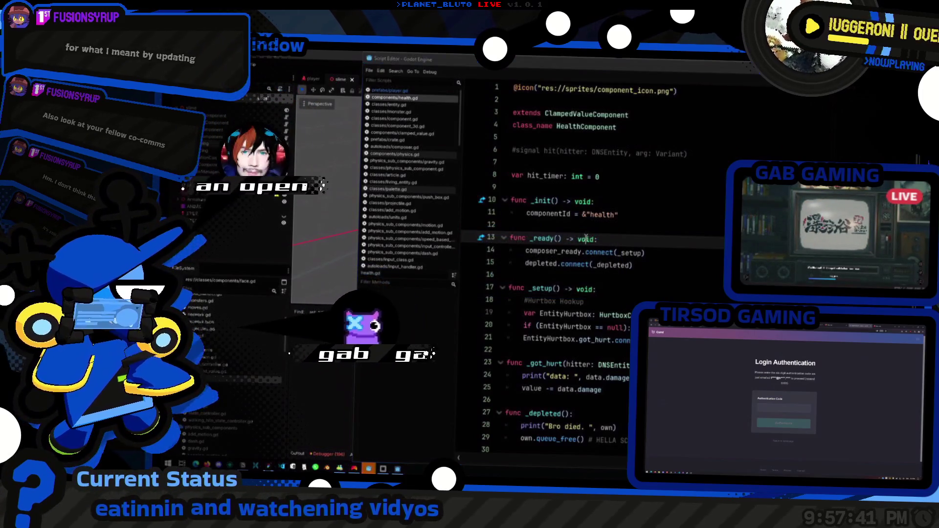
pyautogui.hotkey('ctrl', 'shift', 'f')
pyautogui.press('Return')
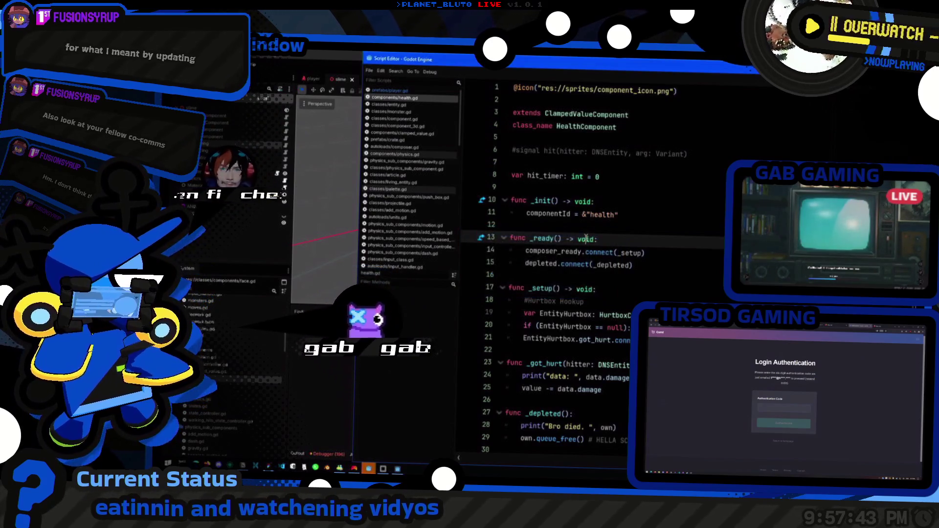
pyautogui.hotkey('ctrl', 'shift', 'f')
pyautogui.press('Return')
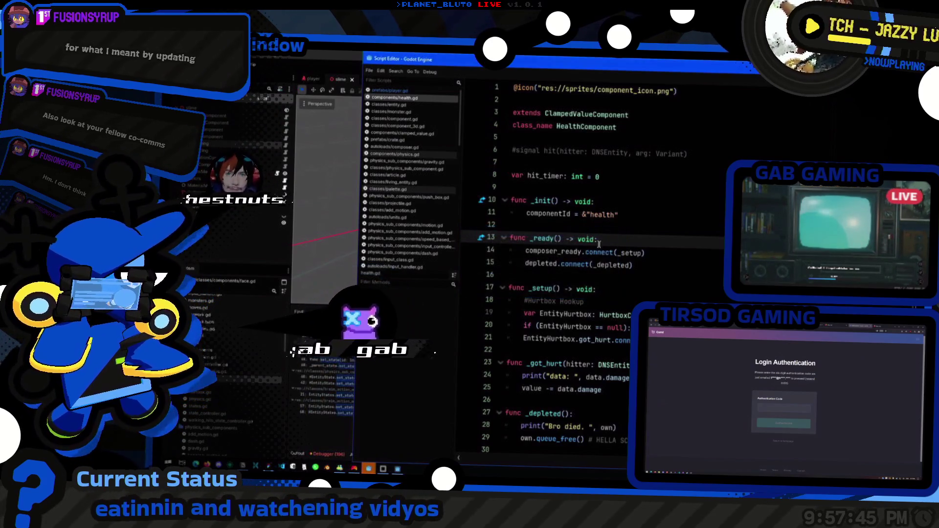
# - Change line 57 of brain_action_monster_attack.gd from "MOVE" to "noticing", then rerun
pyautogui.click(336, 396)
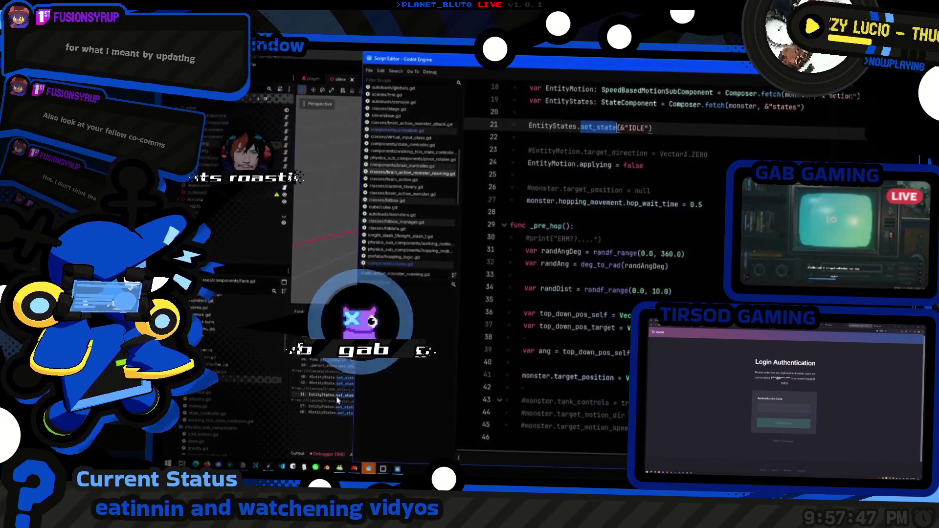
pyautogui.scroll(5, 646, 287)
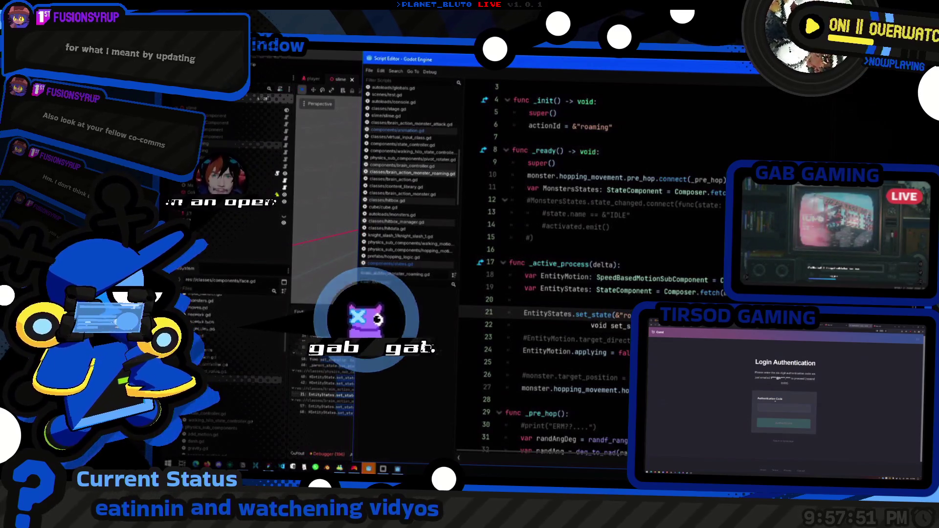
pyautogui.scroll(-5, 548, 269)
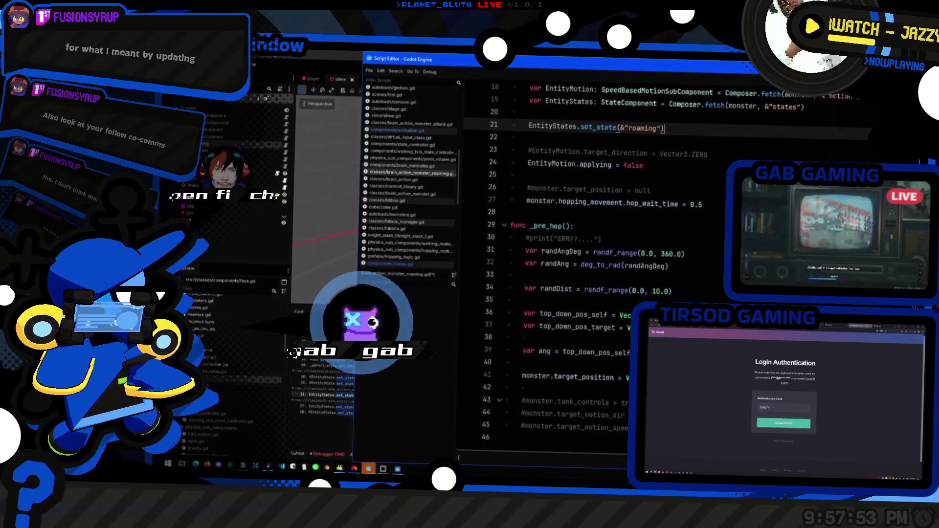
pyautogui.click(326, 407)
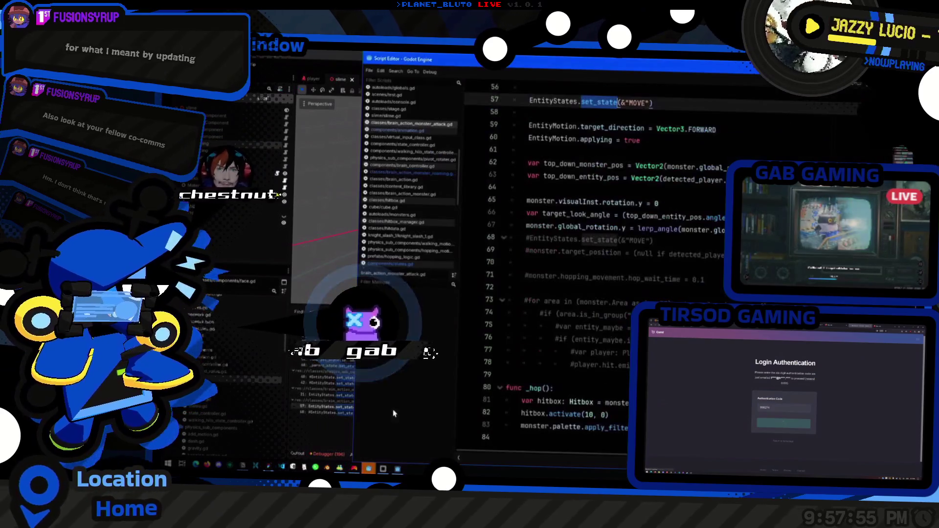
pyautogui.scroll(3, 636, 278)
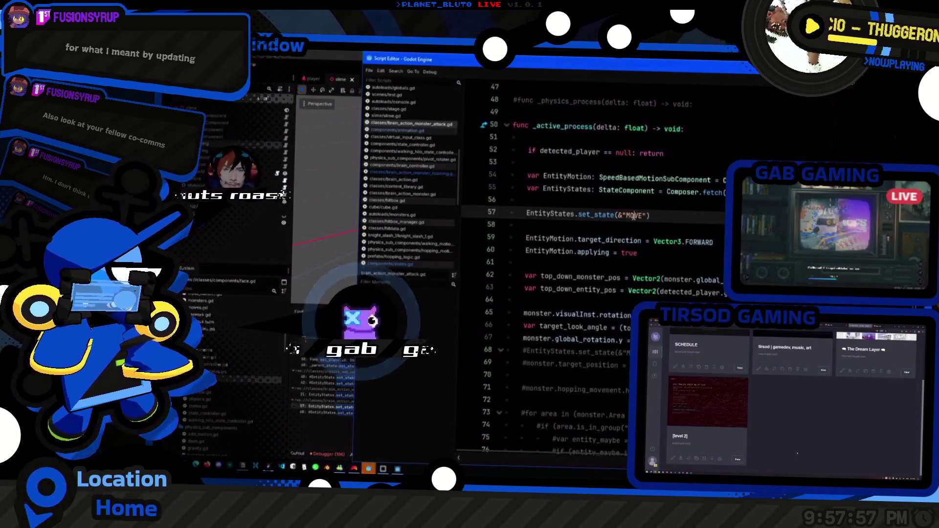
pyautogui.write('noticing')
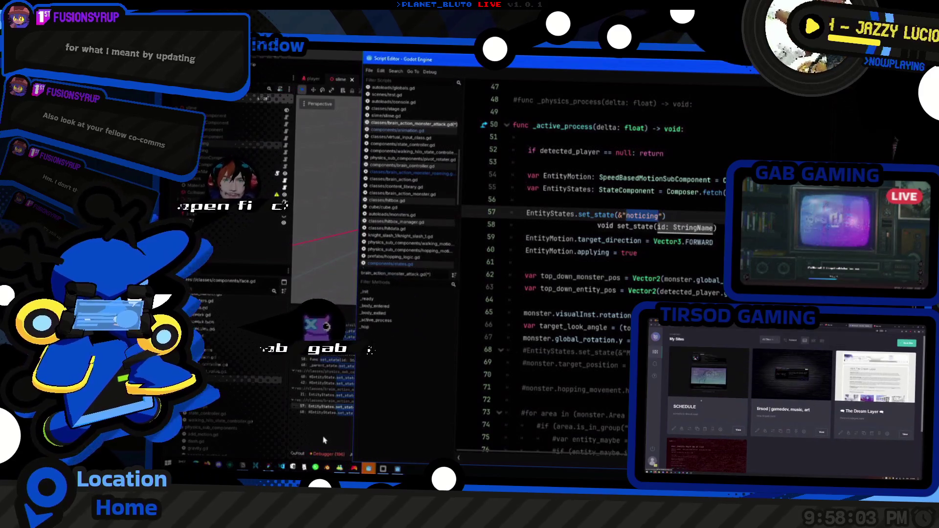
pyautogui.click(383, 417)
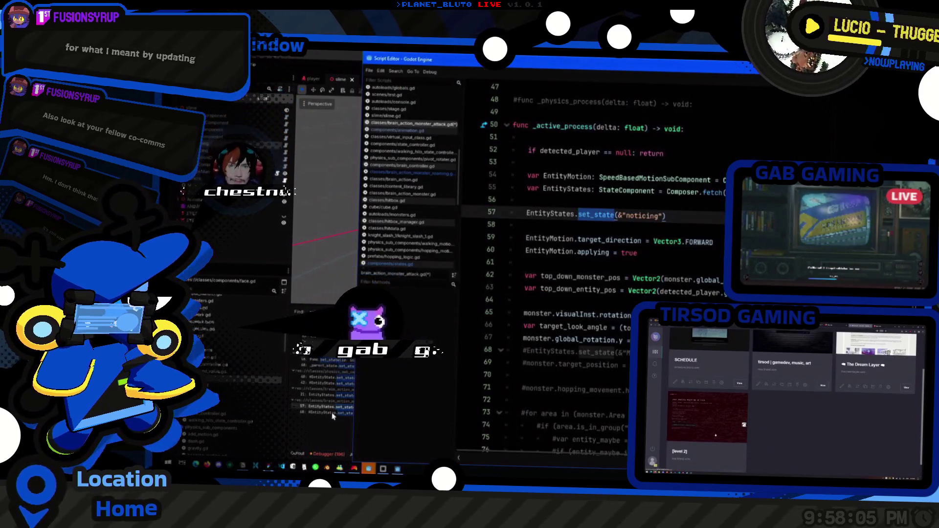
pyautogui.click(297, 356)
pyautogui.press('F5')
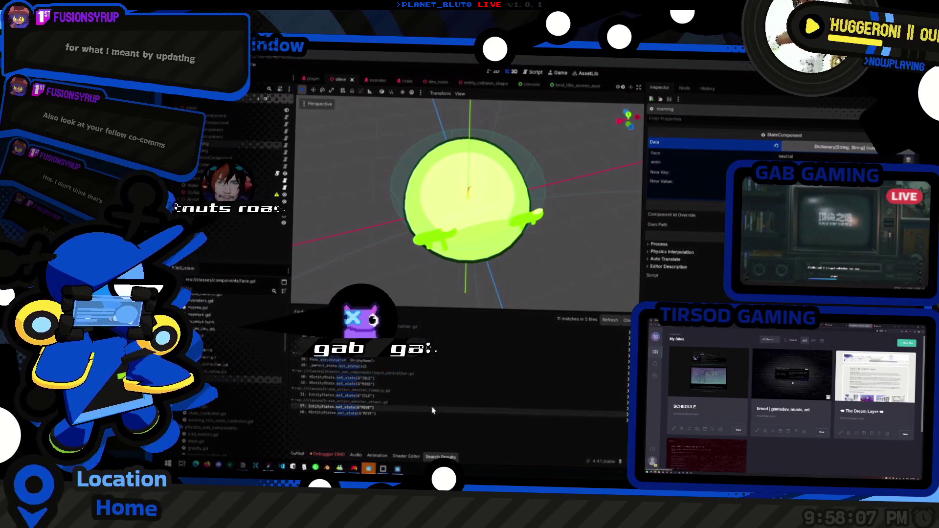
# - Save the scene and host a game as the Knight
pyautogui.hotkey('alt', 'Tab')
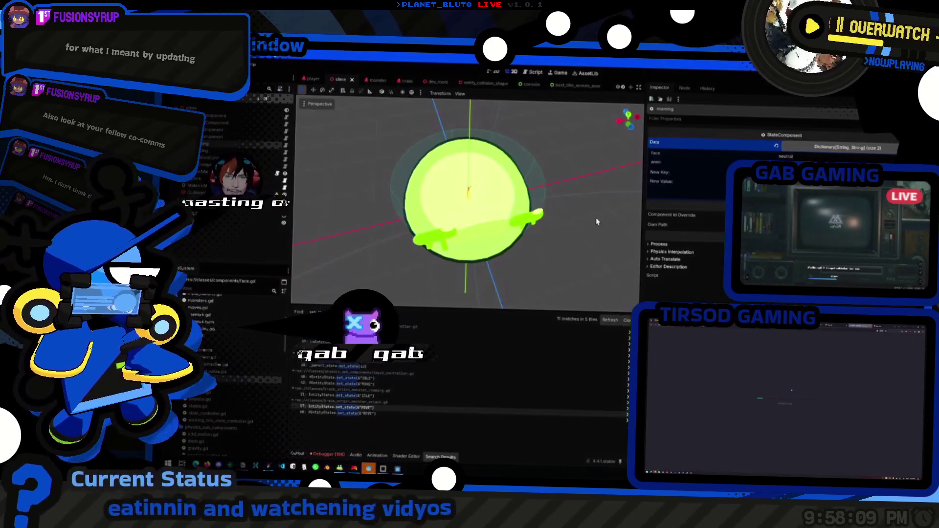
pyautogui.hotkey('ctrl', 's')
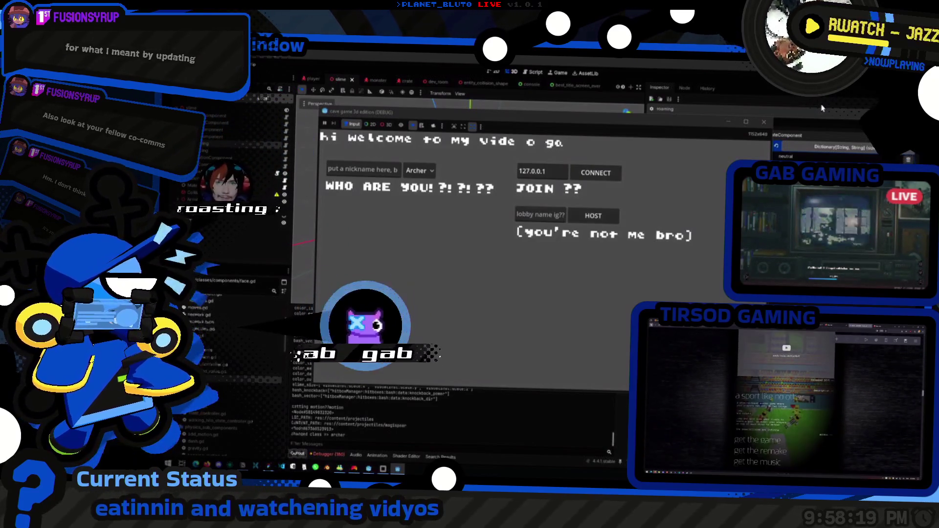
pyautogui.click(414, 169)
pyautogui.click(417, 197)
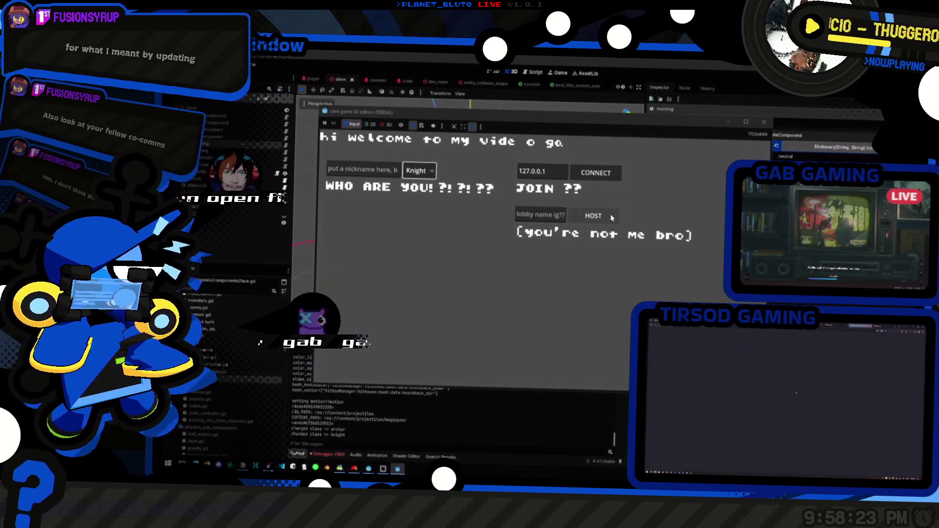
pyautogui.click(612, 217)
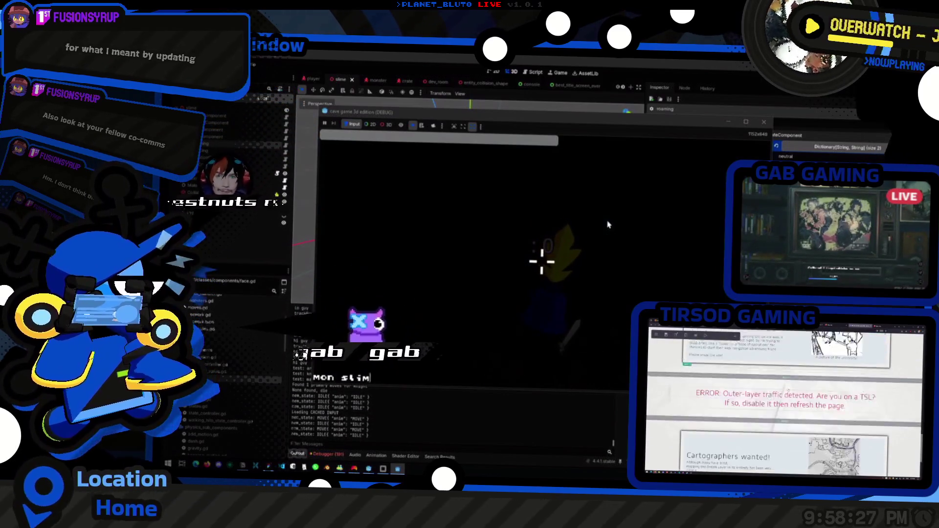
# - Spawn 2 slimes from the dungeon console and walk the knight toward them
pyautogui.press('BackSpace')
pyautogui.press('BackSpace')
pyautogui.press('BackSpace')
pyautogui.write('2')
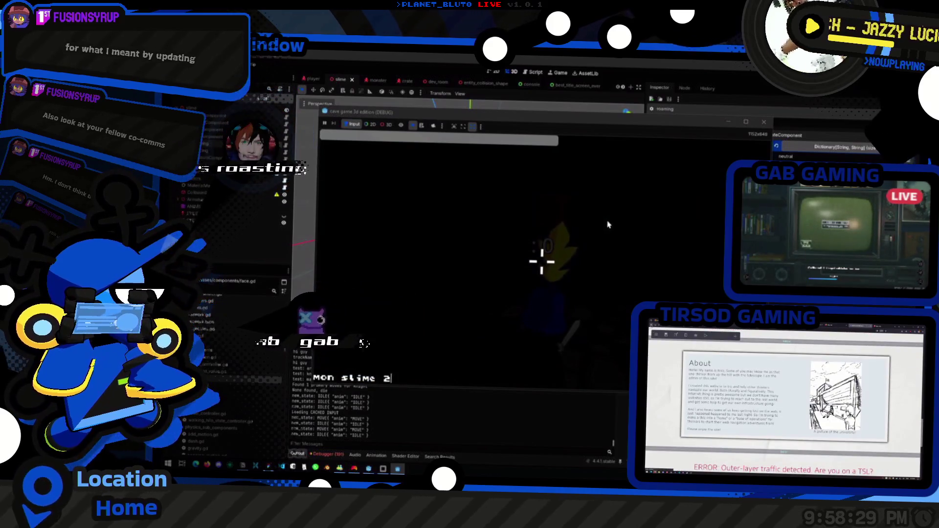
pyautogui.press('Return')
pyautogui.press('Escape')
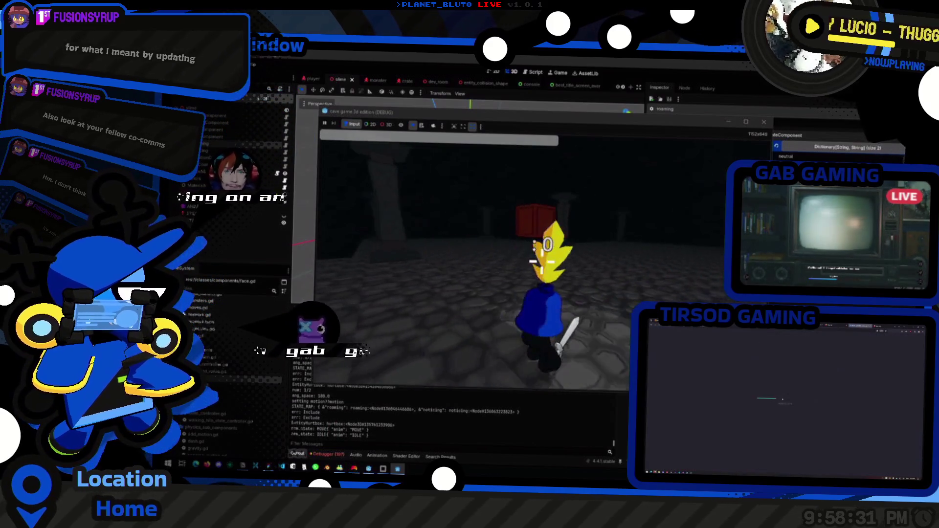
pyautogui.press('w')
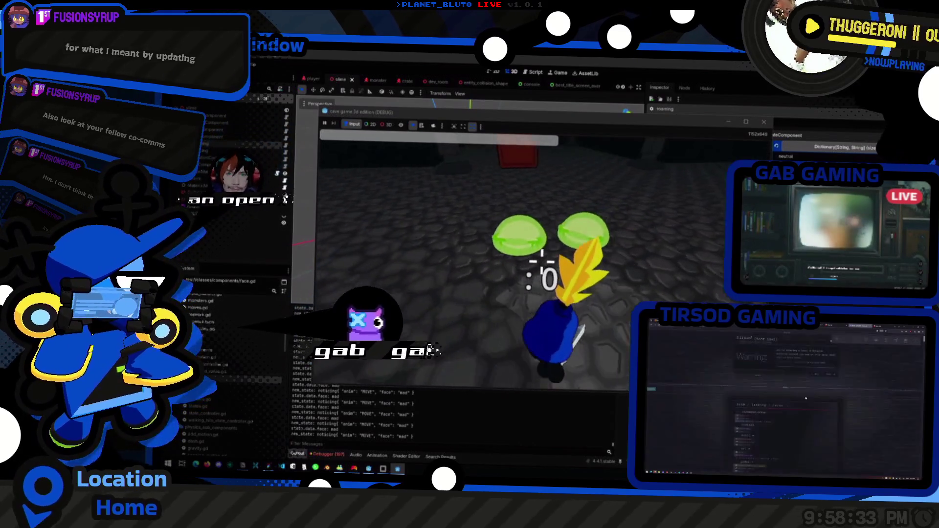
pyautogui.press('s')
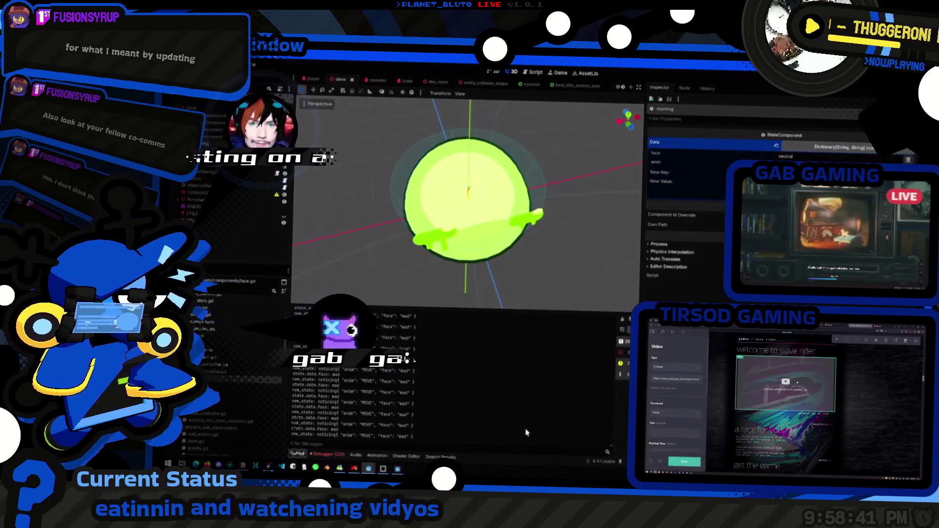
# - Stop the game and locate set_state and the _current_state_node declaration in states.gd
pyautogui.press('F8')
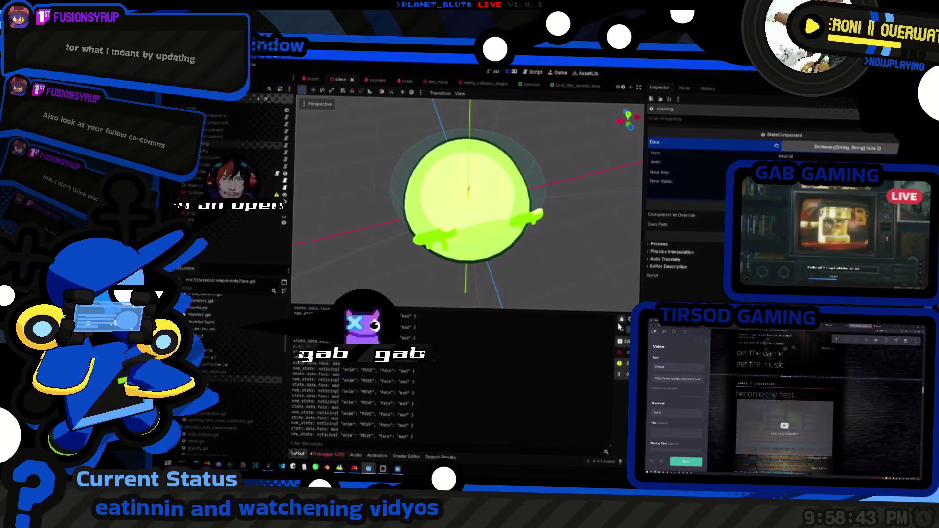
pyautogui.hotkey('alt', 'Tab')
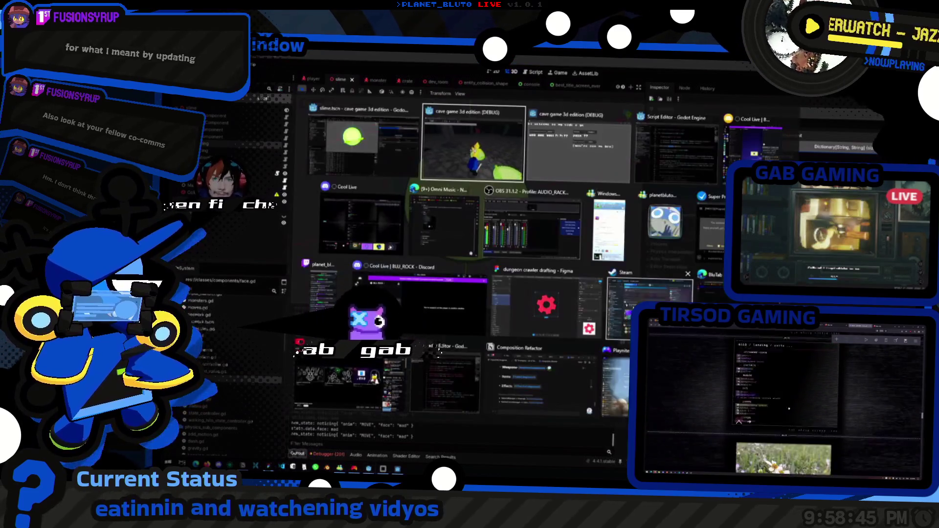
pyautogui.keyDown('ctrl'); pyautogui.click(613, 215); pyautogui.keyUp('ctrl')
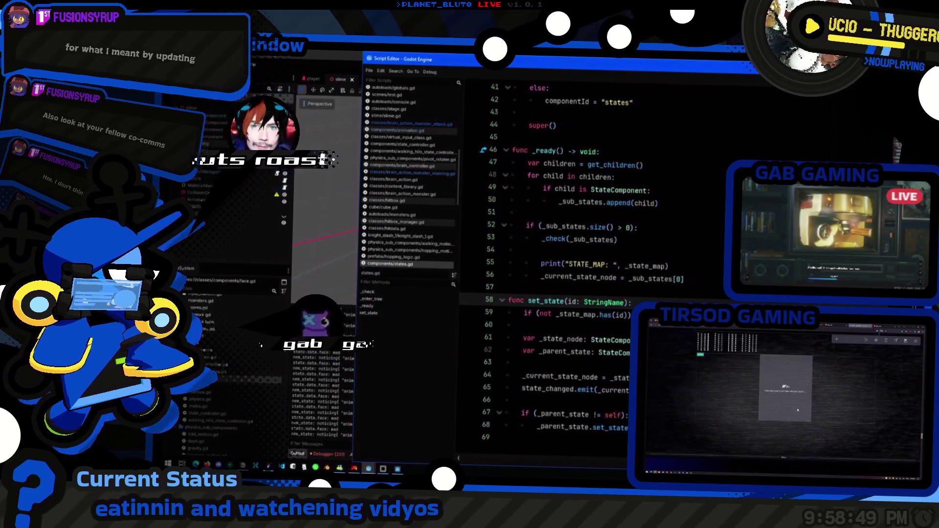
pyautogui.click(511, 312)
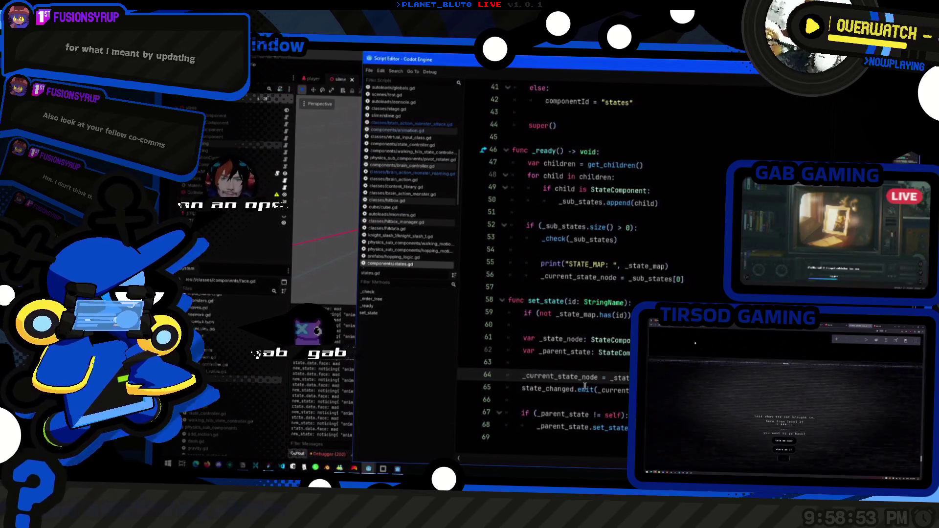
pyautogui.keyDown('ctrl'); pyautogui.click(568, 378); pyautogui.keyUp('ctrl')
pyautogui.doubleClick(582, 265)
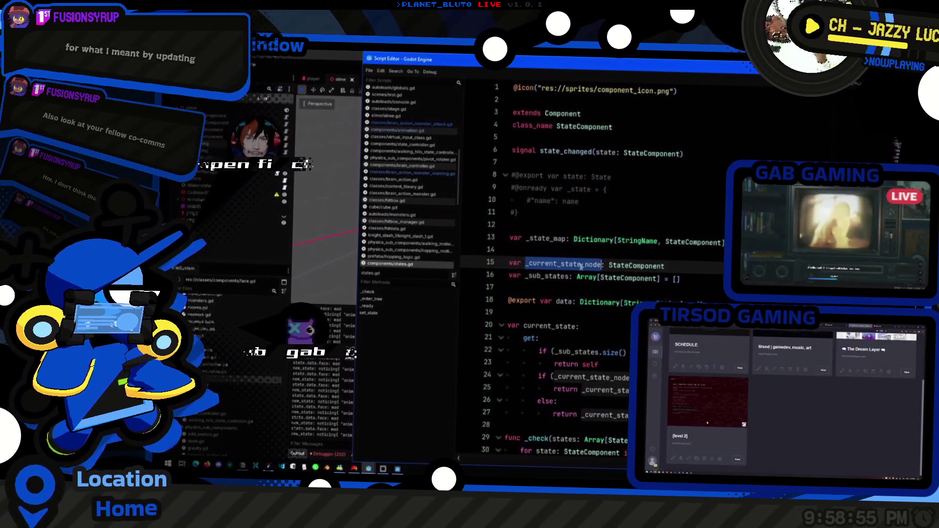
# - Duplicate the _current_state_node declaration as a StringName state-id variable
pyautogui.scroll(-7, 640, 270)
pyautogui.scroll(7, 639, 270)
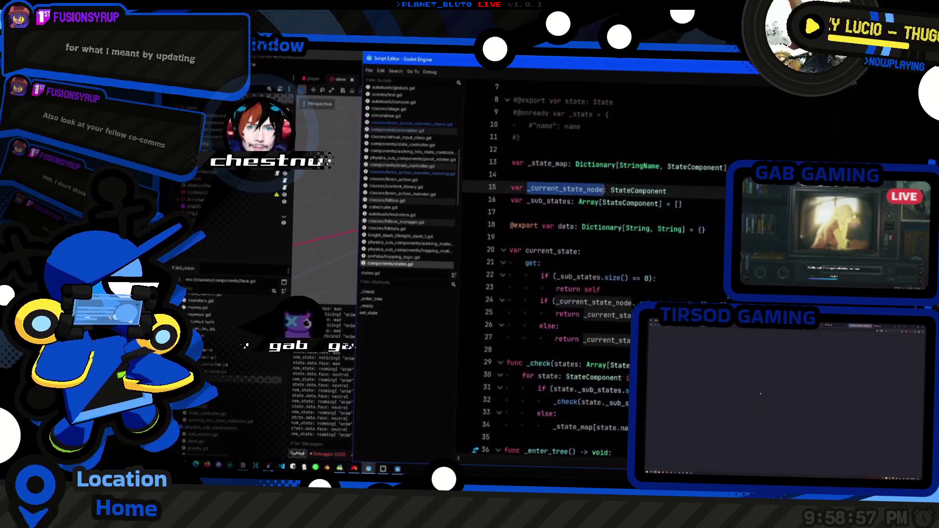
pyautogui.click(698, 267)
pyautogui.scroll(-2, 699, 267)
pyautogui.hotkey('ctrl', 'shift', 'd')
pyautogui.scroll(2, 585, 252)
pyautogui.click(595, 277)
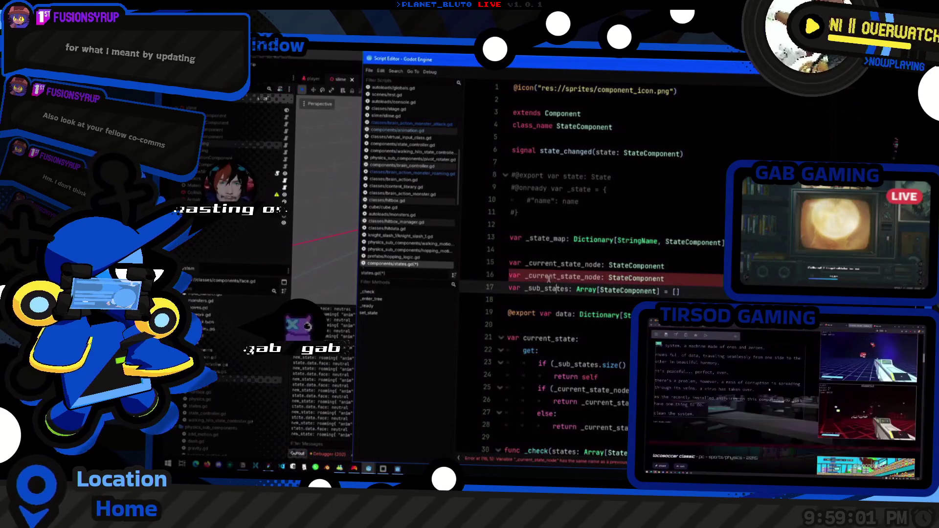
pyautogui.press('BackSpace')
pyautogui.press('BackSpace')
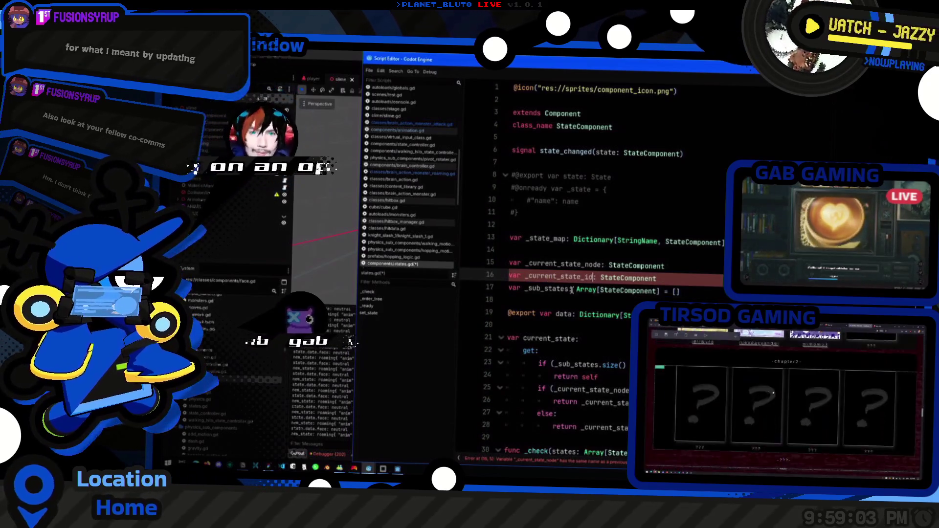
pyautogui.hotkey('shift', 'End')
pyautogui.write(': StringNmae')
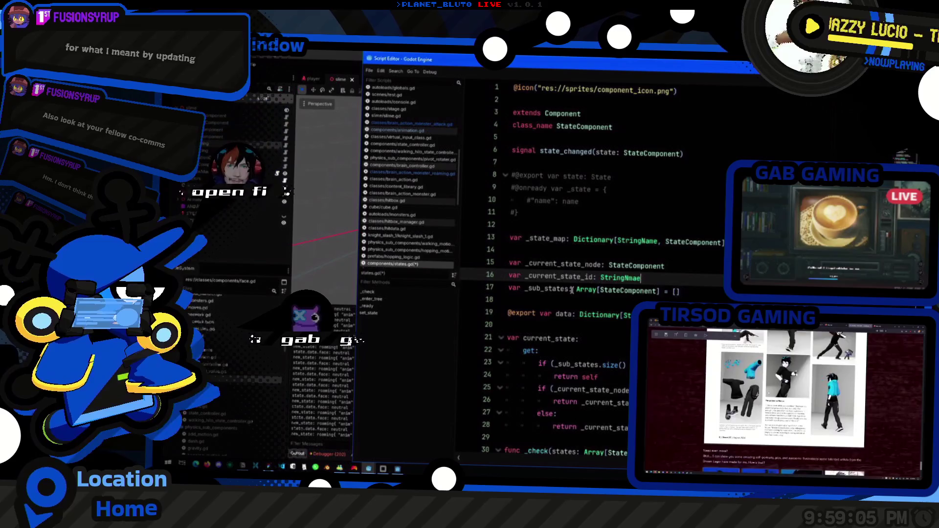
pyautogui.press('BackSpace')
pyautogui.press('BackSpace')
pyautogui.press('BackSpace')
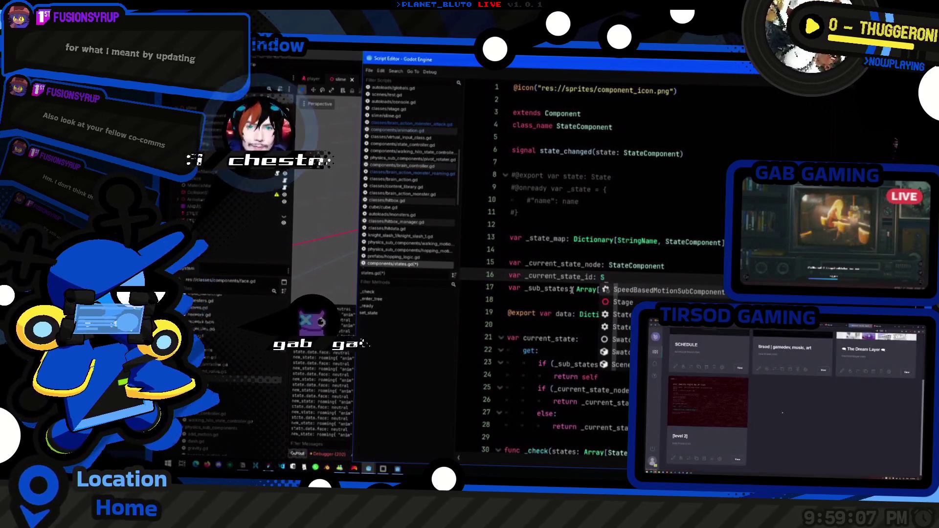
pyautogui.write('tringName')
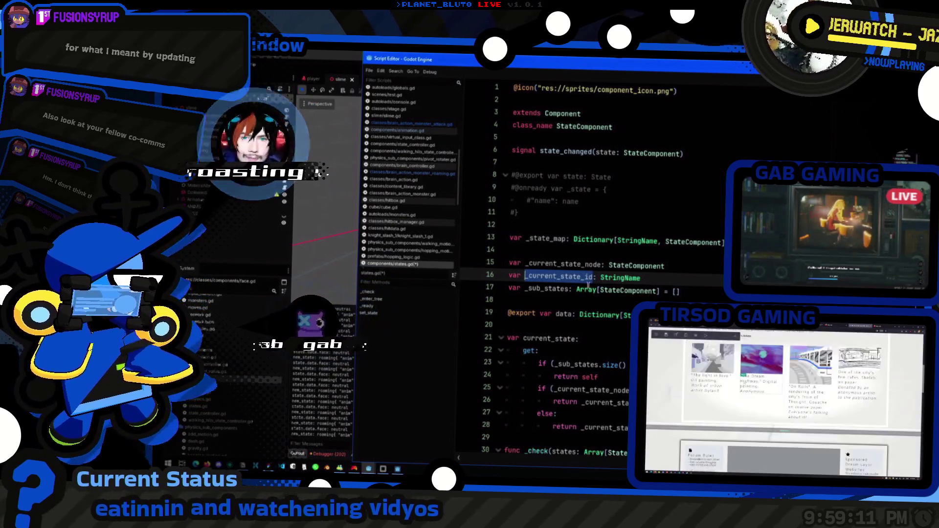
# - Add '_current_state_id = _stateid' on a new line after line 65
pyautogui.scroll(-8, 613, 318)
pyautogui.scroll(-5, 613, 318)
pyautogui.click(626, 378)
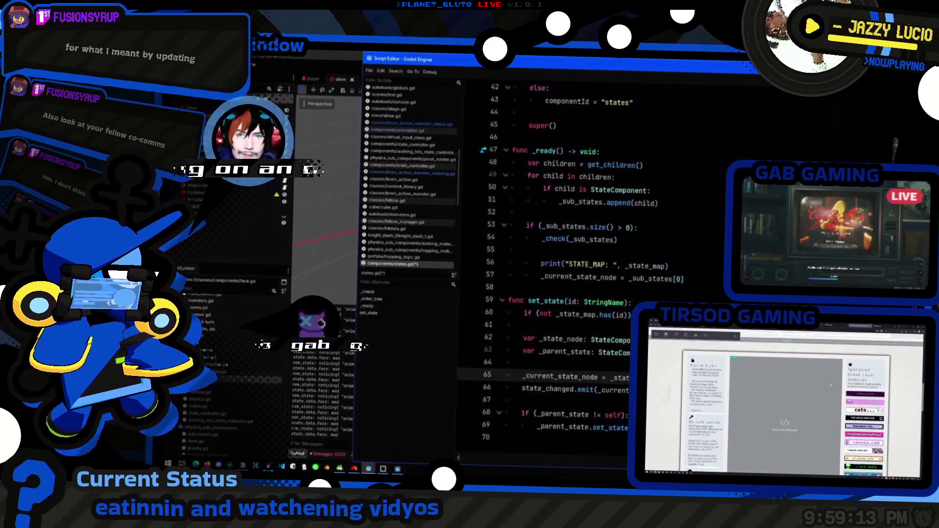
pyautogui.press('Return')
pyautogui.write('_current_state_id = _state')
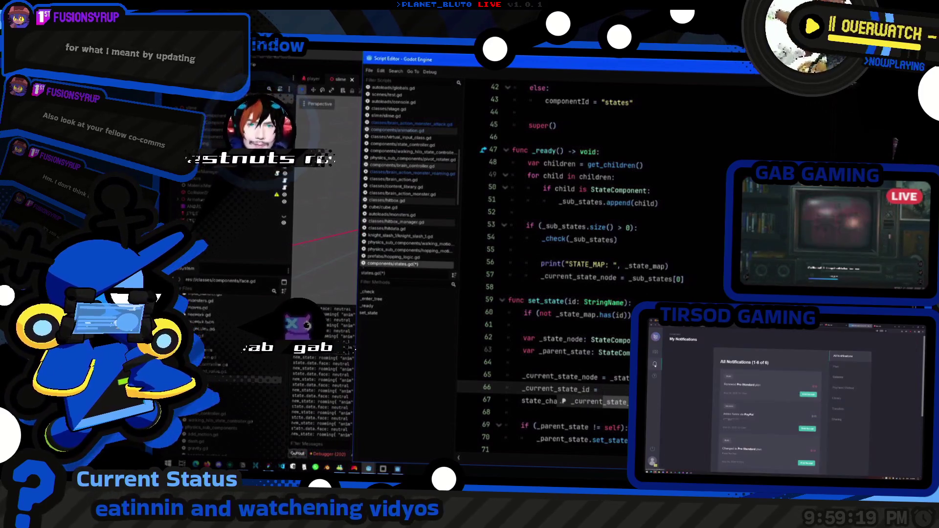
pyautogui.write('id')
pyautogui.click(592, 402)
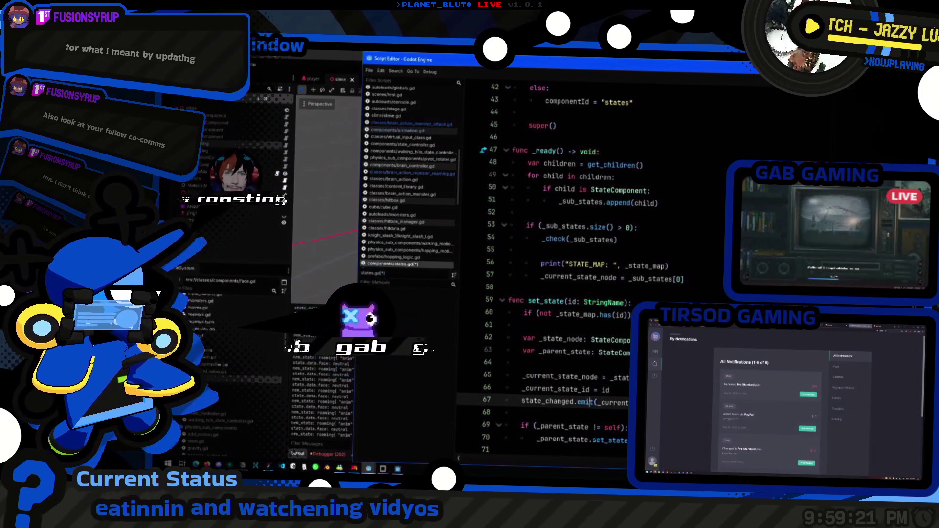
pyautogui.click(590, 390)
# - Insert 'if (id == _current_state_id' in set_state, save states.gd, and return to the game
pyautogui.click(629, 314)
pyautogui.press('Return')
pyautogui.write('if (id == _current_state_id')
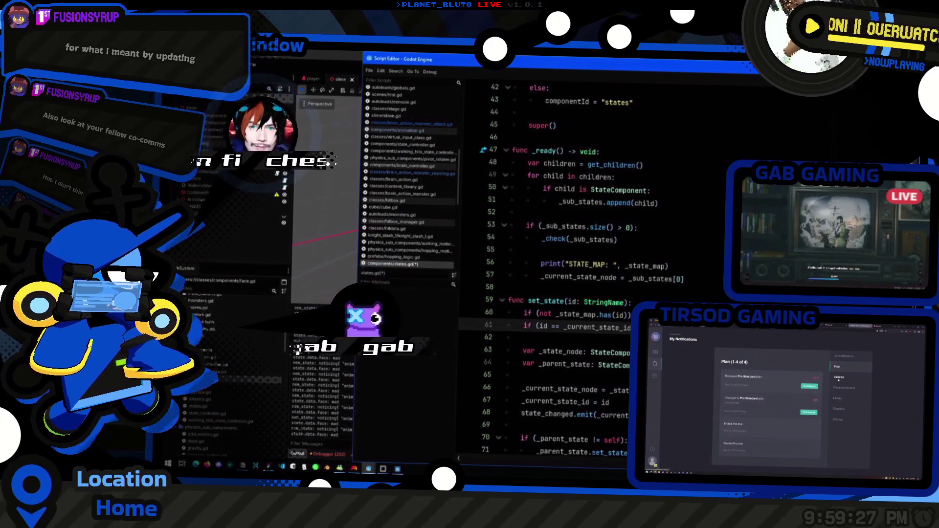
pyautogui.hotkey('ctrl', 's')
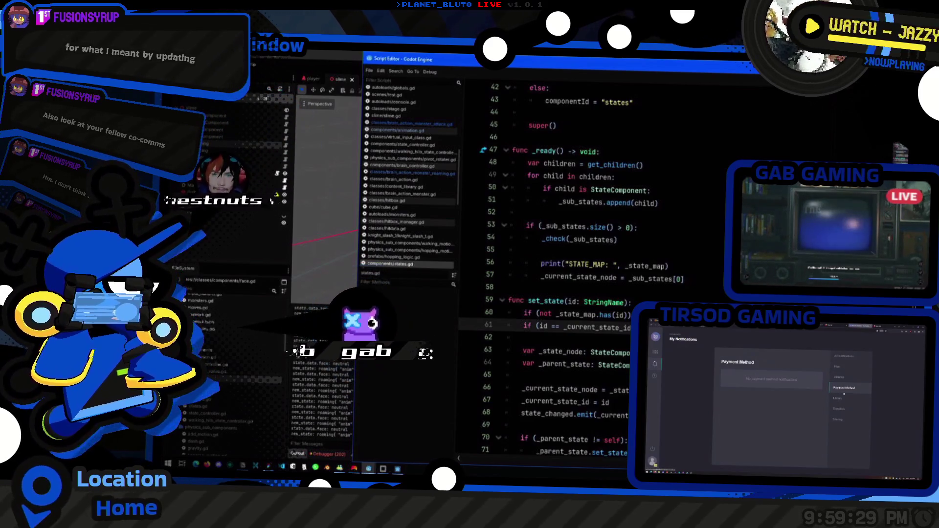
pyautogui.hotkey('alt', 'Tab')
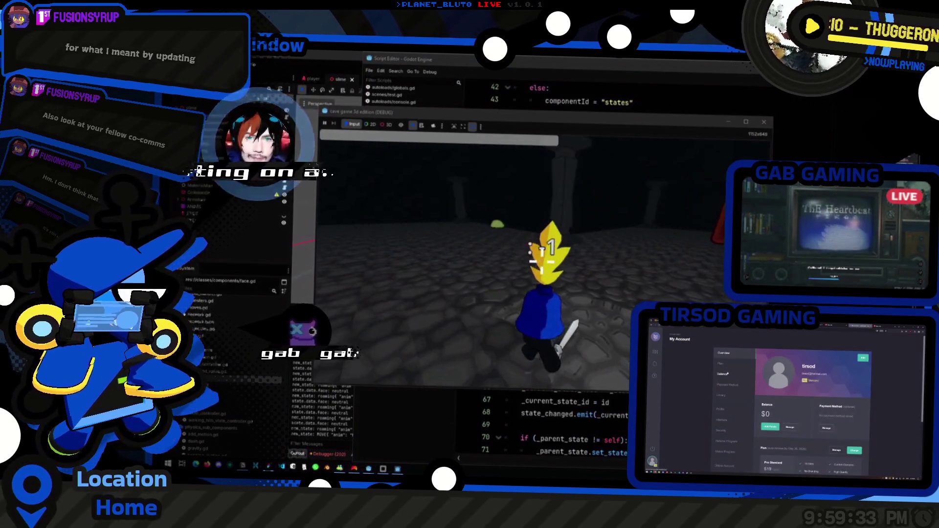
# - Comment out the new_state print on line 35 of animation.gd with #
pyautogui.press('e')
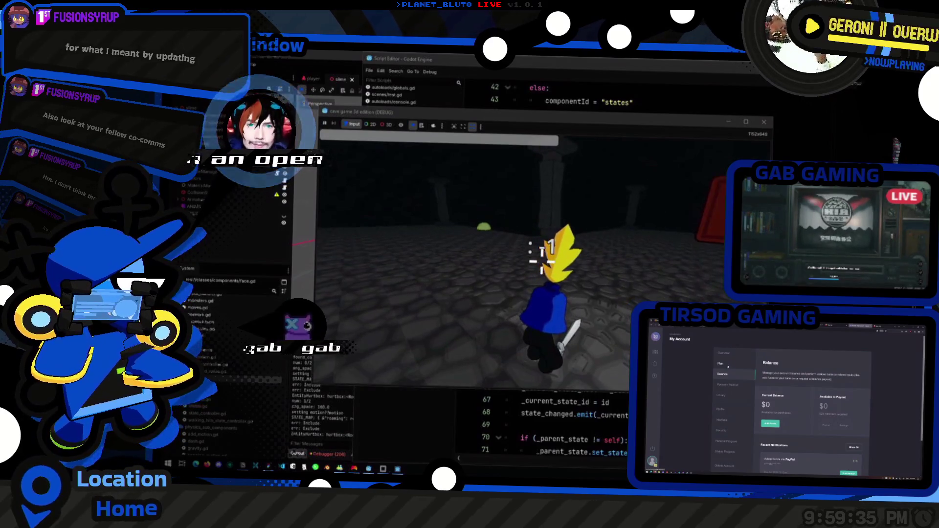
pyautogui.hotkey('alt', 'Tab')
pyautogui.hotkey('alt', 'Tab')
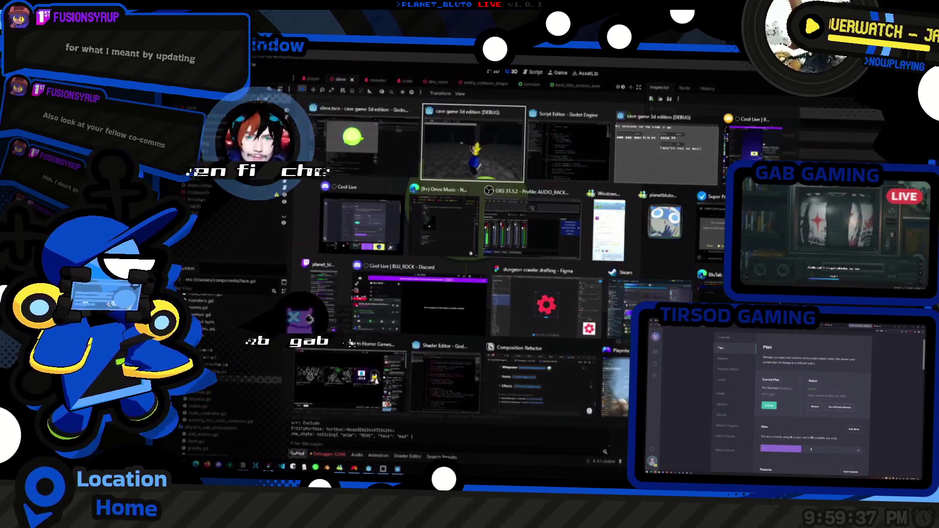
pyautogui.hotkey('alt', 'Tab')
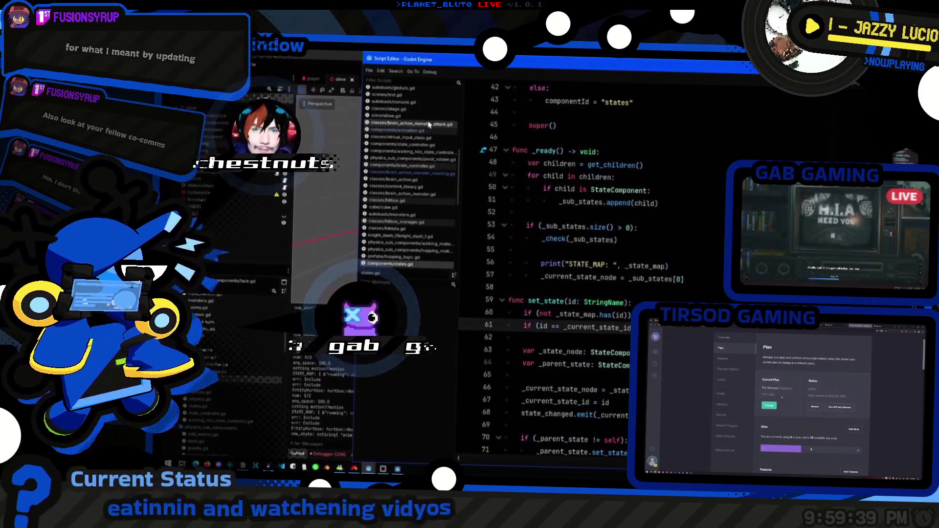
pyautogui.click(429, 124)
pyautogui.hotkey('shift', 'alt', 'o')
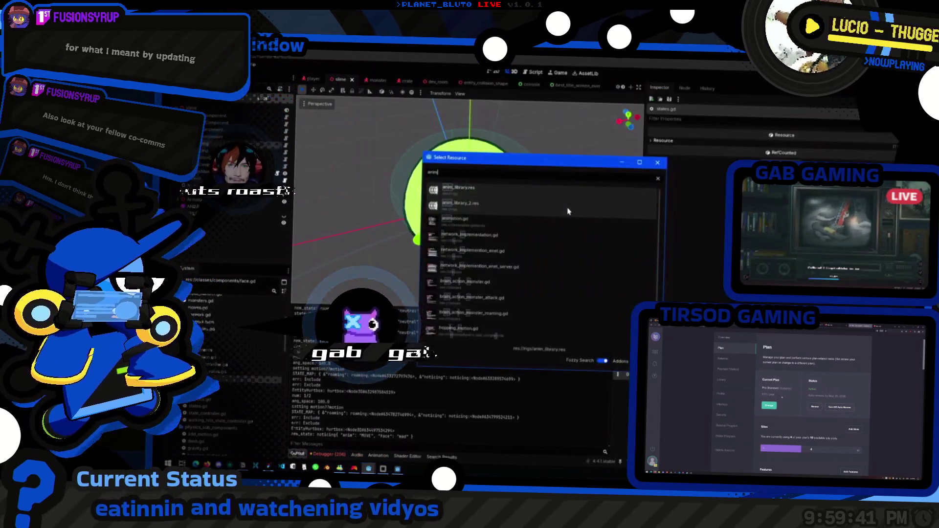
pyautogui.doubleClick(567, 150)
pyautogui.click(524, 326)
pyautogui.write('#print("new_state: ", new_s')
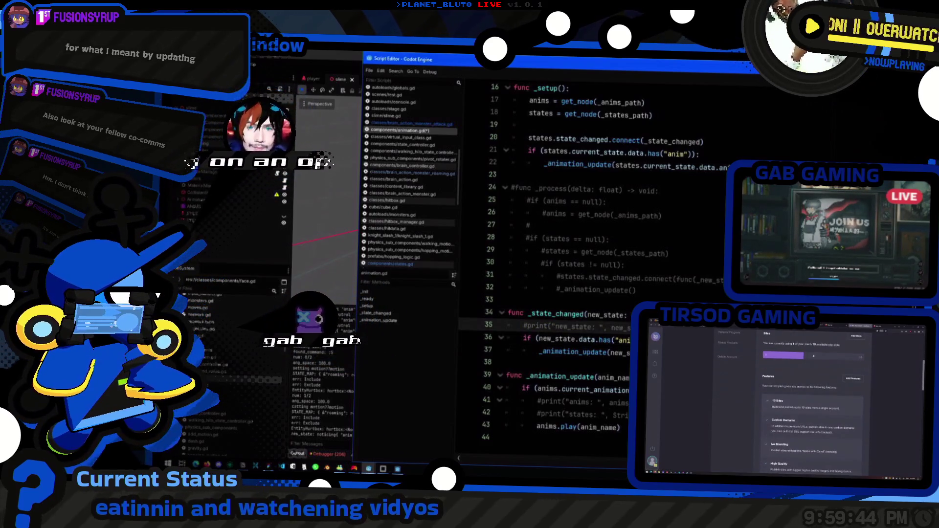
# - Save, rerun as the Knight, and open the in-game console to spawn slimes
pyautogui.hotkey('alt', 'Tab')
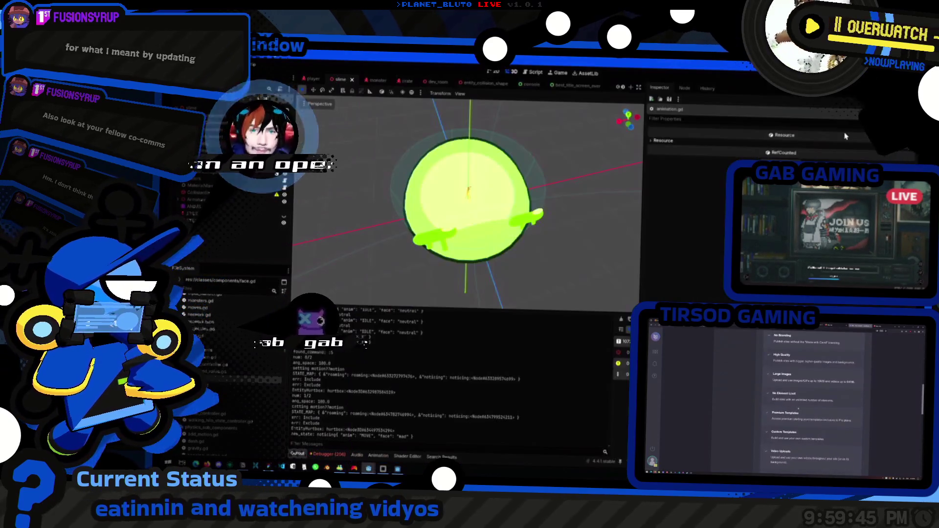
pyautogui.hotkey('ctrl', 's')
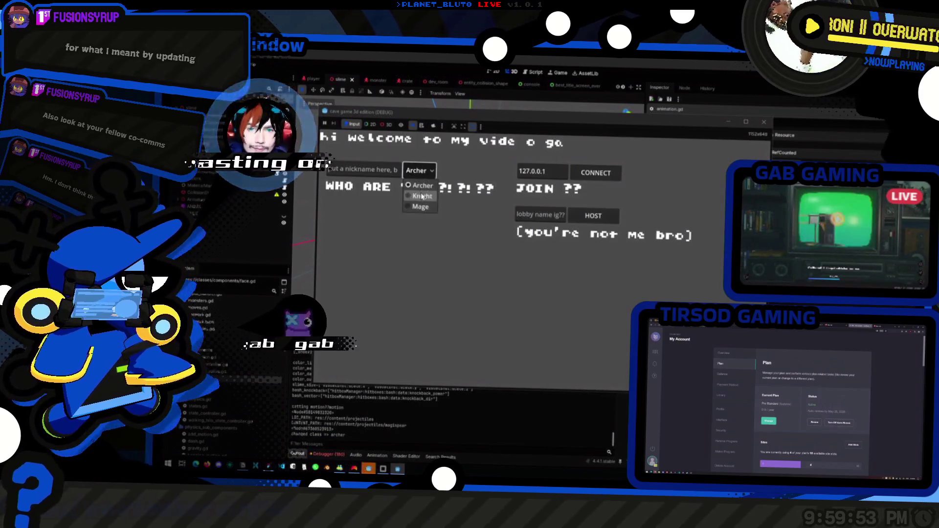
pyautogui.click(422, 196)
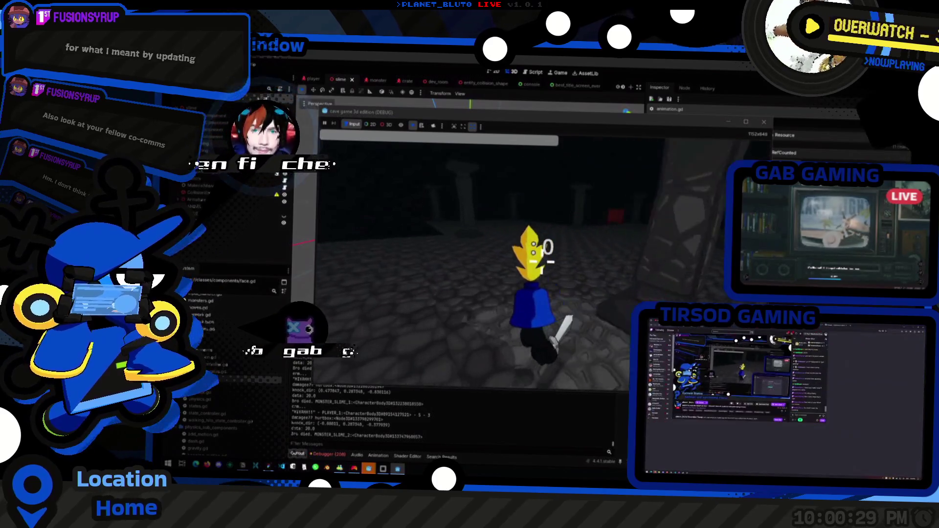
pyautogui.press('`')
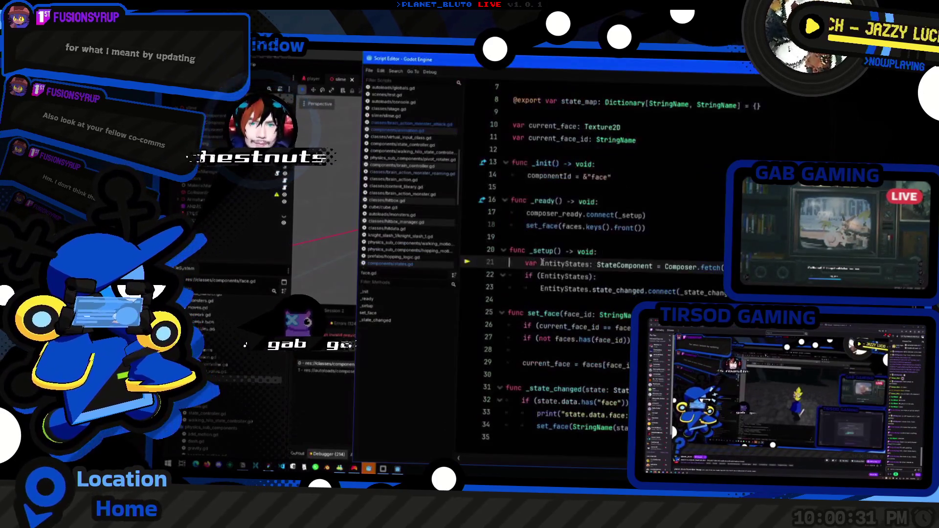
# - Continue past the error and examine face.gd lines 17 and 21 from the debugger stack
pyautogui.press('F12')
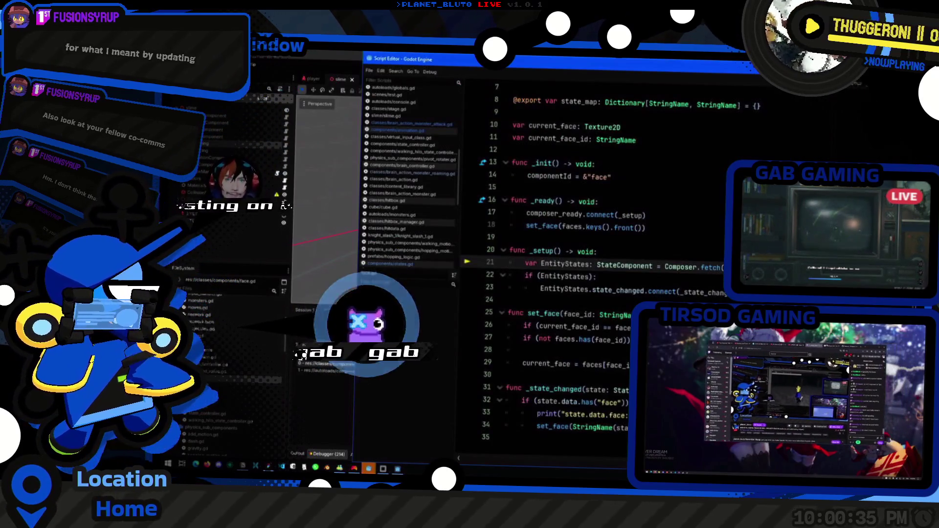
pyautogui.click(452, 362)
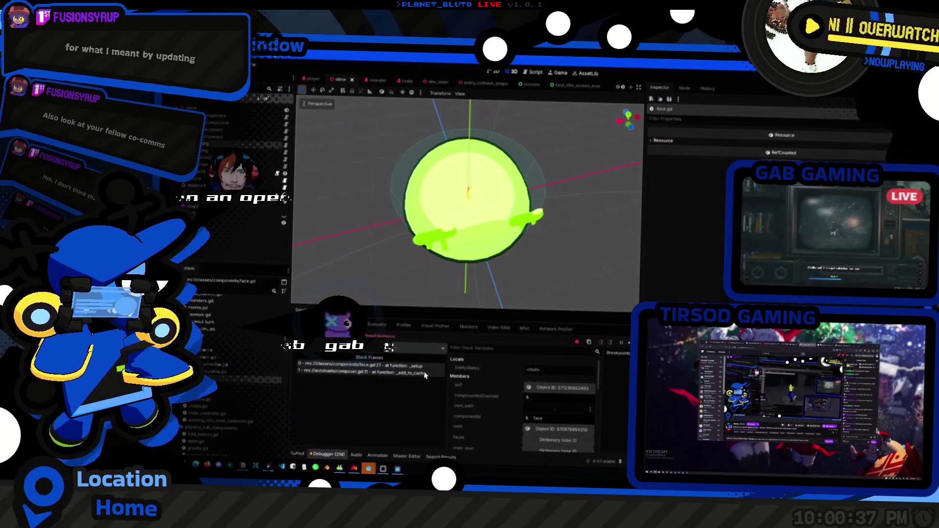
pyautogui.click(367, 366)
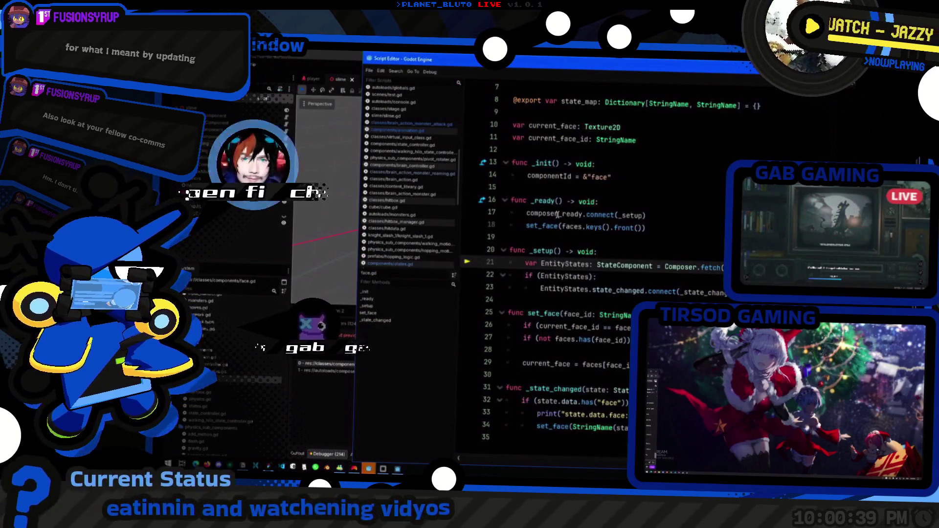
pyautogui.scroll(2, 615, 242)
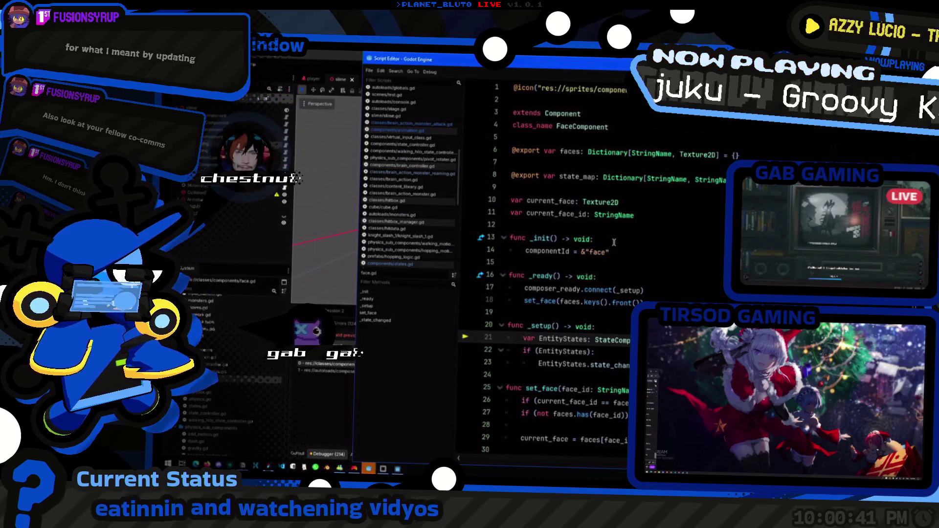
pyautogui.click(698, 289)
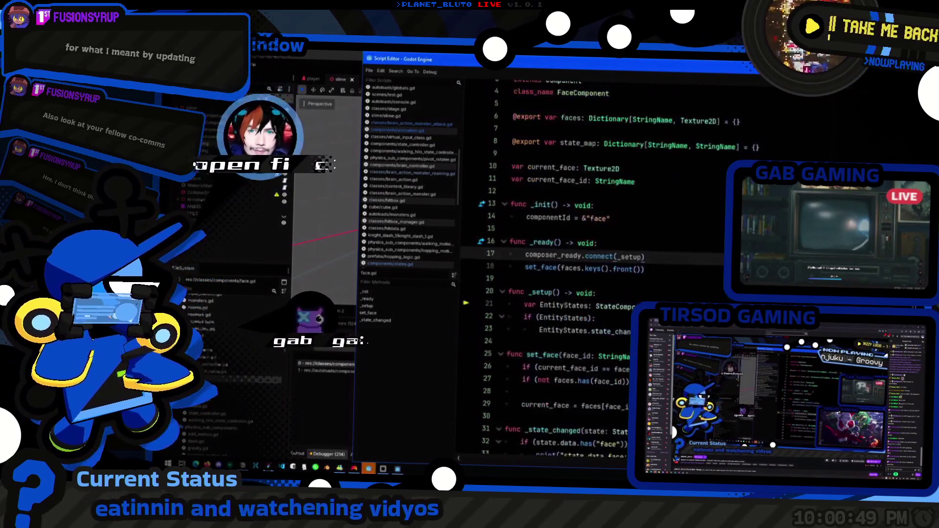
pyautogui.click(562, 338)
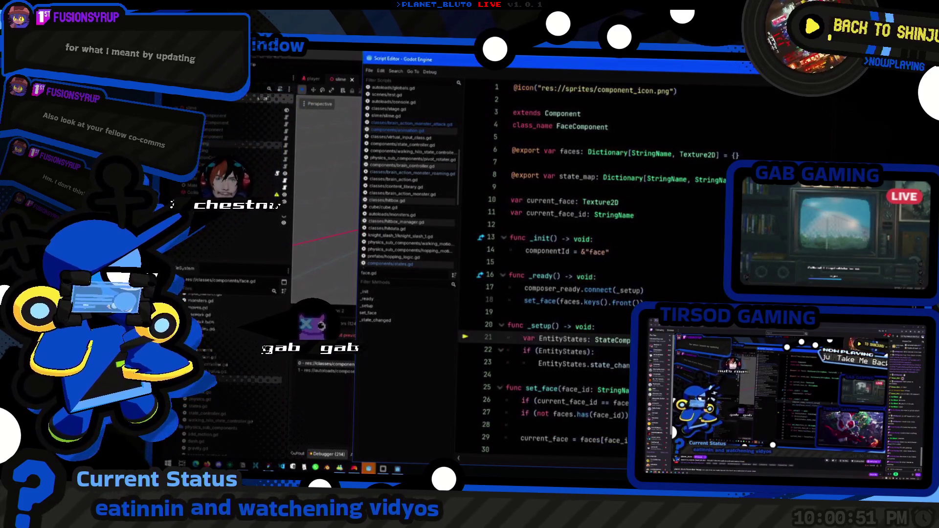
# - Add ', CONNECT_ONE_SHOT' to line 17's composer_ready connect call and relaunch the game
pyautogui.click(658, 263)
pyautogui.click(657, 291)
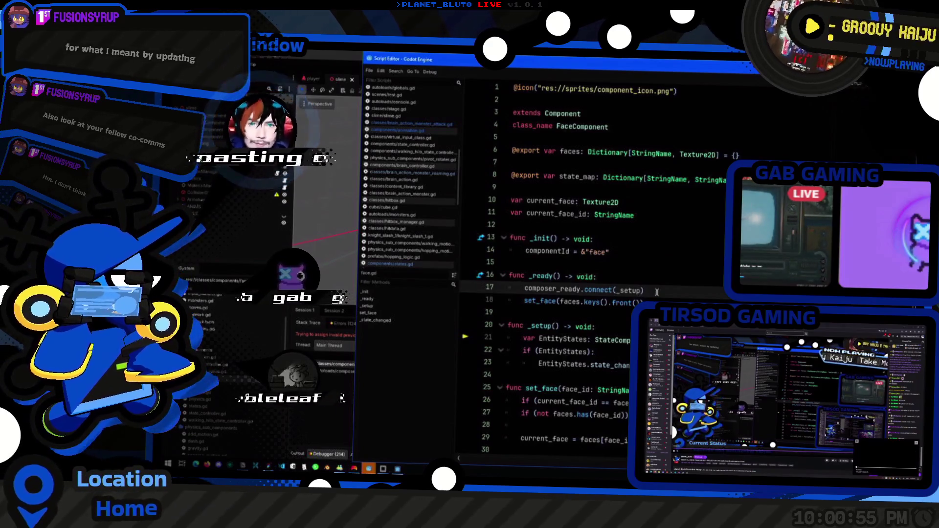
pyautogui.write(', ONE')
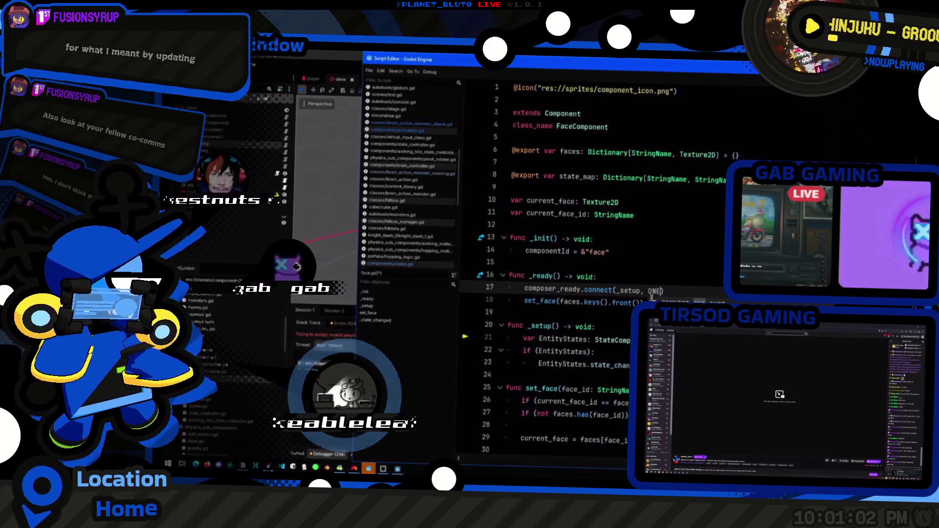
pyautogui.press('Return')
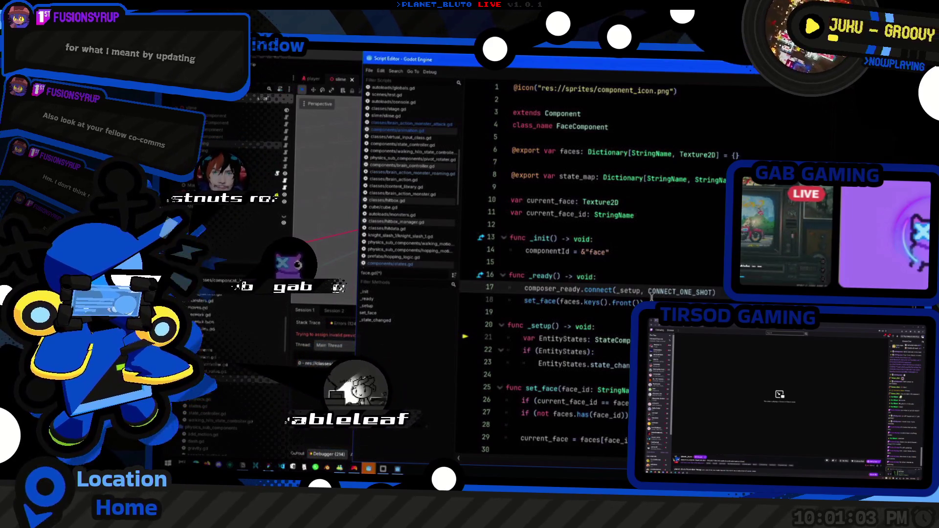
pyautogui.press('F5')
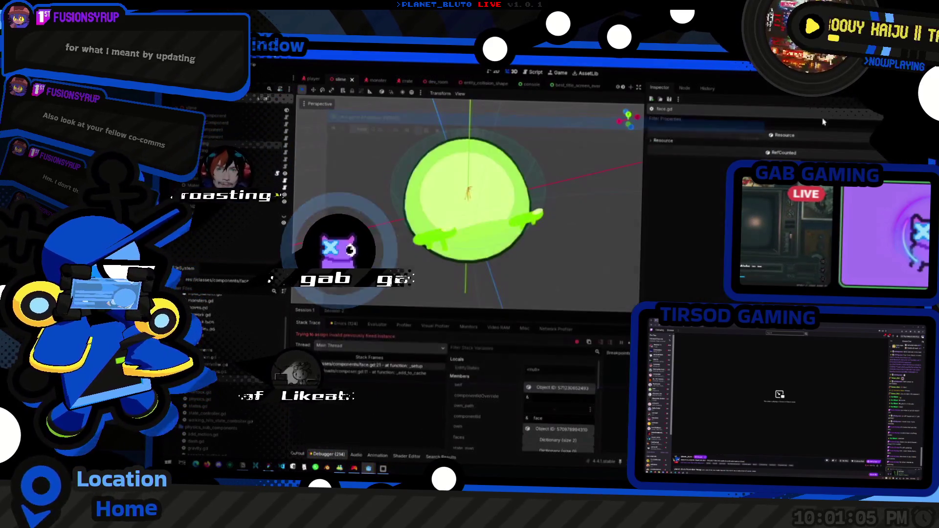
pyautogui.hotkey('alt', 'Tab')
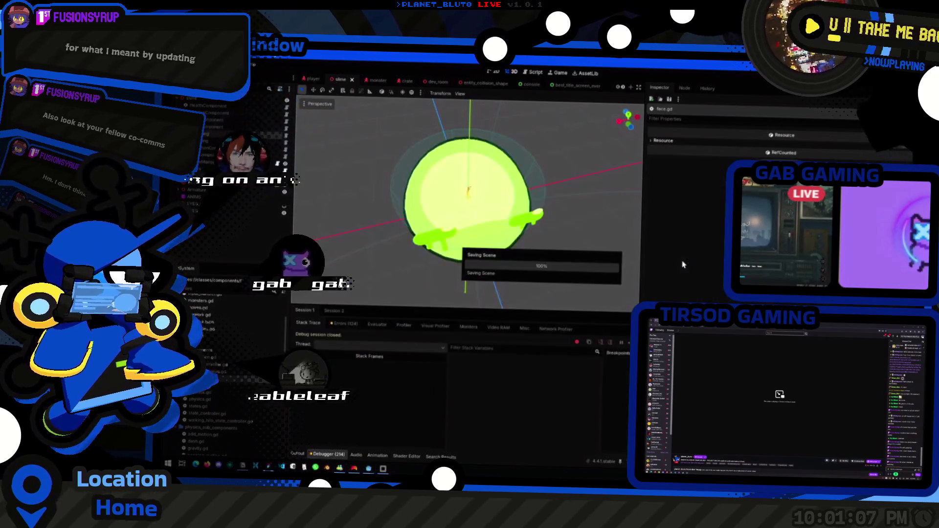
pyautogui.hotkey('alt', 'Tab')
pyautogui.hotkey('alt', 'Tab')
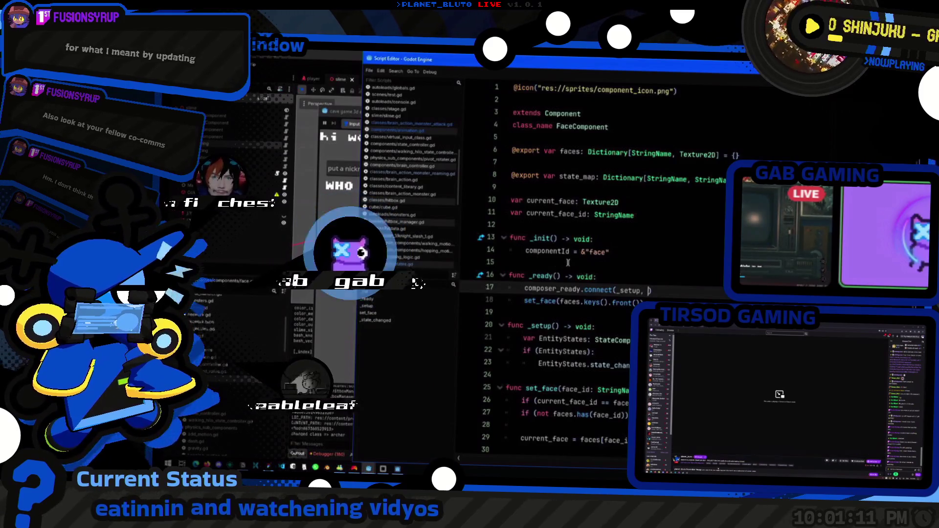
# - Find every composer_ready.connect(_setup) call project-wide and open the state_controller.gd match
pyautogui.press('BackSpace')
pyautogui.press('BackSpace')
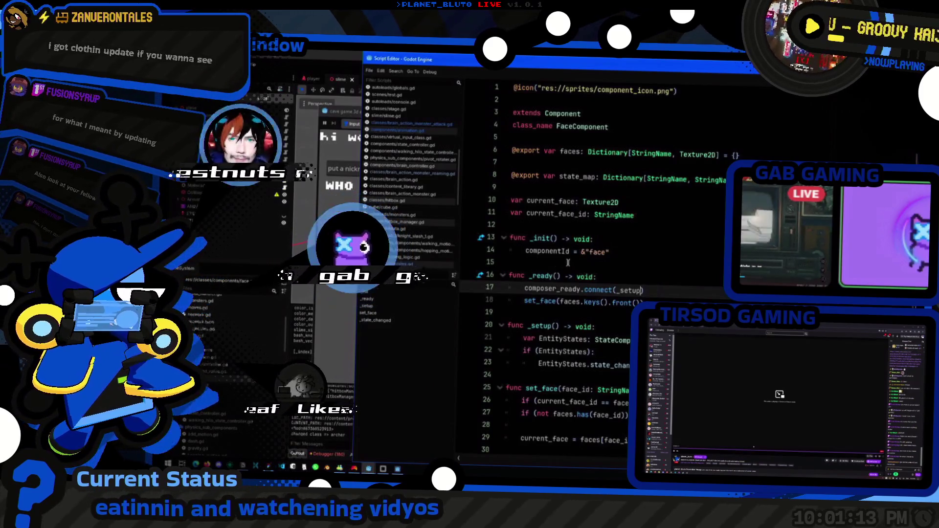
pyautogui.hotkey('shift', 'Home')
pyautogui.hotkey('ctrl', 'shift', 'f')
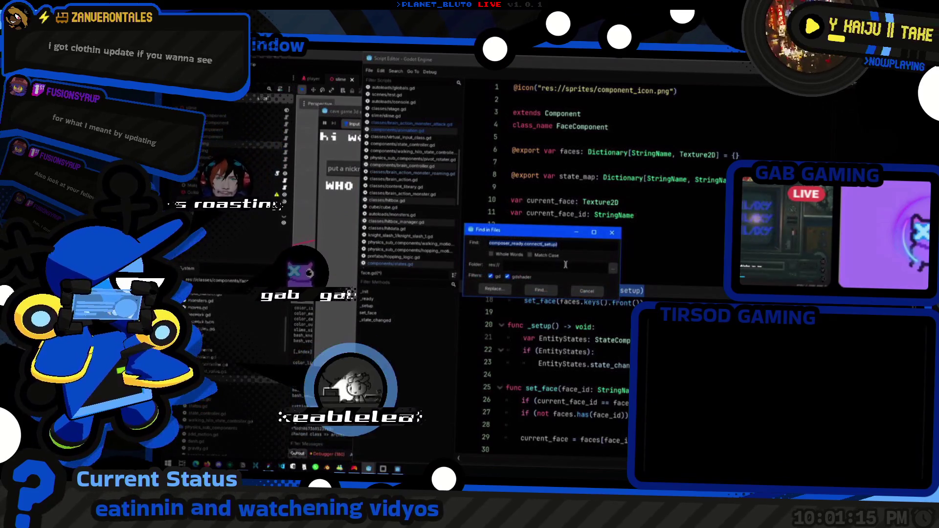
pyautogui.press('Return')
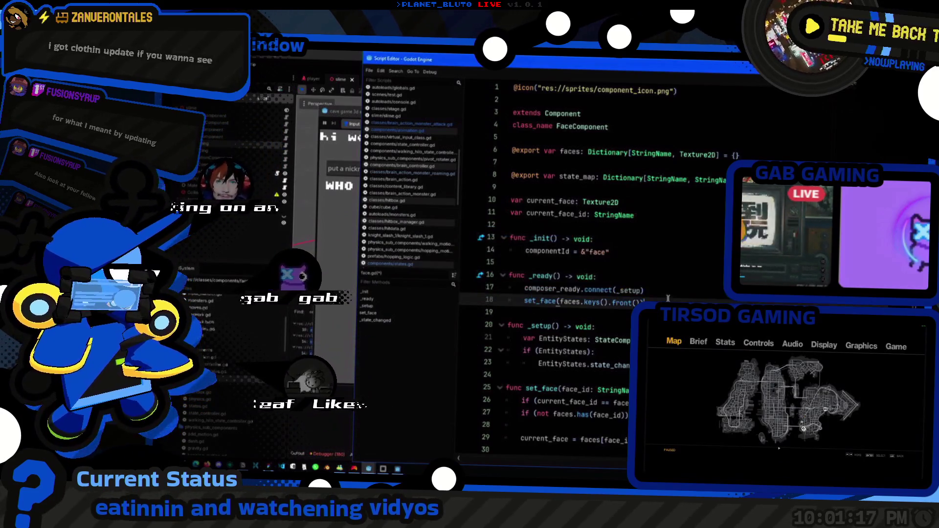
pyautogui.write(', CONNECT_ONE_SHOT')
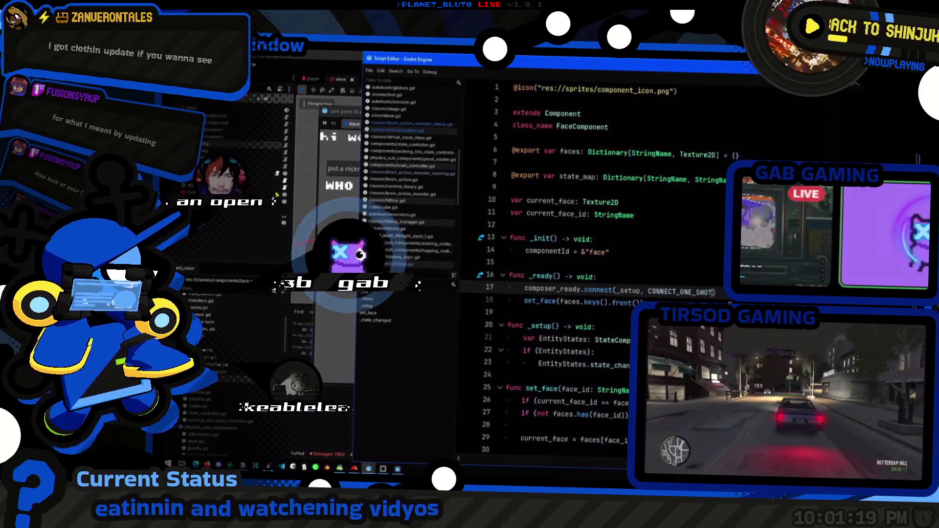
pyautogui.hotkey('shift', 'Home')
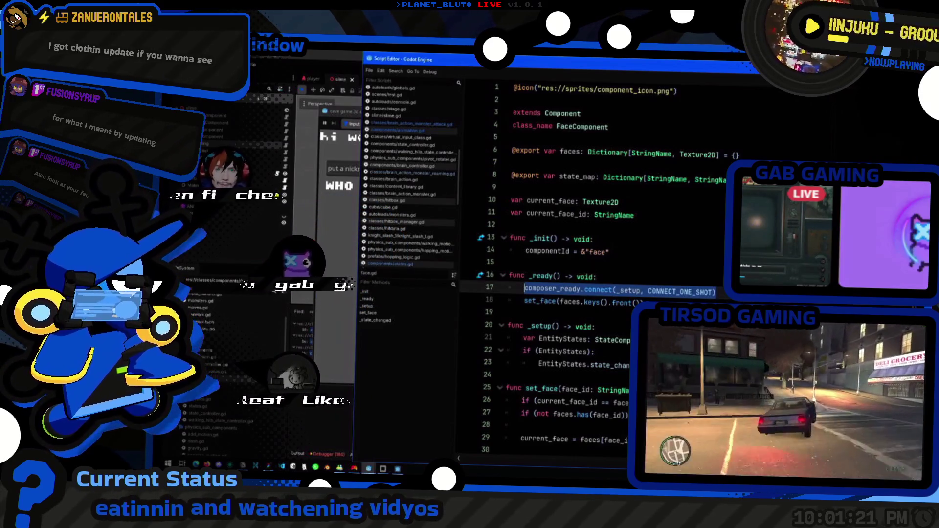
pyautogui.hotkey('ctrl', 'shift', 'f')
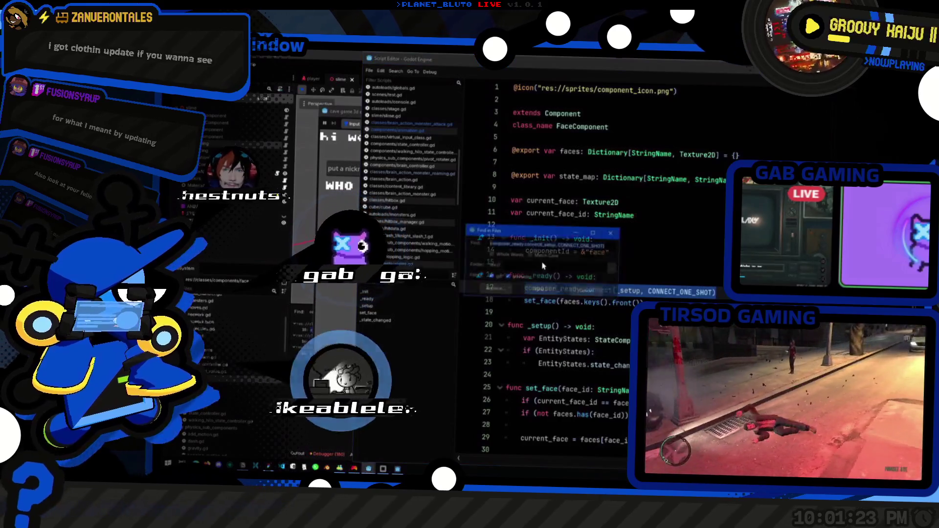
pyautogui.click(540, 290)
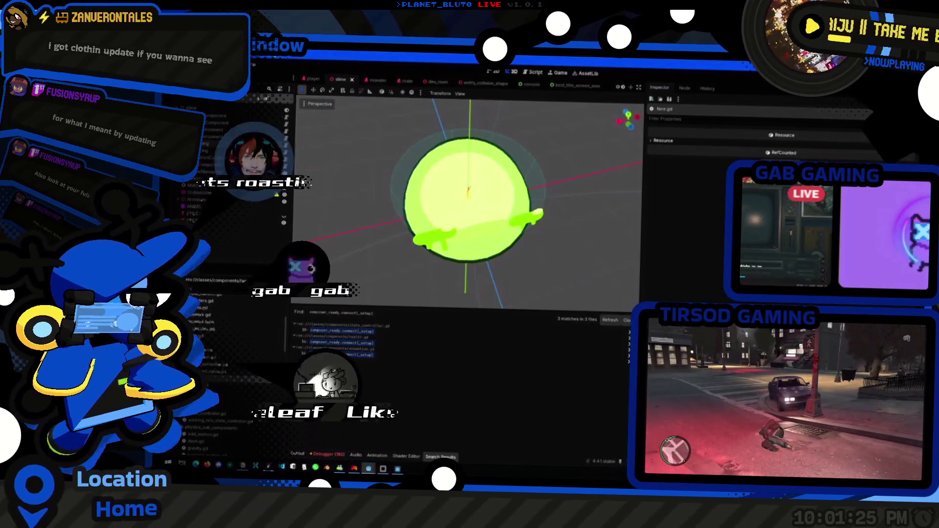
pyautogui.click(387, 330)
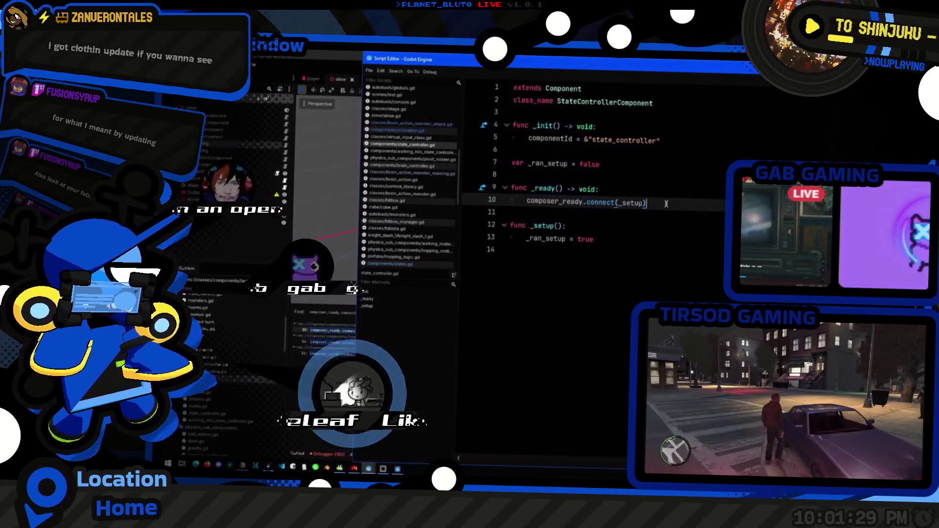
# - Replace the matches with composer_ready.connect(_setup, CONNECT_ONE_SHOT) and save the scene
pyautogui.hotkey('ctrl', 'shift', 'f')
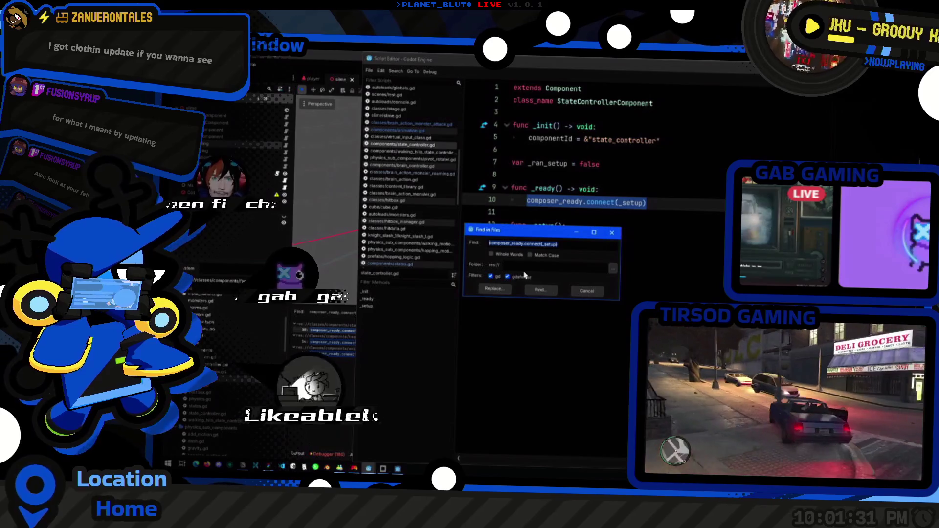
pyautogui.click(494, 290)
pyautogui.click(364, 443)
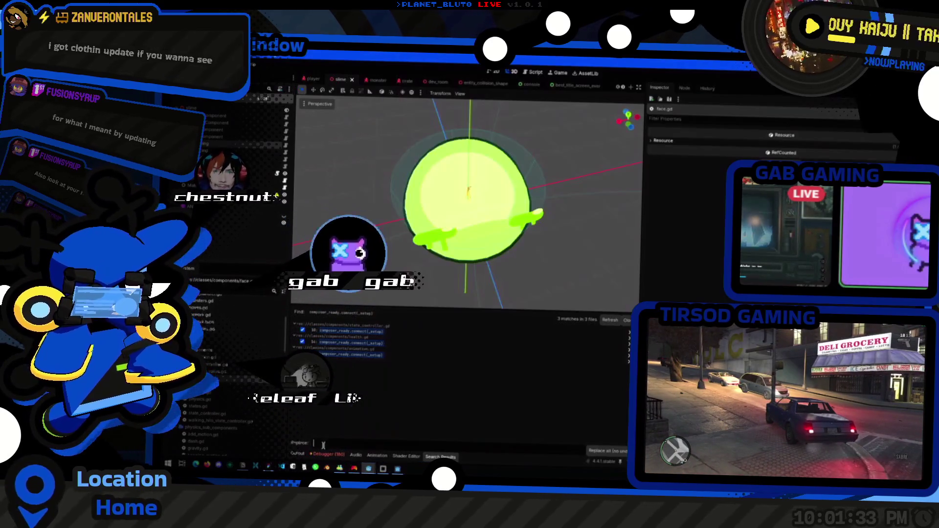
pyautogui.write(')')
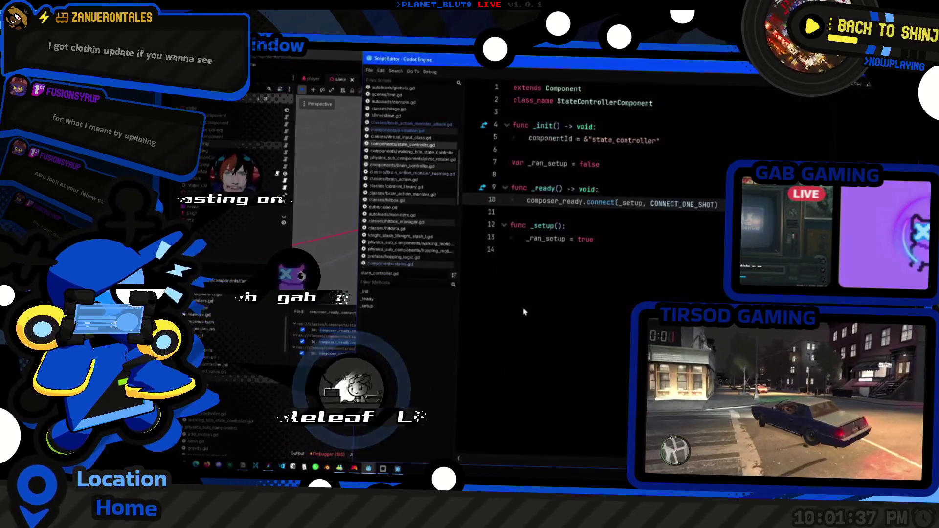
pyautogui.hotkey('alt', 'Tab')
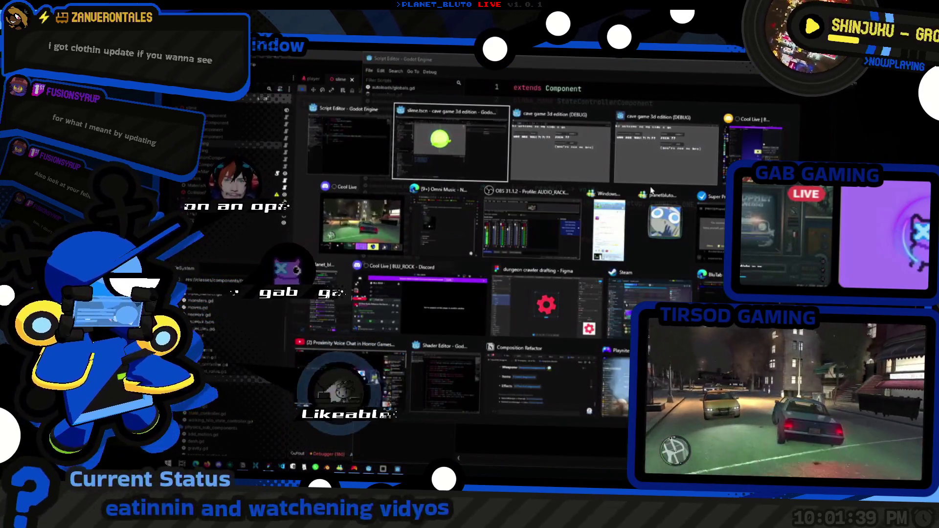
pyautogui.hotkey('ctrl', 's')
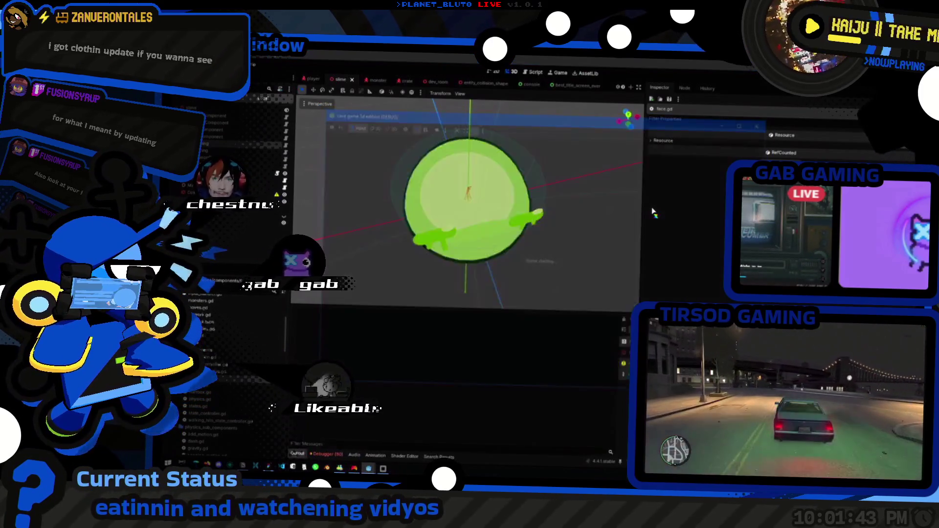
# - Pick a character class, enter the level, and inspect the code above face.gd's failing line 21
pyautogui.click(407, 171)
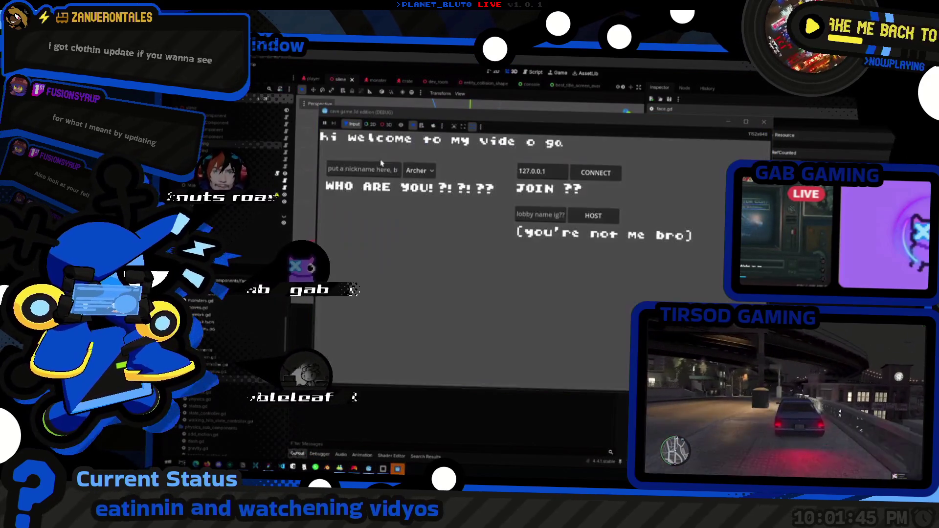
pyautogui.click(618, 223)
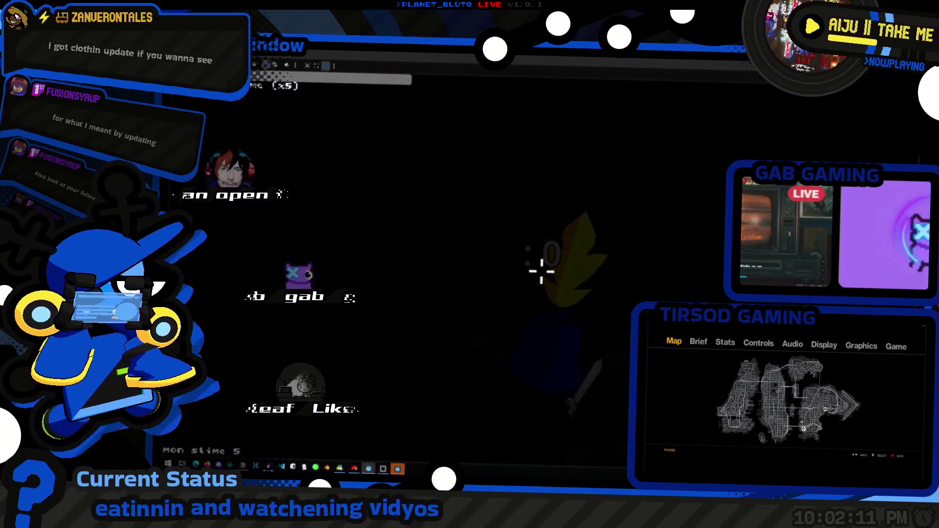
pyautogui.click(639, 255)
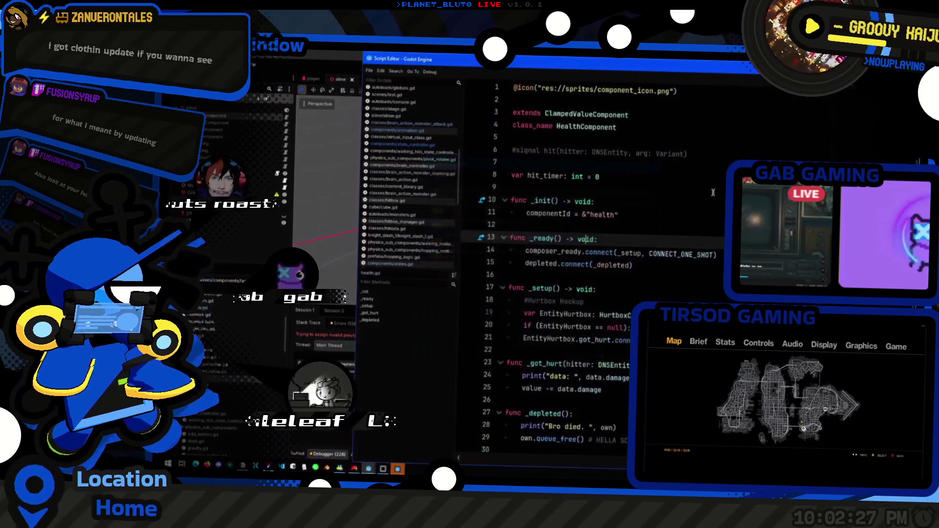
# - Open clamped_value.gd and scroll through it to the depleted signal declaration
pyautogui.keyDown('ctrl'); pyautogui.click(583, 114); pyautogui.keyUp('ctrl')
pyautogui.scroll(-2, 582, 113)
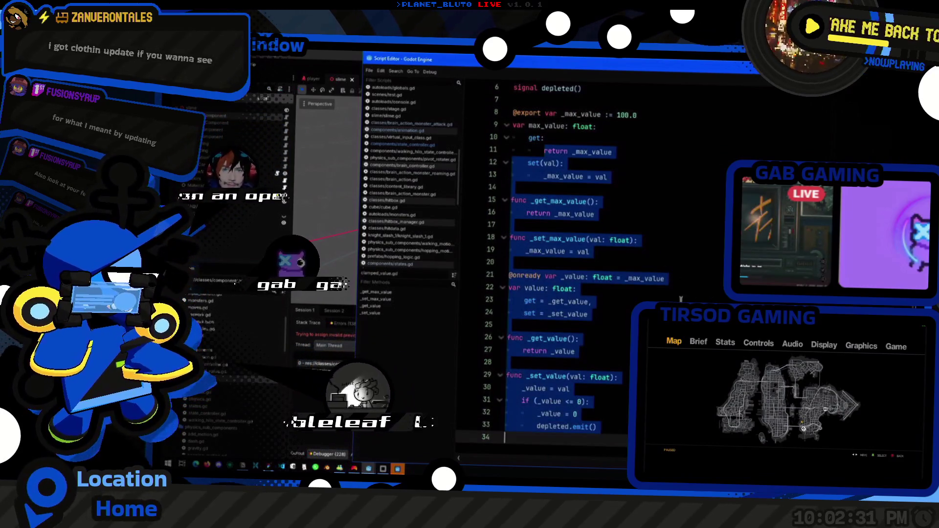
pyautogui.click(612, 325)
pyautogui.scroll(2, 651, 282)
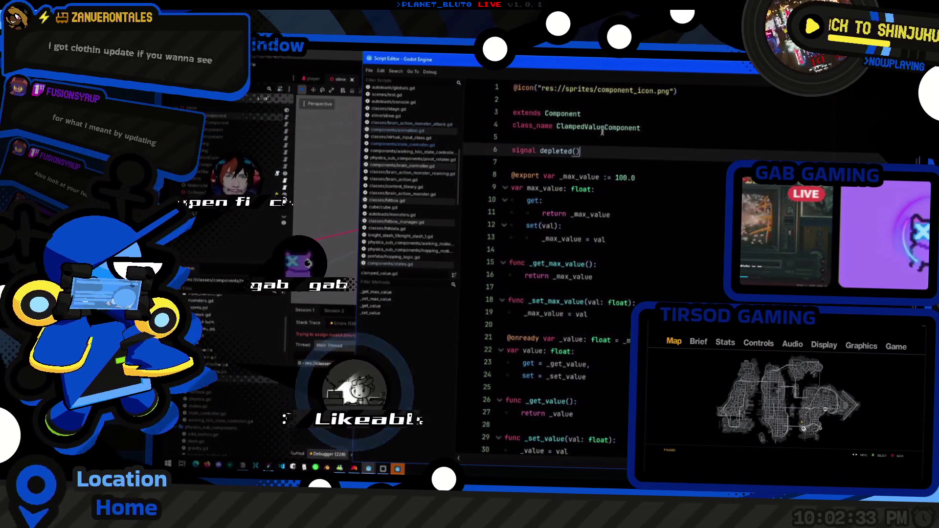
pyautogui.scroll(-2, 767, 155)
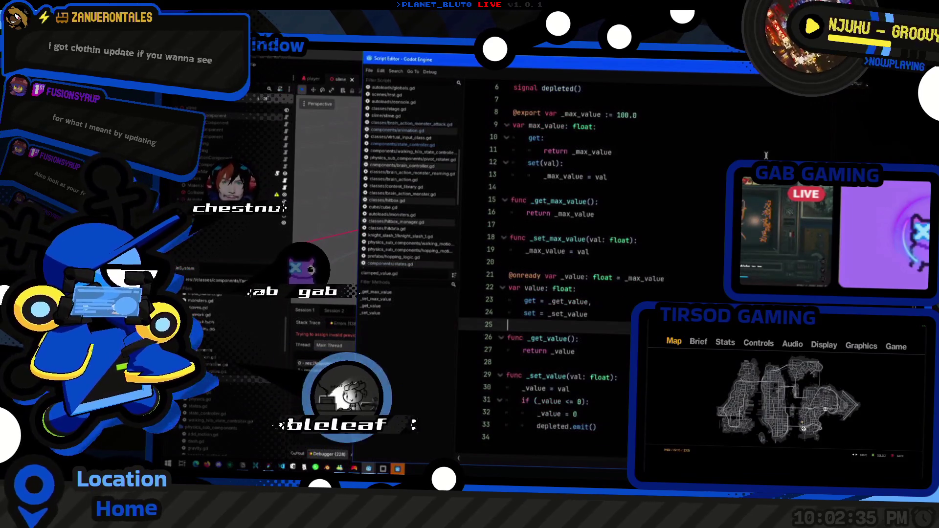
pyautogui.scroll(2, 766, 155)
pyautogui.click(637, 166)
pyautogui.click(638, 155)
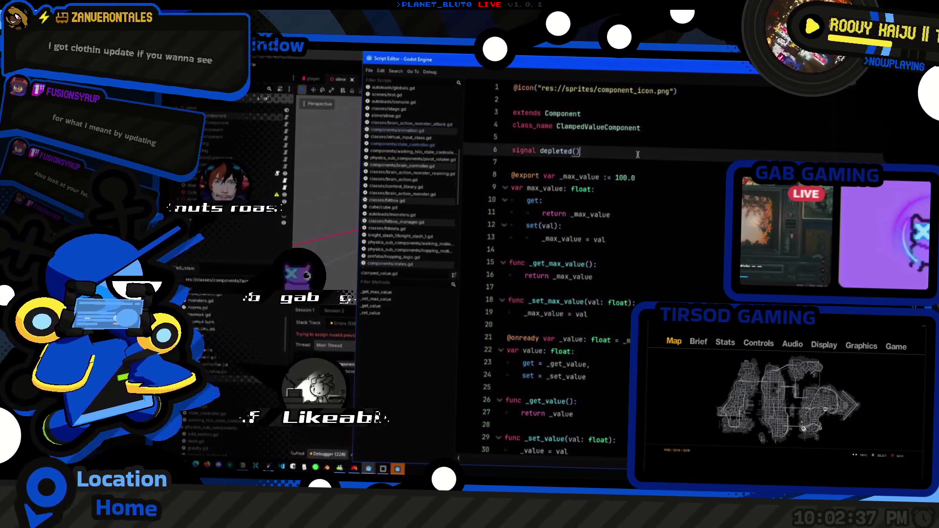
# - Examine the ClampedValueComponent class name and the max_value property with its 100.0 default
pyautogui.click(715, 131)
pyautogui.click(701, 154)
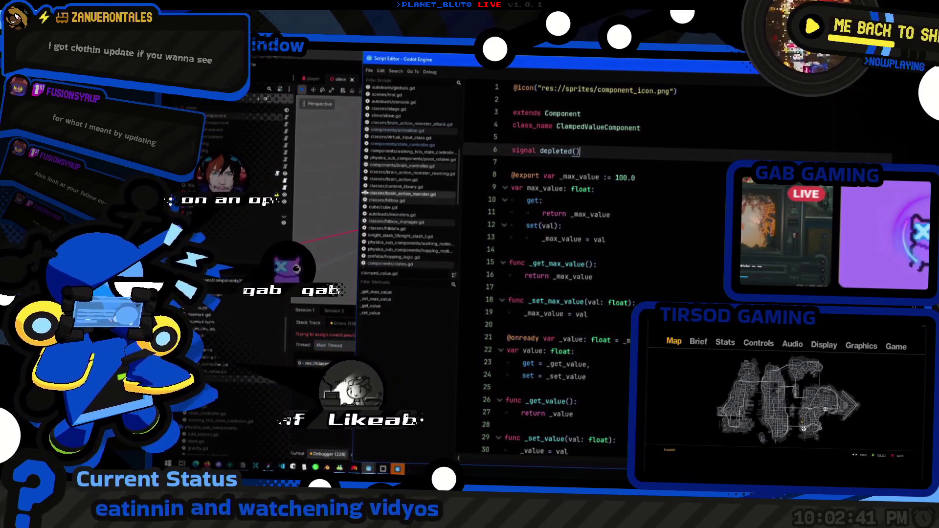
pyautogui.click(671, 188)
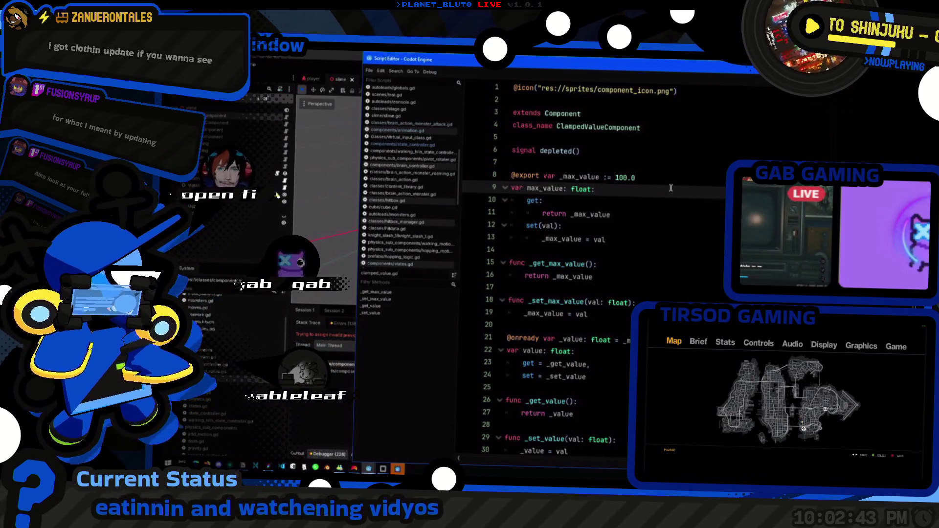
pyautogui.click(680, 175)
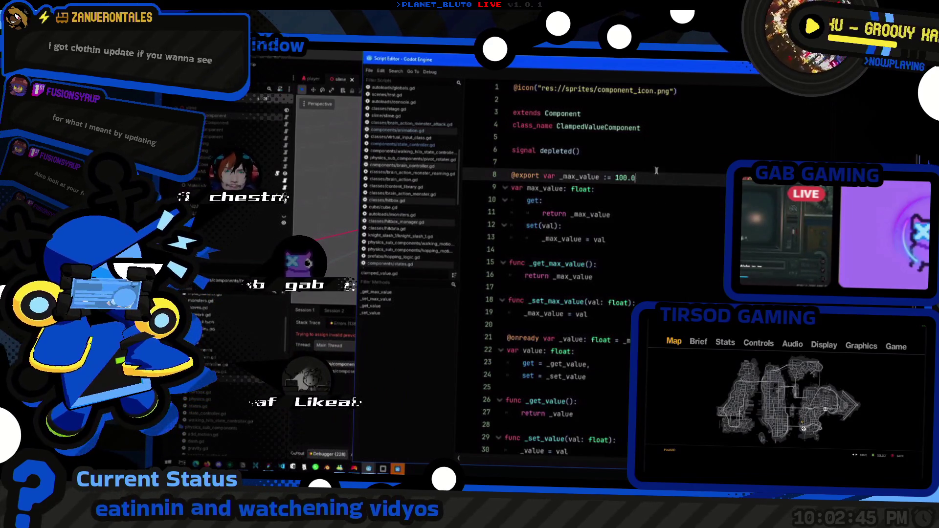
pyautogui.click(659, 147)
pyautogui.click(655, 127)
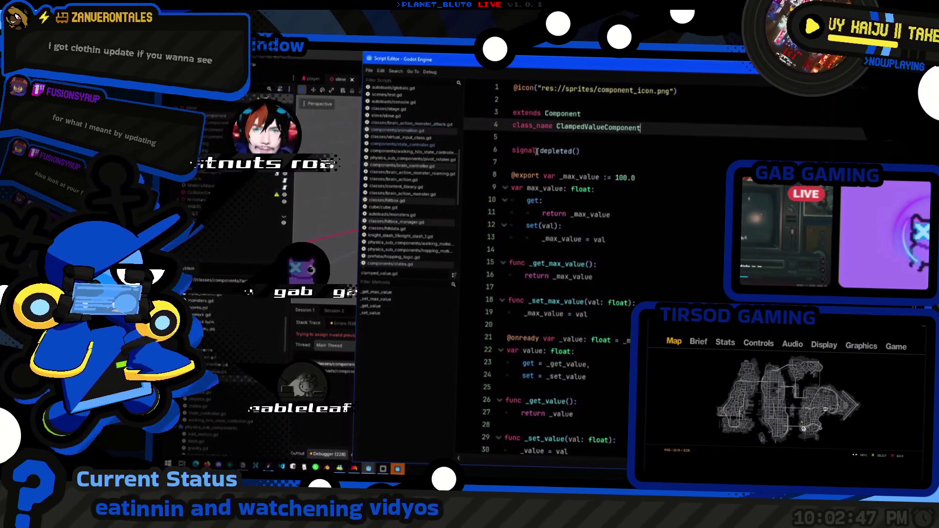
pyautogui.click(616, 147)
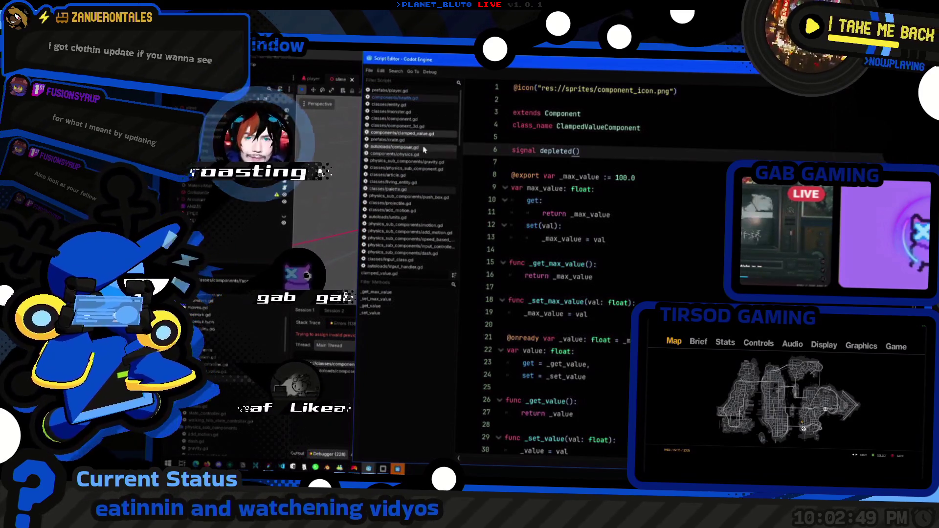
# - Return to health.gd and read its _ready function and the depleted connection on line 15
pyautogui.click(411, 91)
pyautogui.click(413, 98)
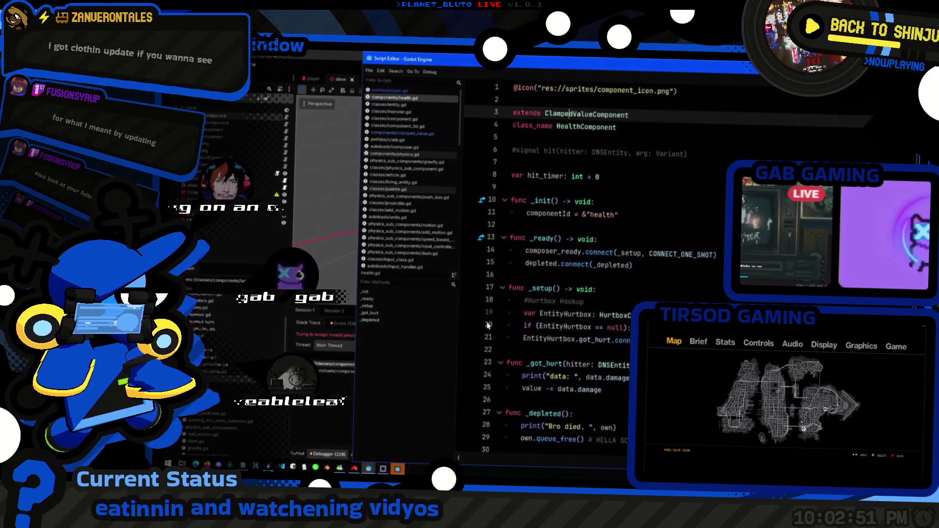
pyautogui.scroll(1, 485, 228)
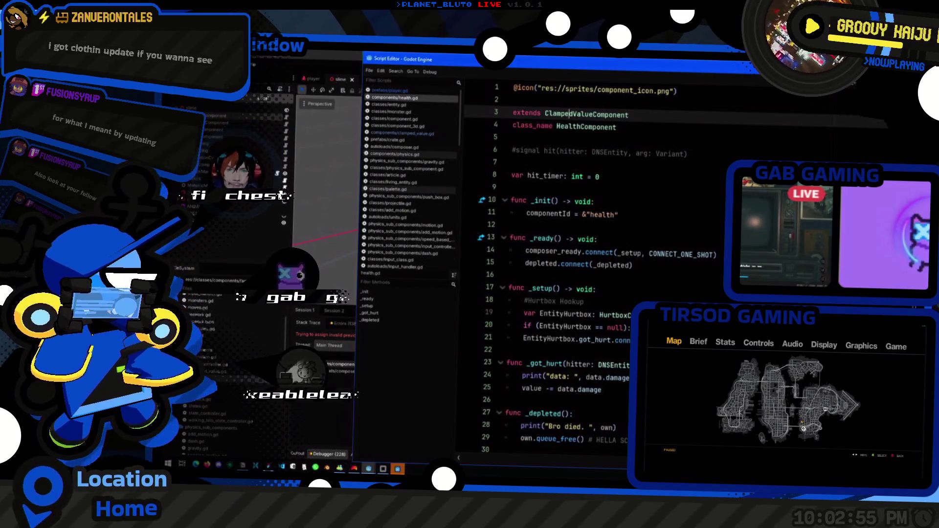
pyautogui.click(597, 239)
pyautogui.click(634, 264)
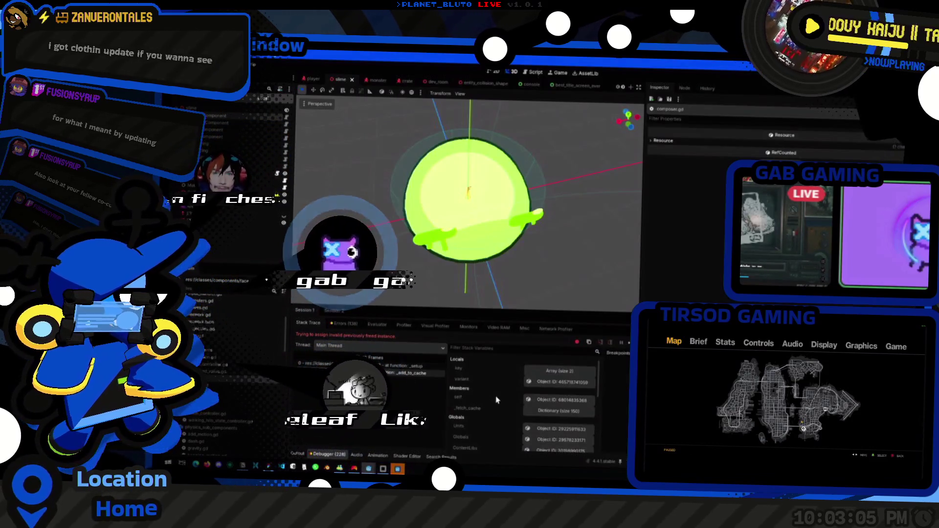
# - Inspect the remote face component node and the cache key array (slime, face), then jump to face.gd line 21
pyautogui.click(548, 400)
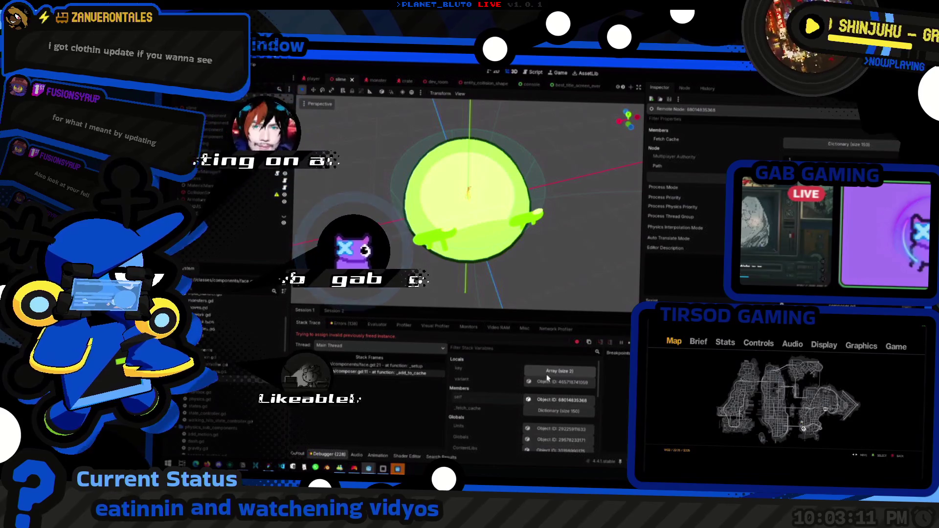
pyautogui.click(547, 373)
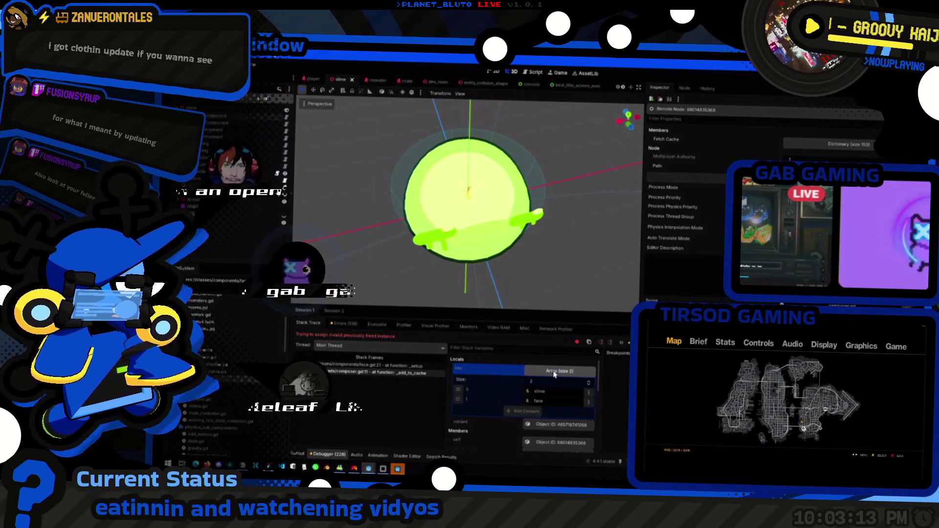
pyautogui.click(545, 390)
pyautogui.click(546, 388)
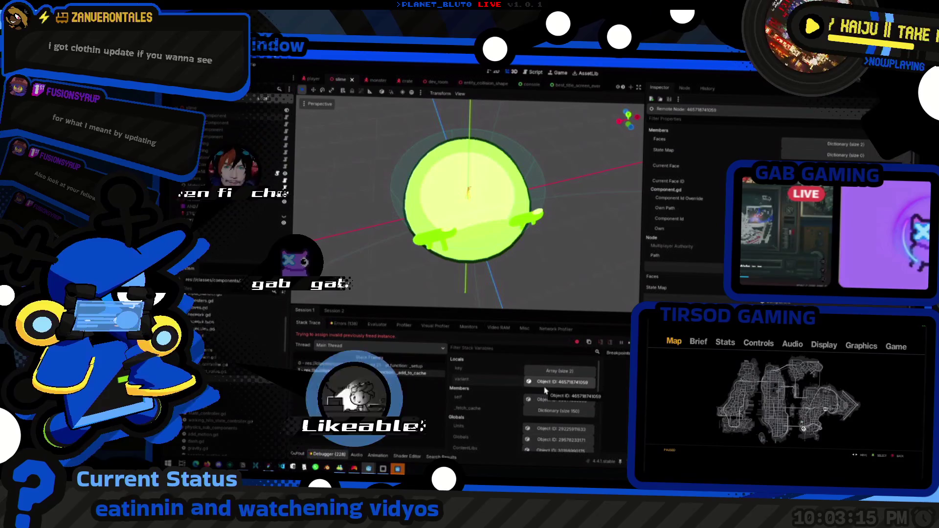
pyautogui.click(548, 373)
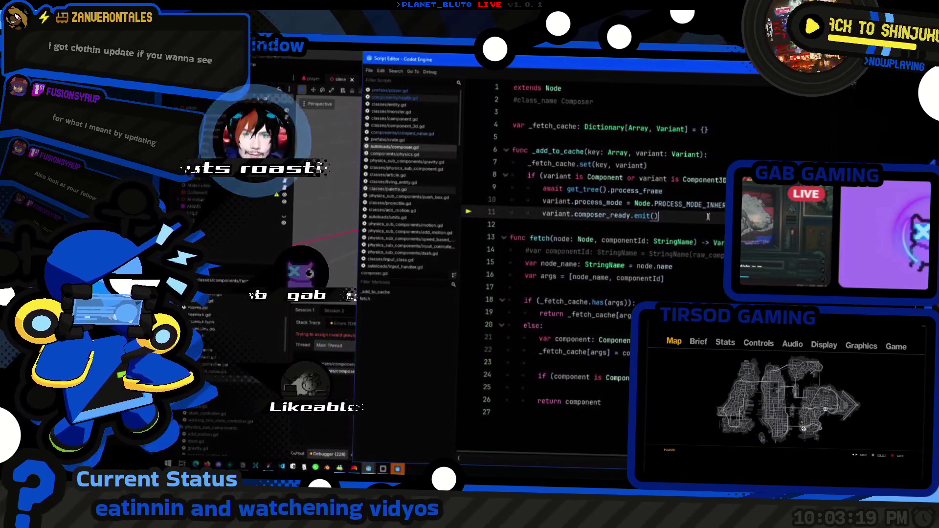
pyautogui.hotkey('alt', 'Tab')
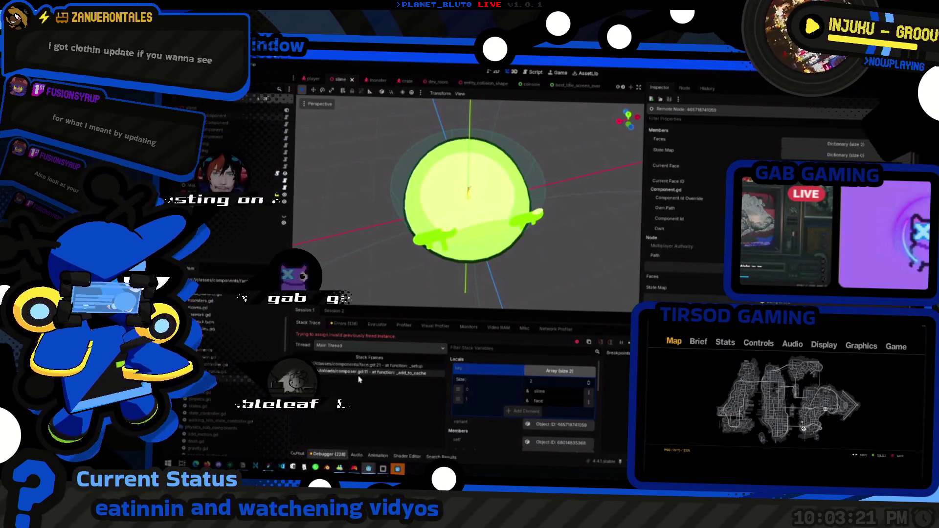
pyautogui.click(381, 368)
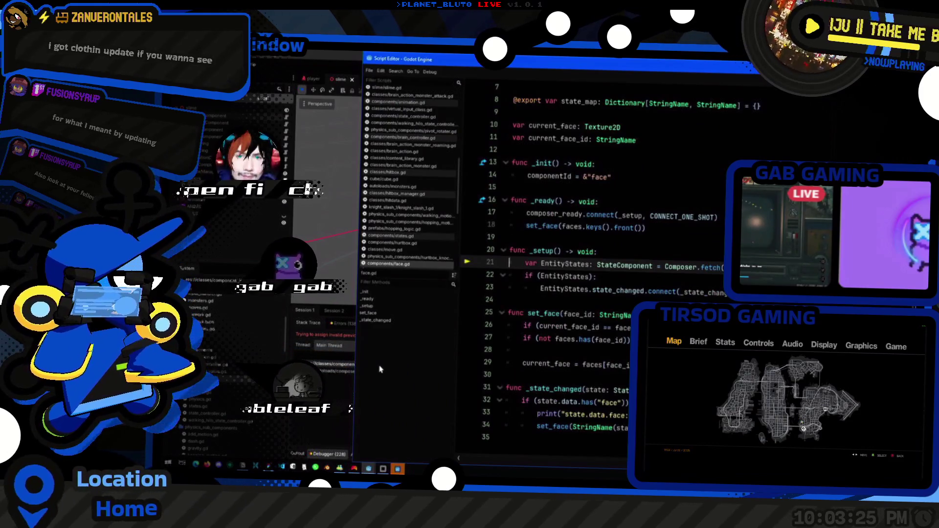
# - Follow the call from face.gd through component.gd to _add_to_cache in composer.gd, selecting its key parameter
pyautogui.click(333, 364)
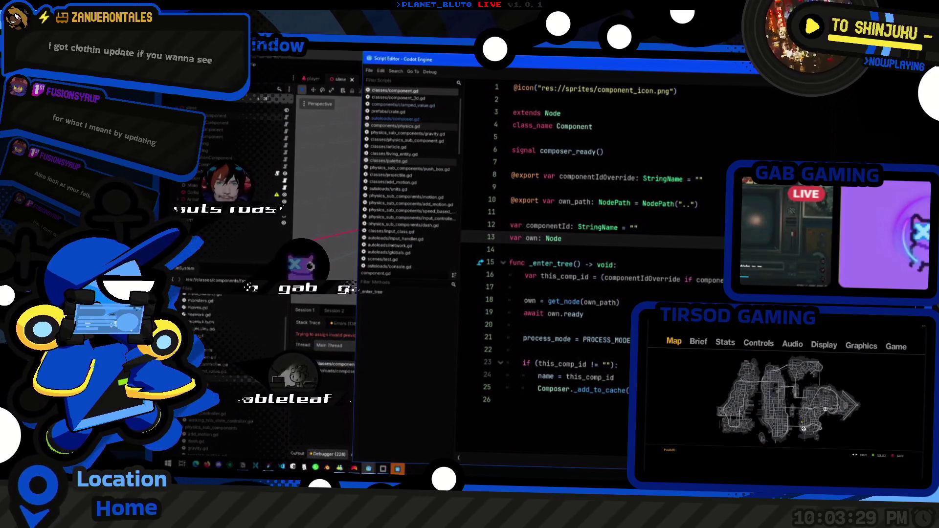
pyautogui.click(332, 358)
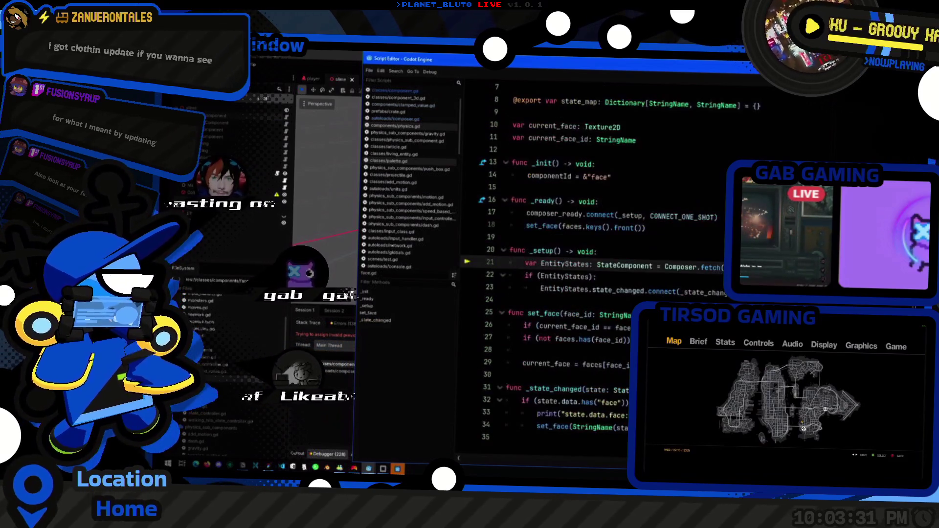
pyautogui.click(333, 365)
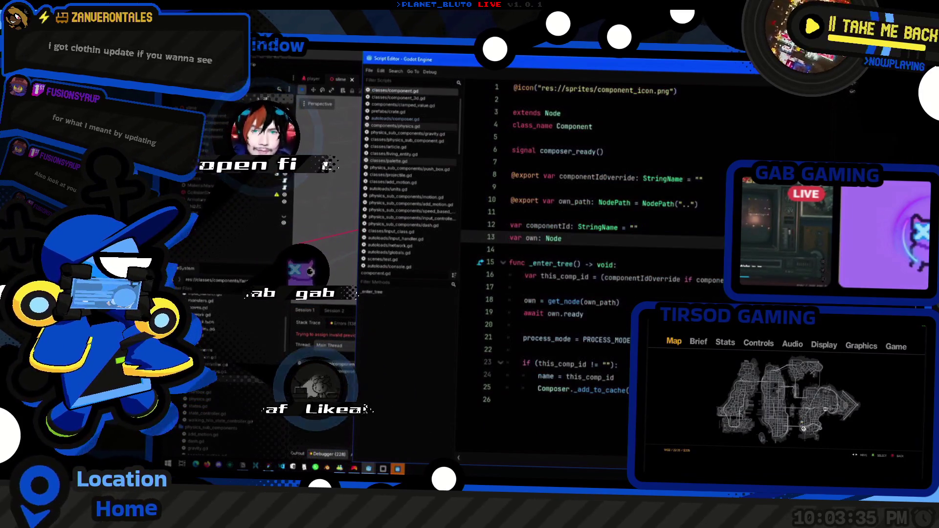
pyautogui.keyDown('ctrl'); pyautogui.click(601, 391); pyautogui.keyUp('ctrl')
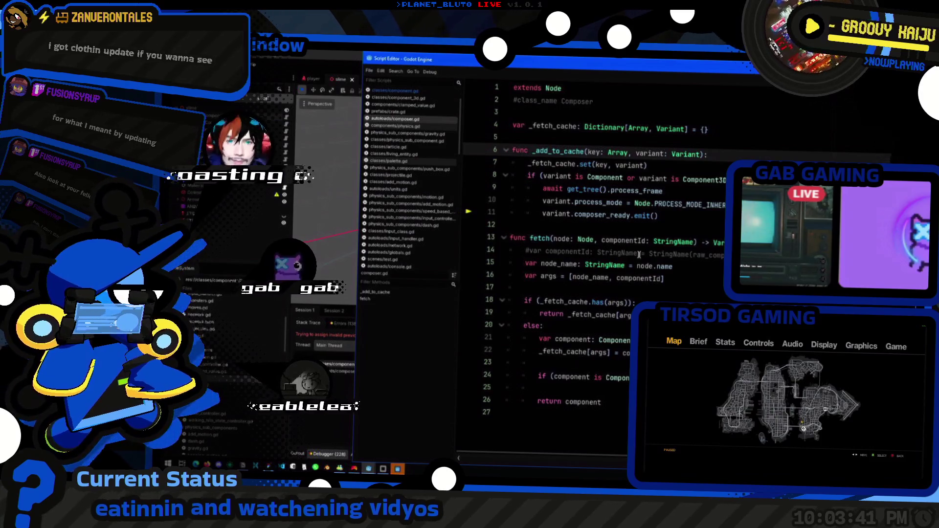
pyautogui.click(663, 216)
pyautogui.doubleClick(594, 154)
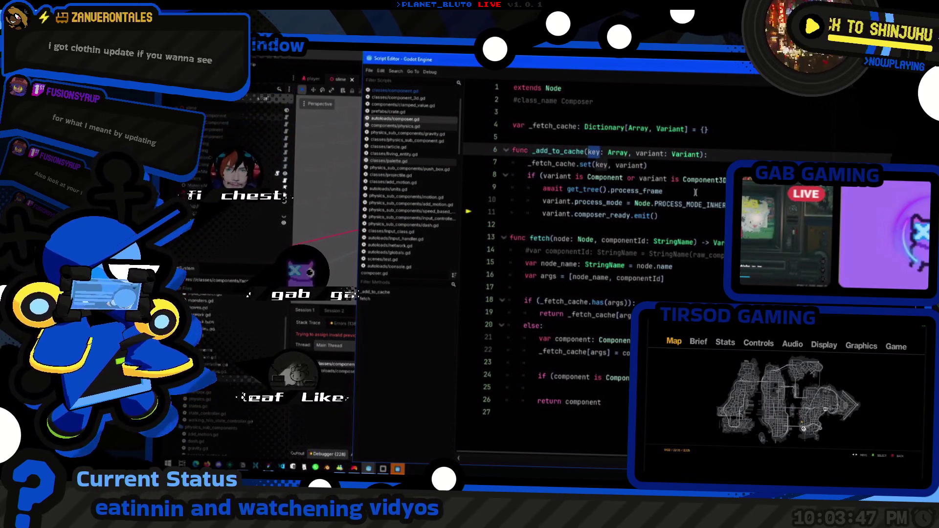
# - Compare the main editor's debugger with face.gd and select EntityStates to see its uses
pyautogui.hotkey('alt', 'Tab')
pyautogui.click(414, 370)
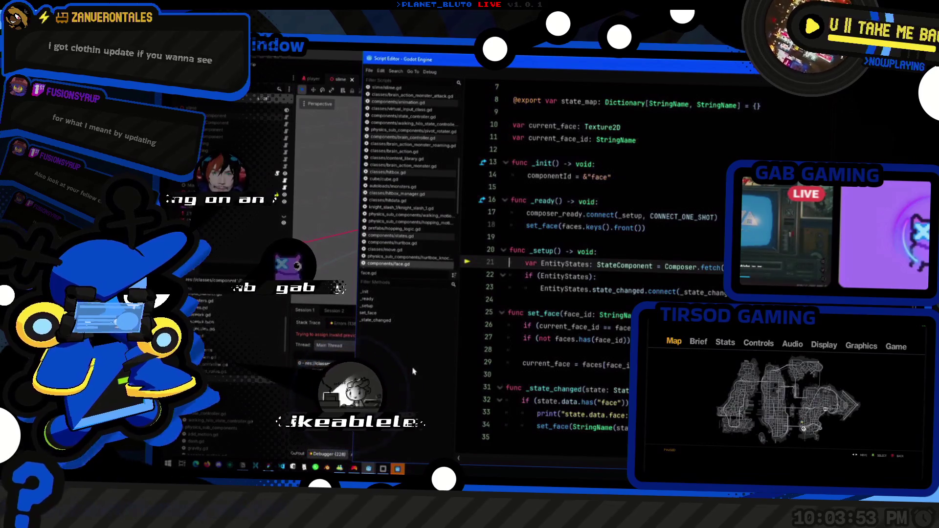
pyautogui.hotkey('alt', 'Tab')
pyautogui.click(413, 369)
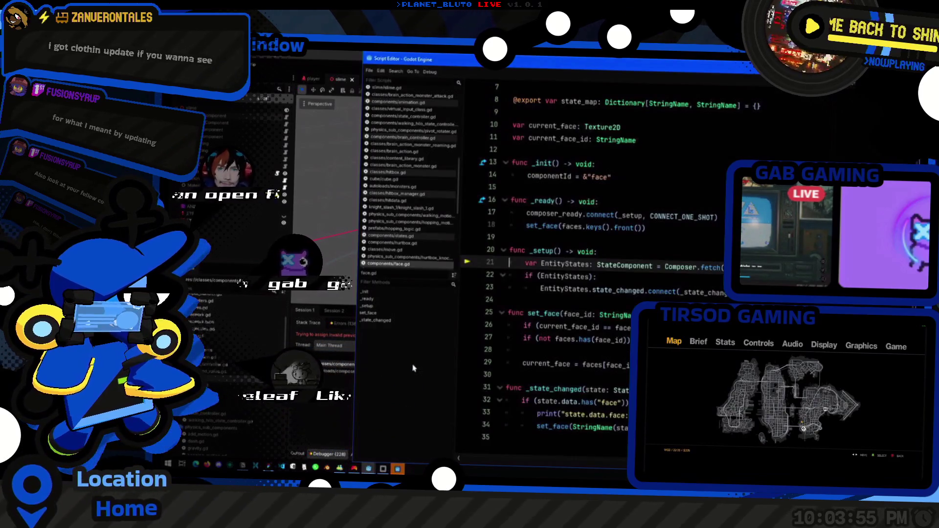
pyautogui.hotkey('alt', 'Tab')
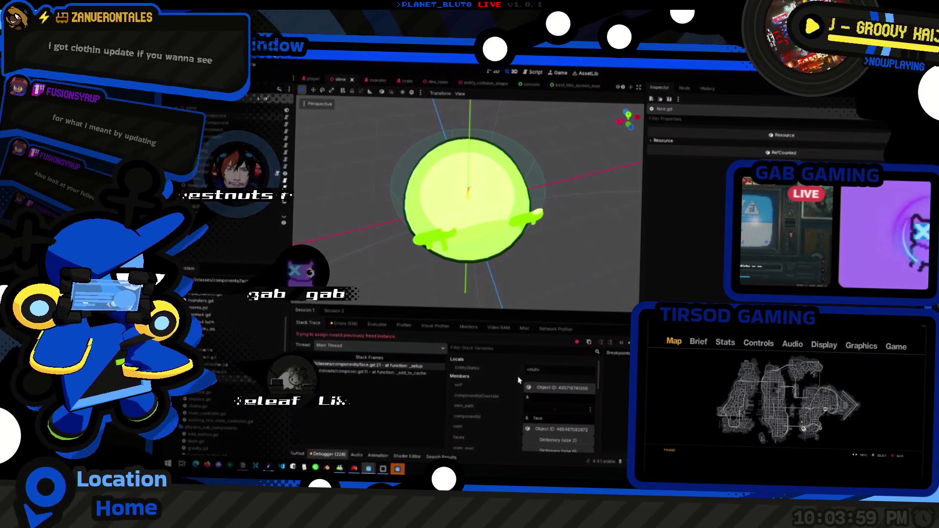
pyautogui.hotkey('alt', 'Tab')
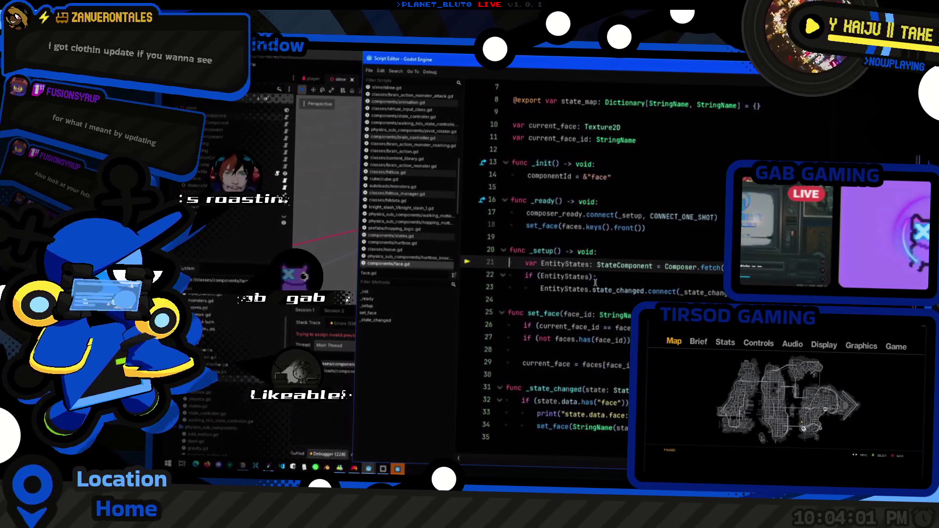
pyautogui.doubleClick(573, 264)
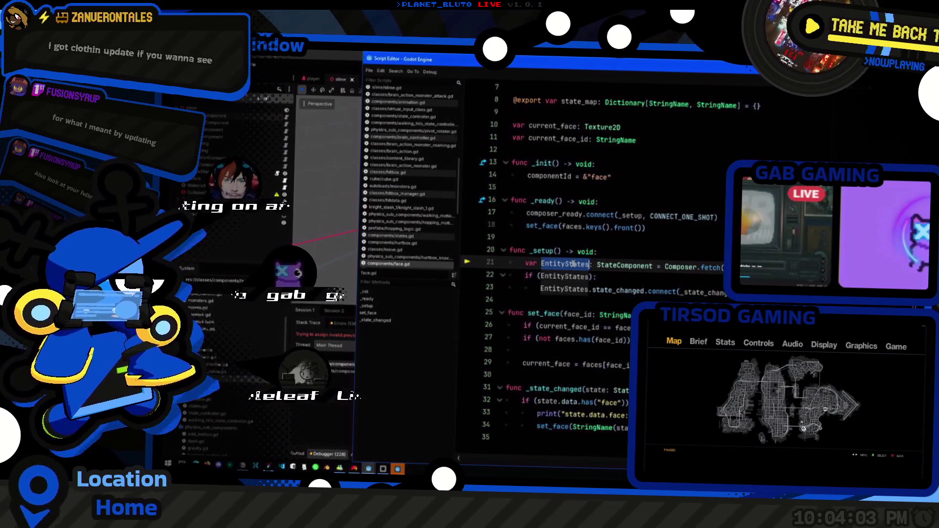
# - Retrace component.gd's composer_ready signal to _add_to_cache and select variant in the emit line
pyautogui.hotkey('alt', 'Tab')
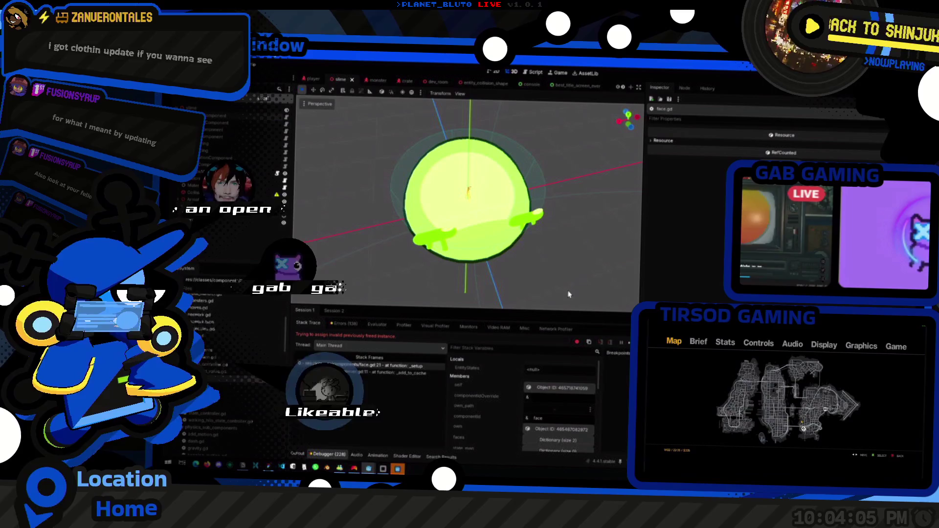
pyautogui.hotkey('alt', 'Tab')
pyautogui.hotkey('alt', 'Tab')
pyautogui.hotkey('alt', 'Tab')
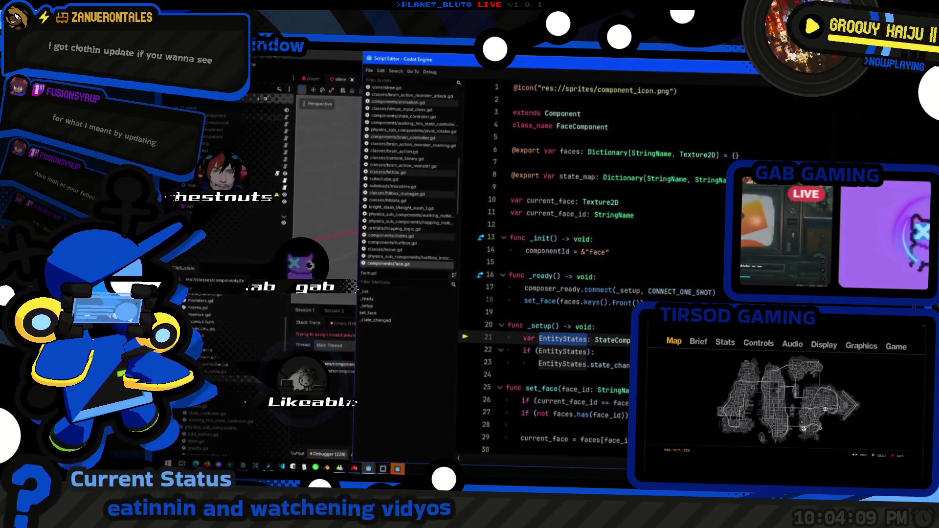
pyautogui.keyDown('ctrl'); pyautogui.click(577, 290); pyautogui.keyUp('ctrl')
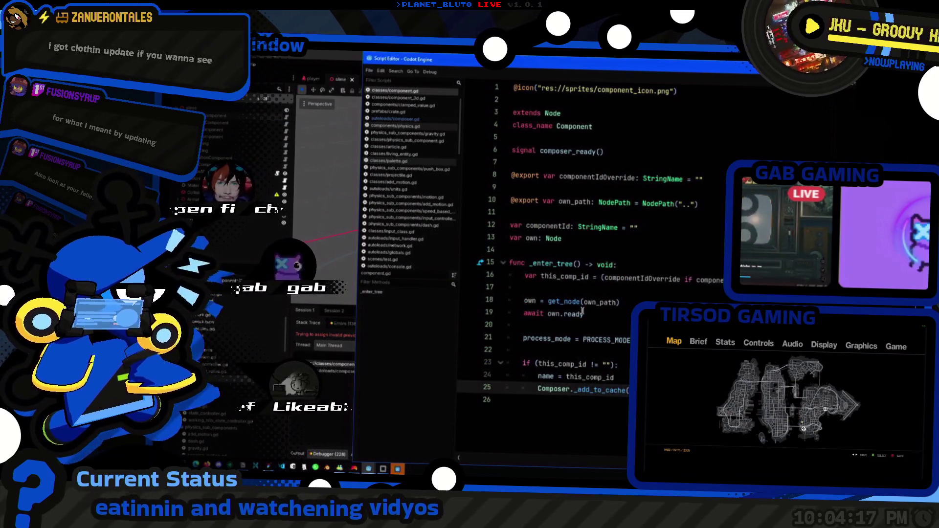
pyautogui.keyDown('ctrl'); pyautogui.click(587, 390); pyautogui.keyUp('ctrl')
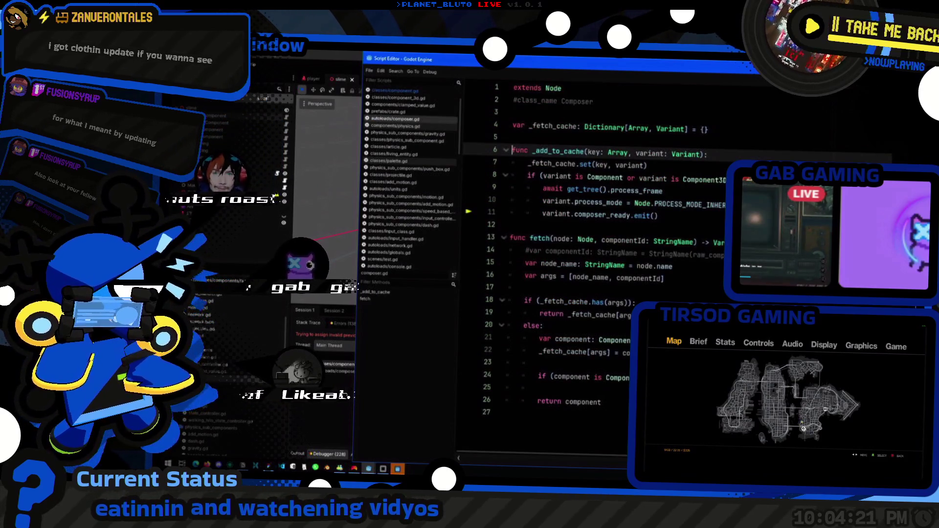
pyautogui.doubleClick(554, 215)
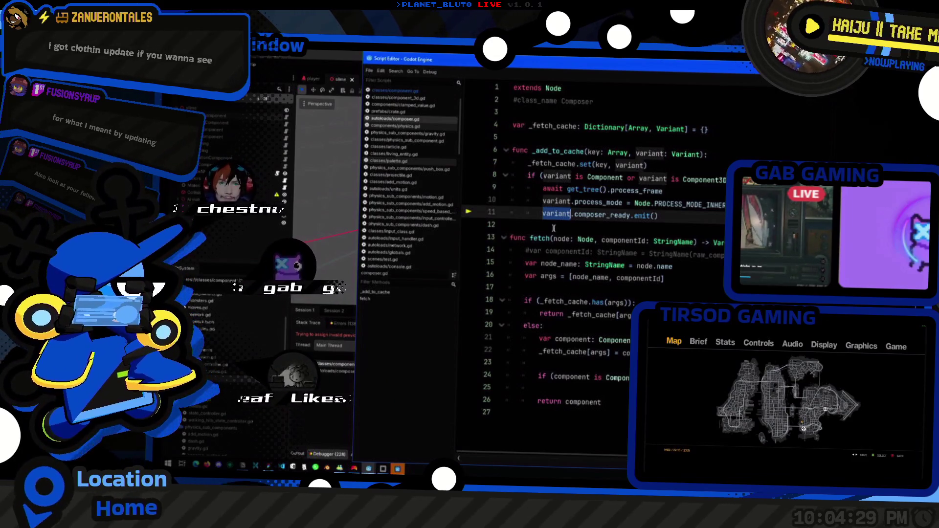
# - Move the process_frame await above the component type check in _add_to_cache and rerun the game with F5
pyautogui.click(712, 184)
pyautogui.hotkey('shift', 'Home')
pyautogui.hotkey('alt', 'Down')
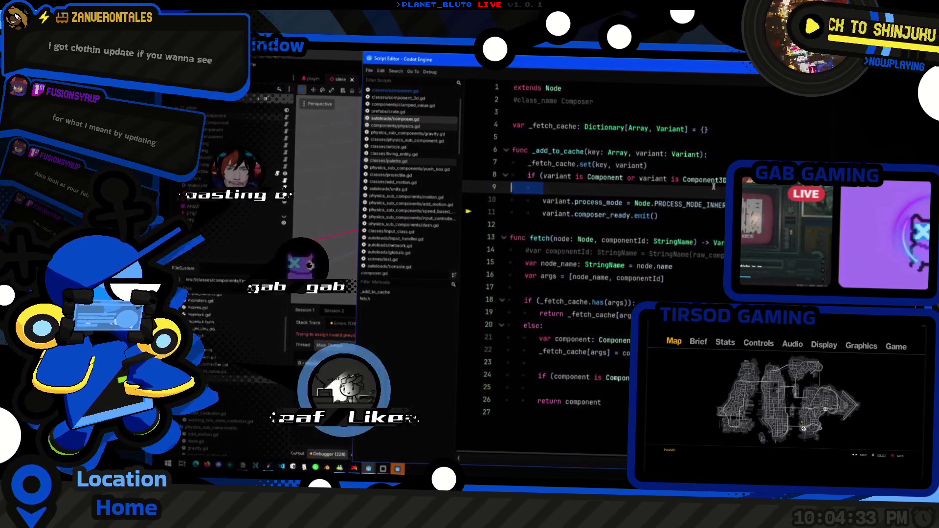
pyautogui.press('Up')
pyautogui.hotkey('shift', 'Tab')
pyautogui.hotkey('alt', 'Tab')
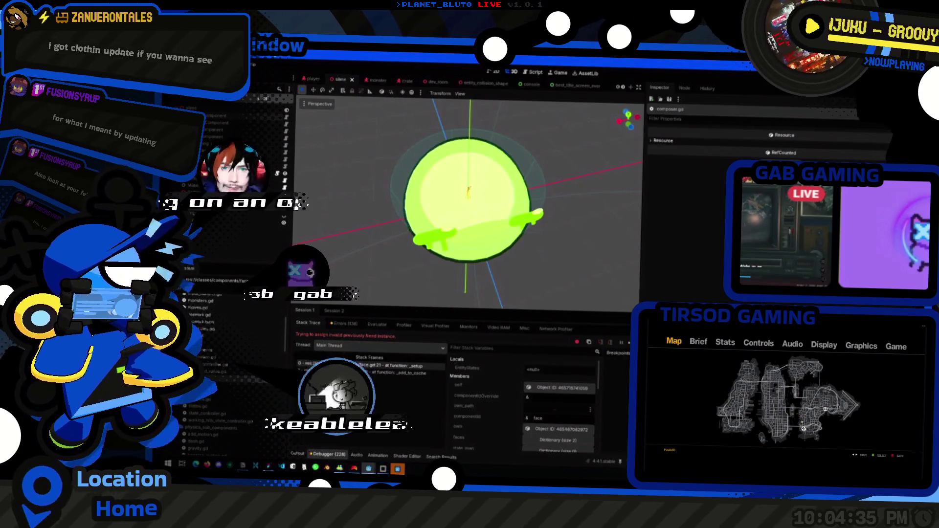
pyautogui.press('F5')
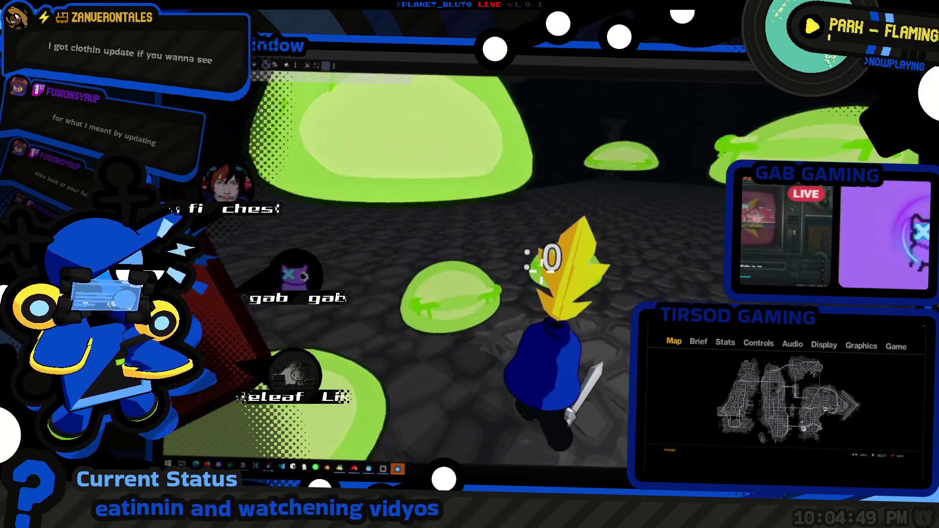
# - Walk the knight forward past the green slimes, stop the game with F8, and return to composer.gd
pyautogui.press('w')
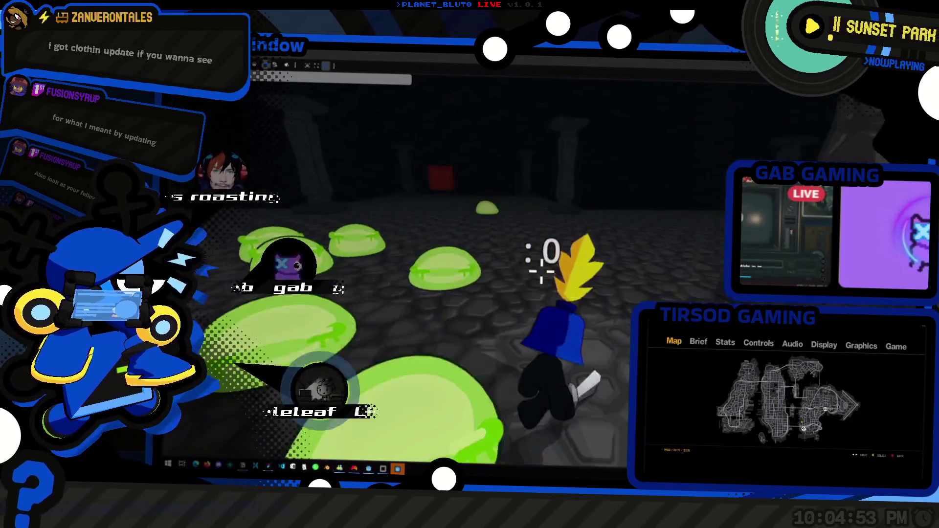
pyautogui.press('w')
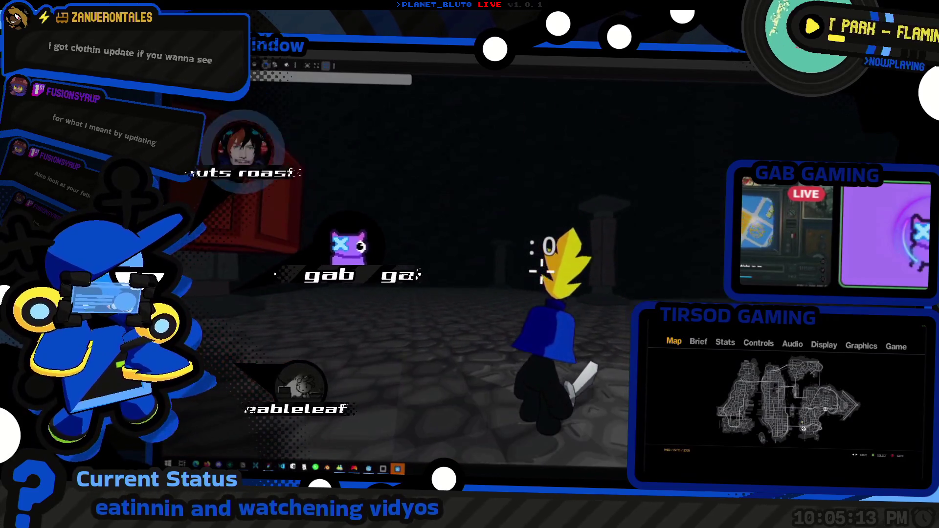
pyautogui.press('F8')
pyautogui.click(535, 72)
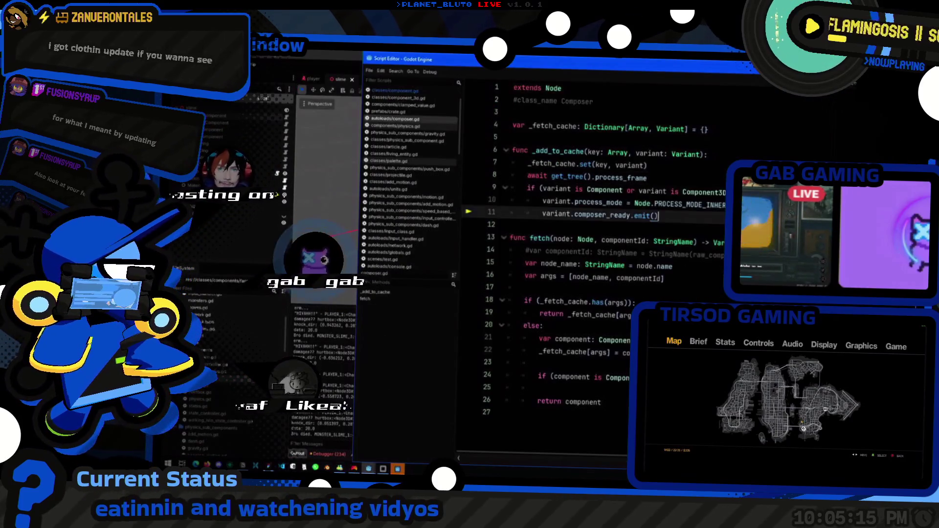
# - Review composer.gd's _fetch_cache declaration and line 11's composer_ready emit, then switch to component.gd
pyautogui.press('Up')
pyautogui.press('Up')
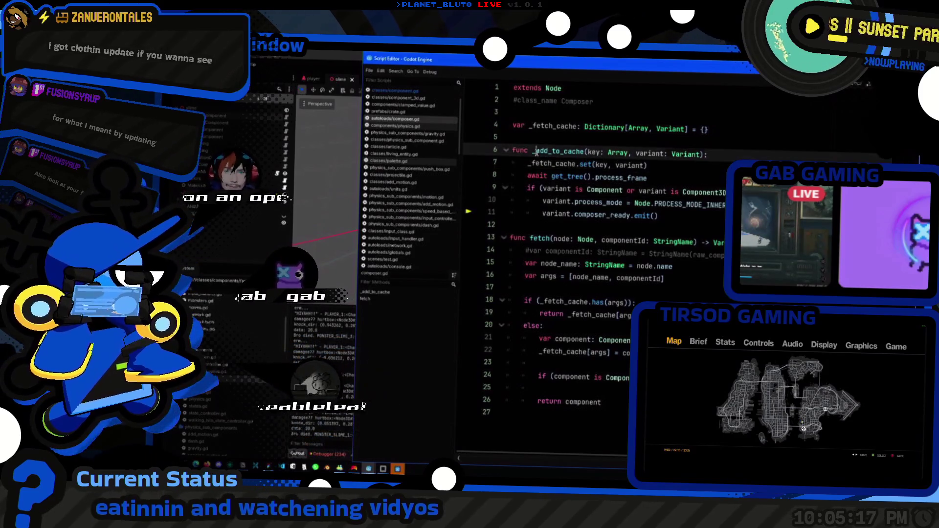
pyautogui.press('Home')
pyautogui.press('Up')
pyautogui.press('Up')
pyautogui.press('Up')
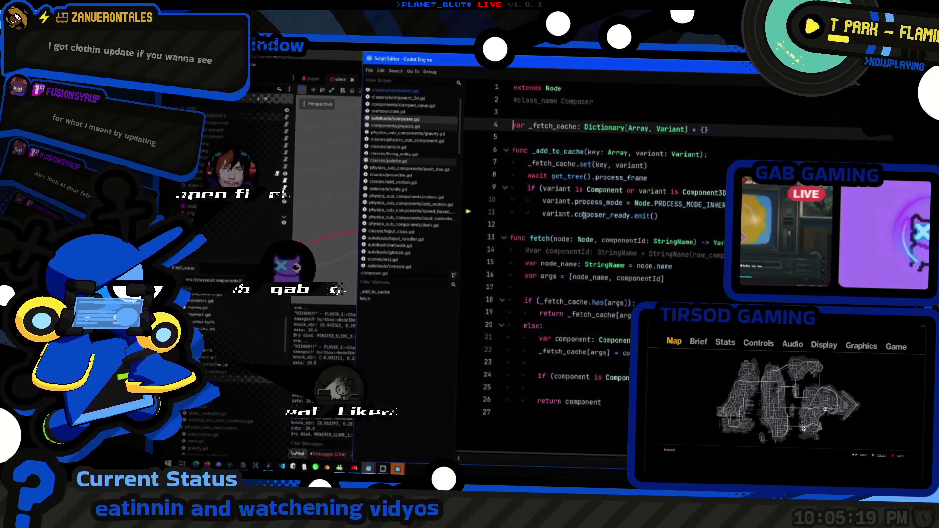
pyautogui.press('End')
pyautogui.scroll(2, 411, 127)
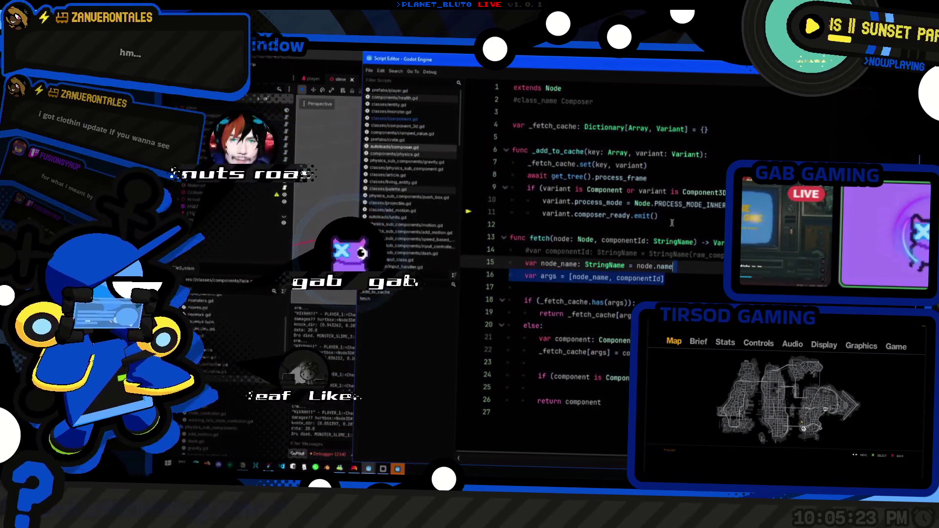
pyautogui.click(656, 175)
pyautogui.press('Down')
pyautogui.press('Down')
pyautogui.press('Down')
pyautogui.press('Home')
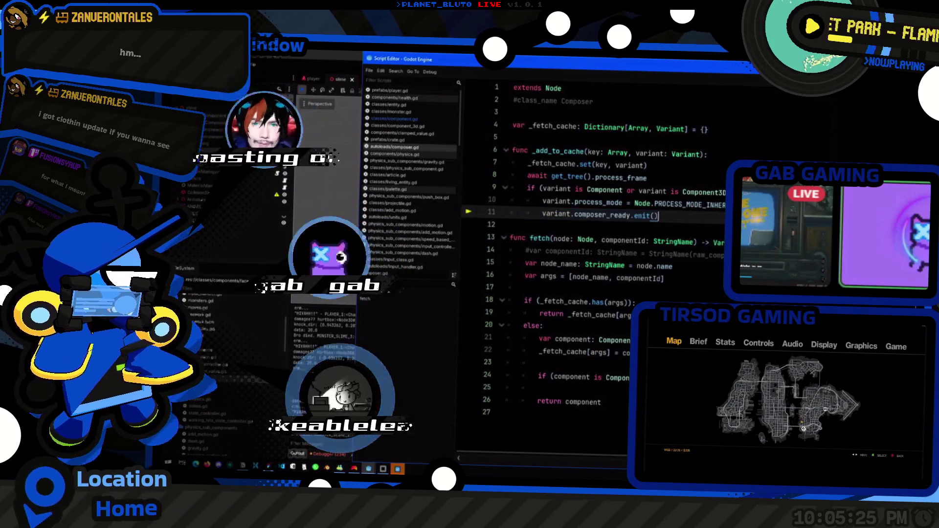
pyautogui.press('End')
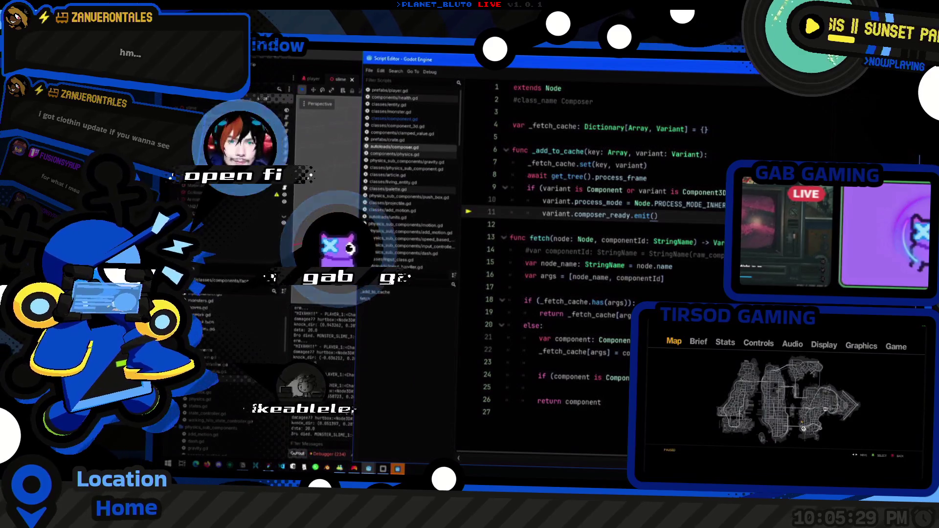
pyautogui.click(384, 121)
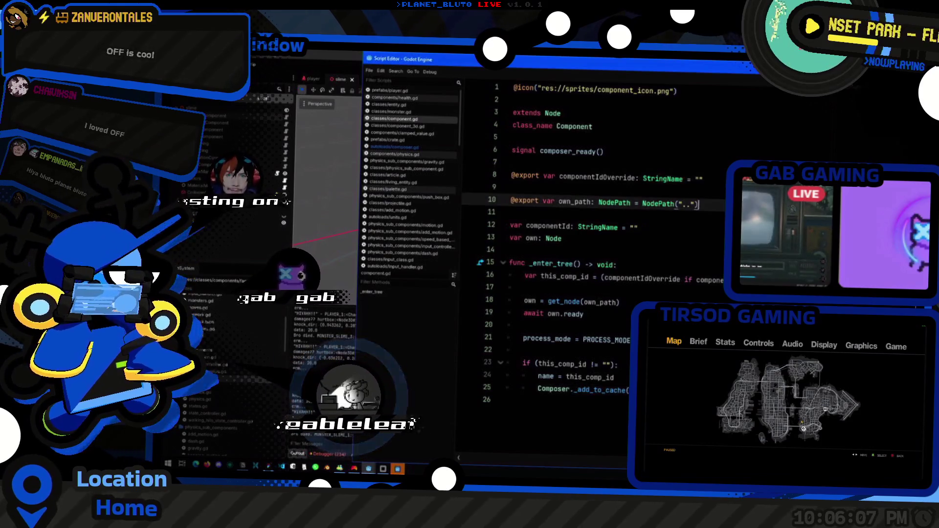
# - Place the caret on component.gd's _enter_tree signature and switch back to the running game
pyautogui.click(644, 275)
pyautogui.click(484, 263)
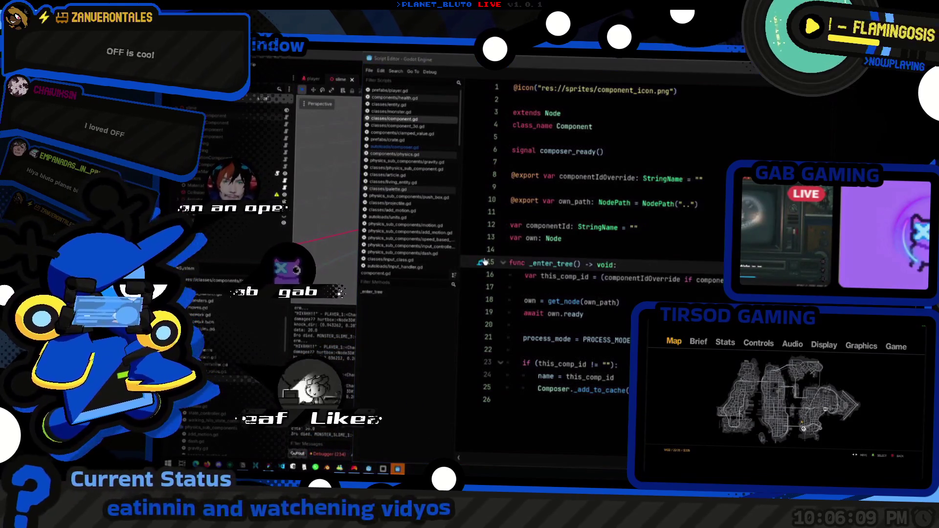
pyautogui.click(638, 264)
pyautogui.hotkey('alt', 'Tab')
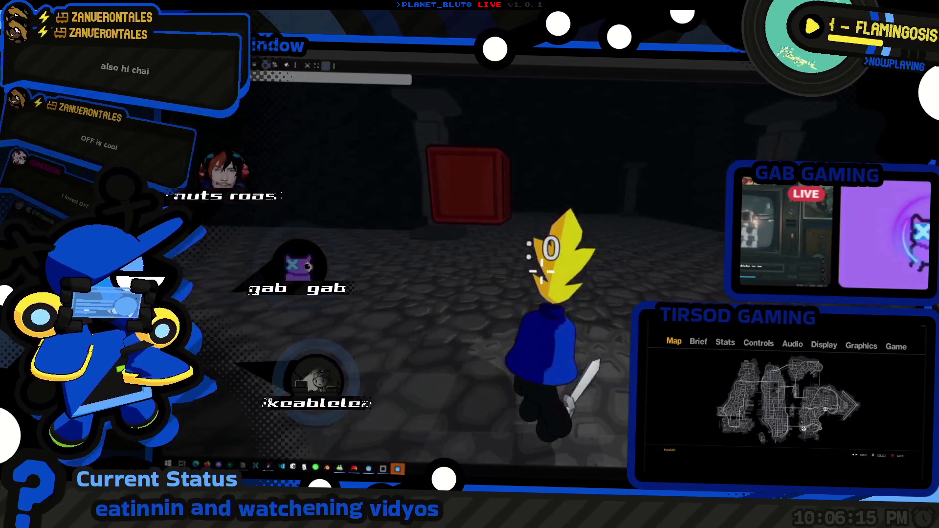
# - Rerun the magma slime spawn command from the in-game console, then relaunch and start from the title menu
pyautogui.press('`')
pyautogui.press('Up')
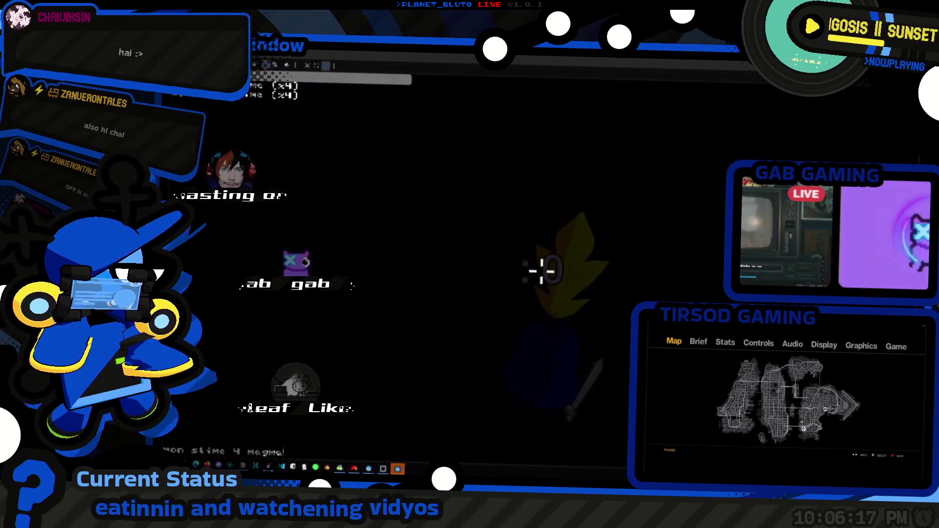
pyautogui.press('Return')
pyautogui.press('F12')
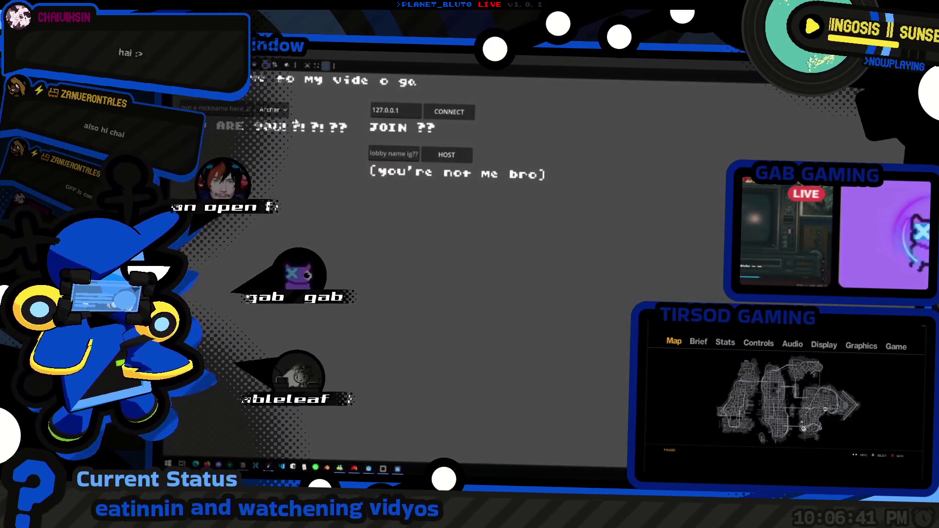
pyautogui.click(446, 154)
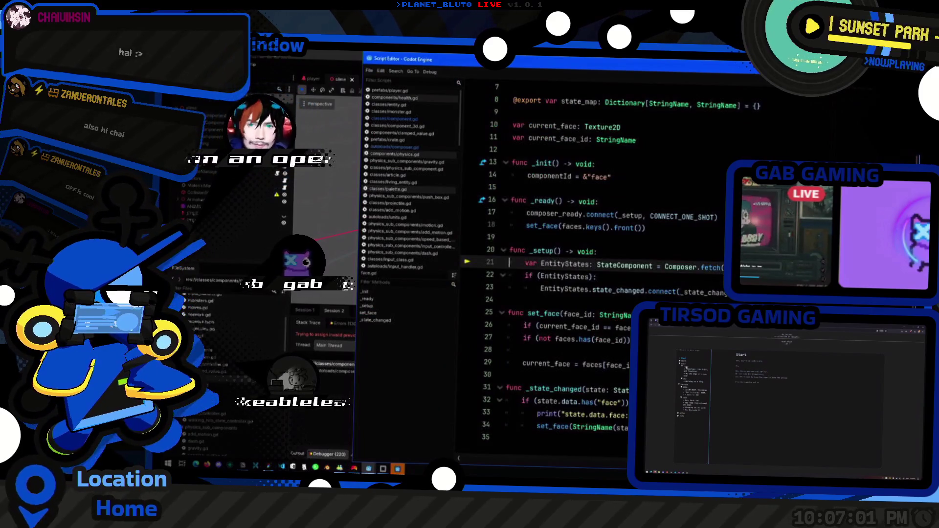
pyautogui.hotkey('alt', 'Tab')
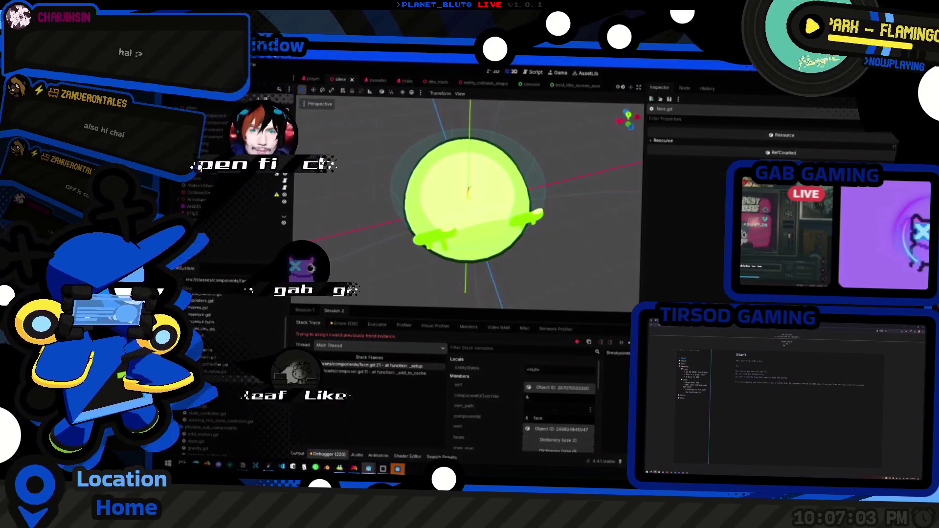
pyautogui.click(533, 433)
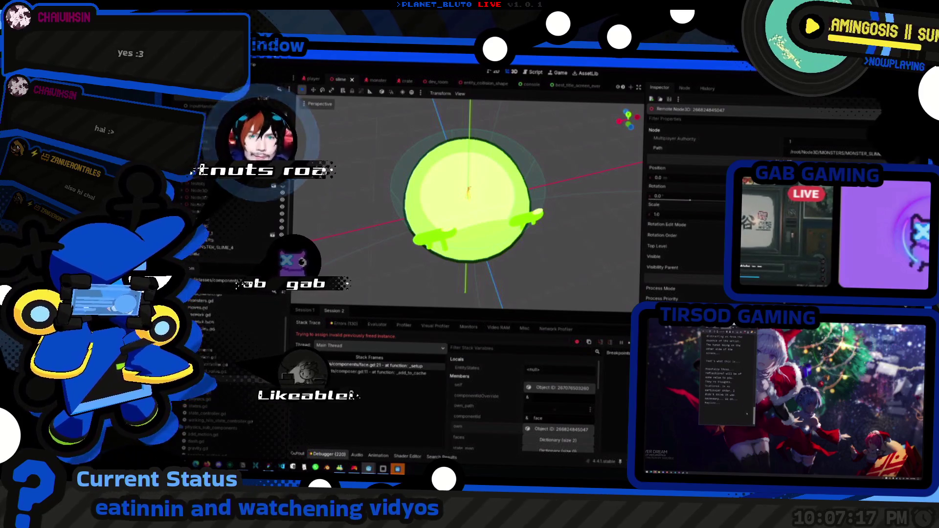
pyautogui.click(418, 365)
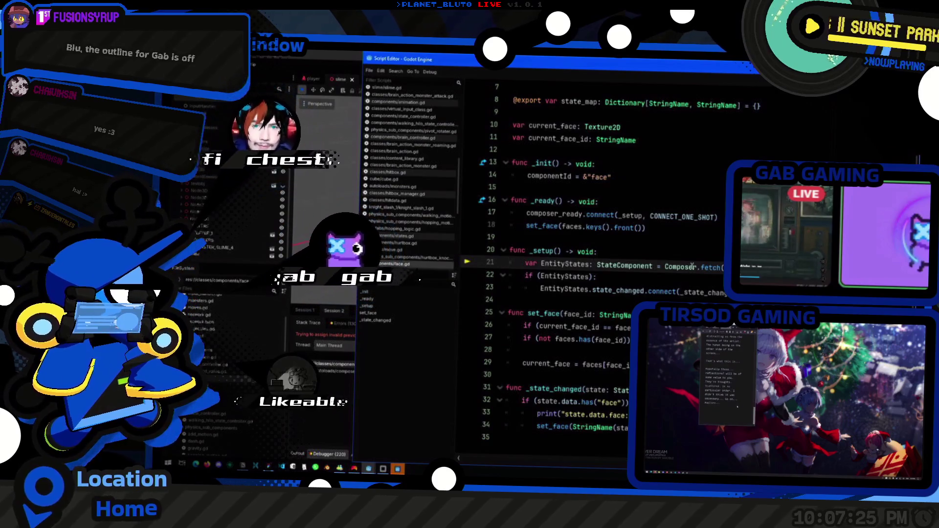
# - Insert print("own: ", own) at the start of face.gd's _setup and run the game with F5
pyautogui.hotkey('ctrl', 'shift', 'Return')
pyautogui.write('print("own: ", )')
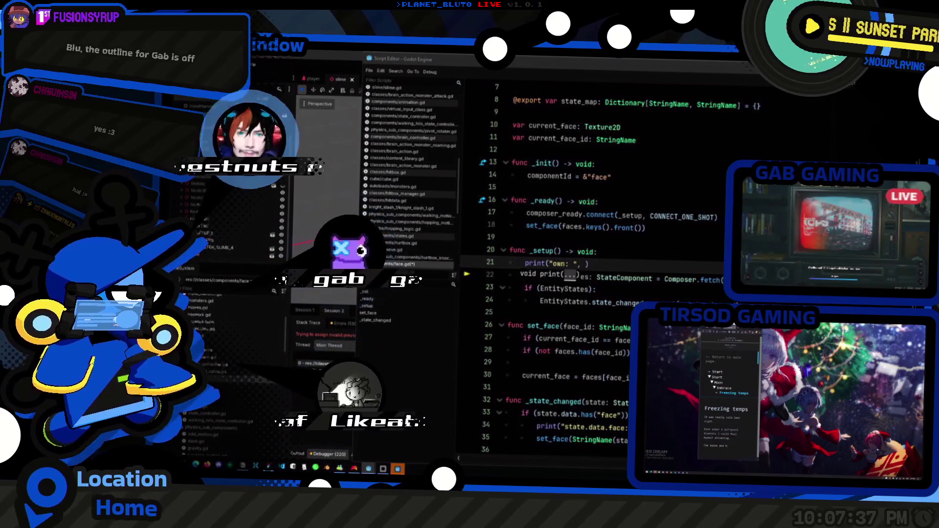
pyautogui.hotkey('alt', 'Tab')
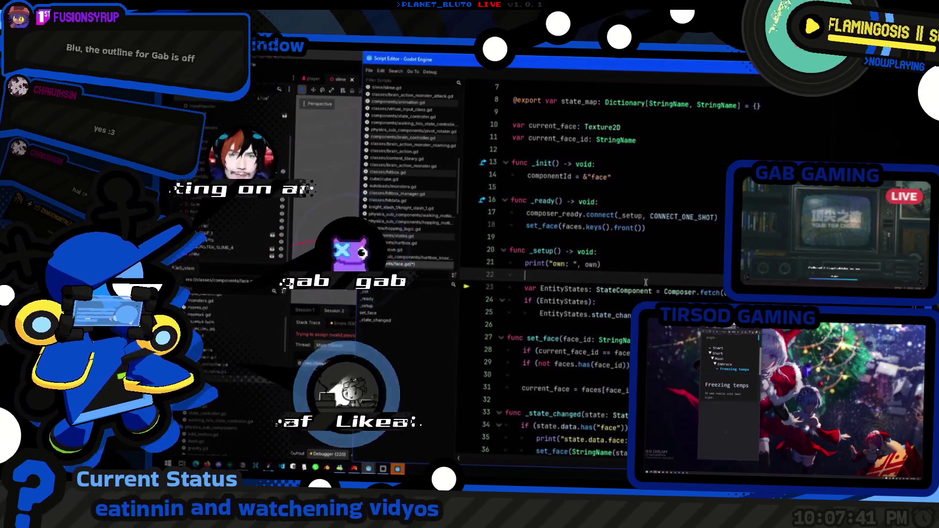
pyautogui.write(')')
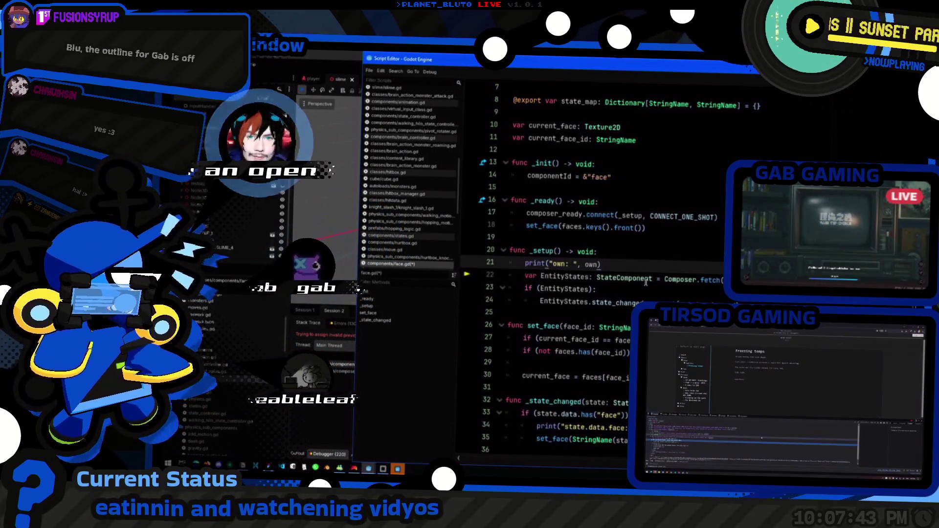
pyautogui.hotkey('alt', 'Tab')
pyautogui.press('F5')
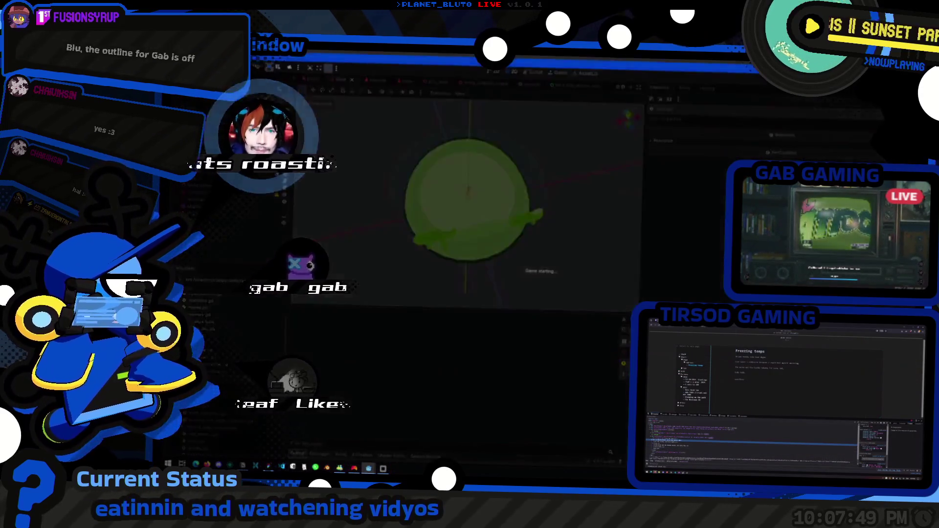
# - Switch to the running game and host a session to reproduce the error
pyautogui.hotkey('alt', 'Tab')
pyautogui.hotkey('alt', 'Tab')
pyautogui.hotkey('alt', 'Tab')
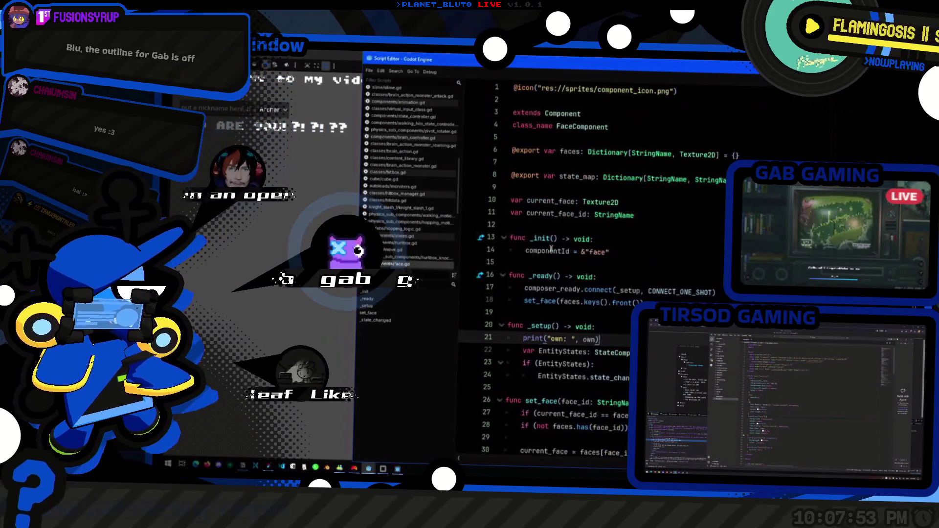
pyautogui.hotkey('alt', 'Tab')
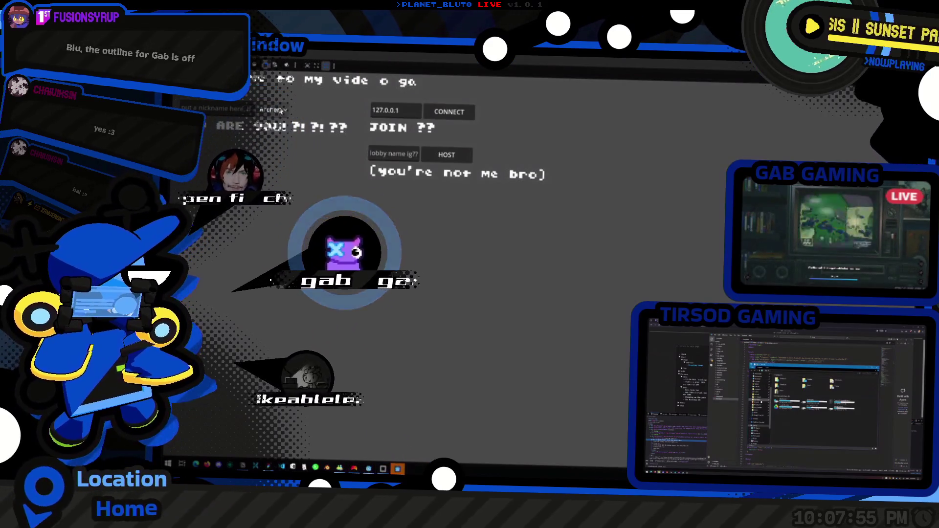
pyautogui.click(447, 154)
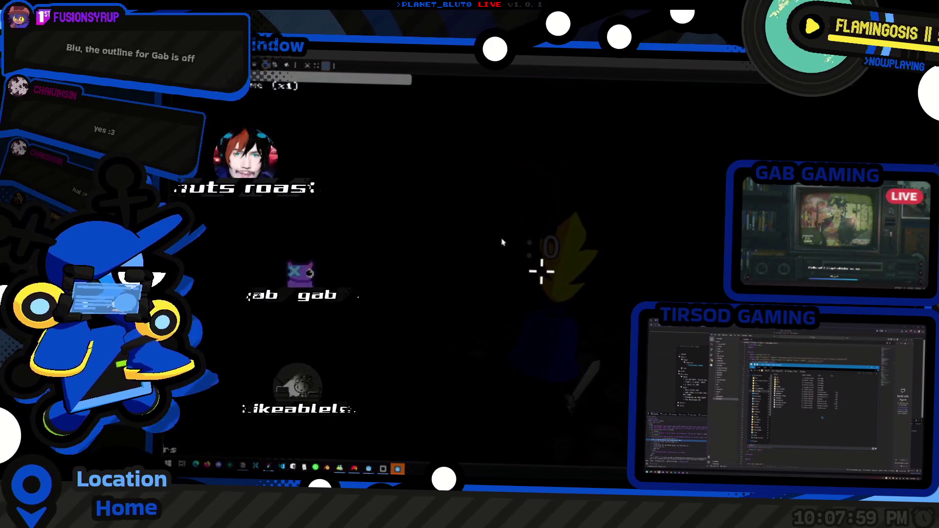
pyautogui.hotkey('alt', 'Tab')
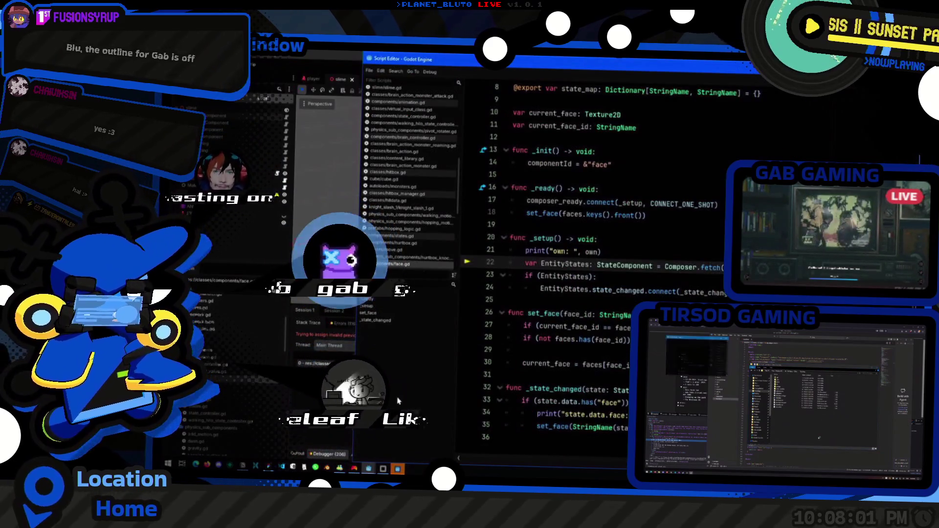
# - Open the Debugger's stack trace and inspect the face component object from its variables
pyautogui.click(297, 454)
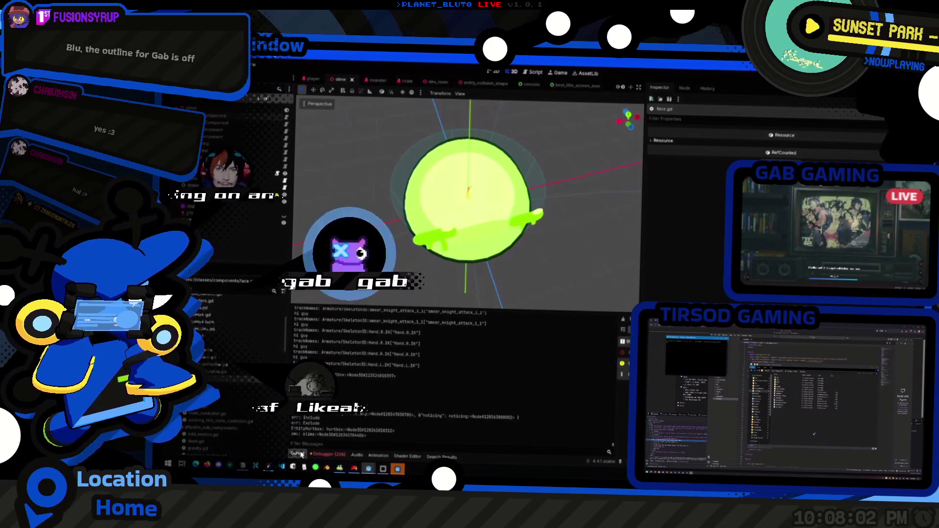
pyautogui.click(329, 454)
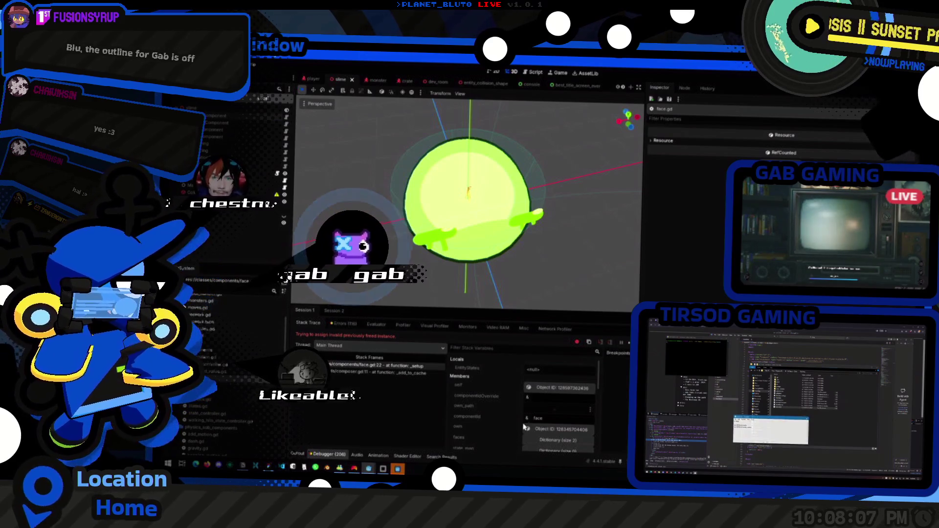
pyautogui.scroll(-3, 559, 417)
pyautogui.scroll(3, 528, 427)
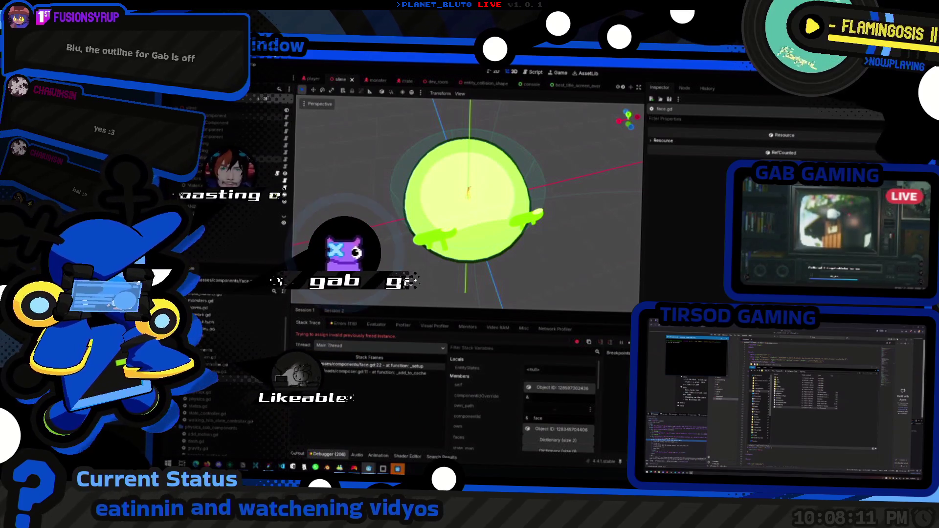
pyautogui.click(529, 429)
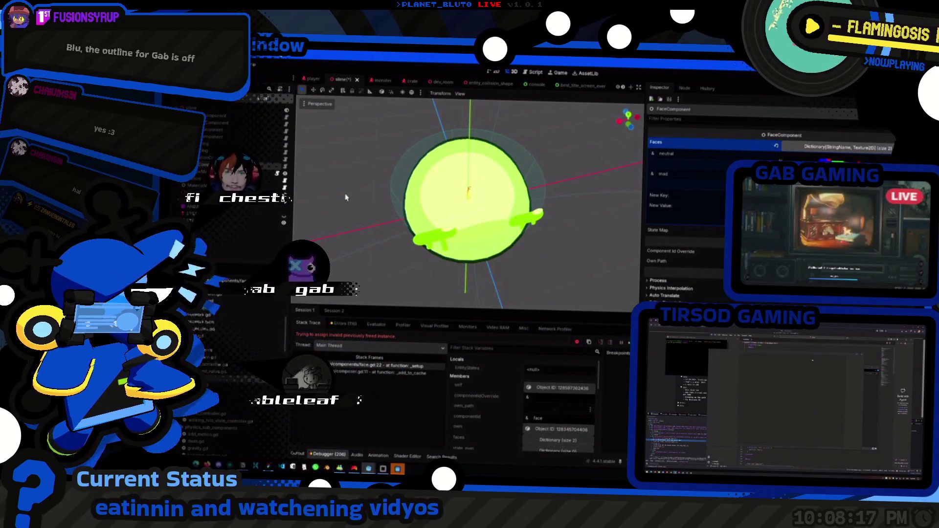
# - Inspect the slime's HitboxManager, Animation, Physics and Health components, then return to face.gd
pyautogui.click(210, 129)
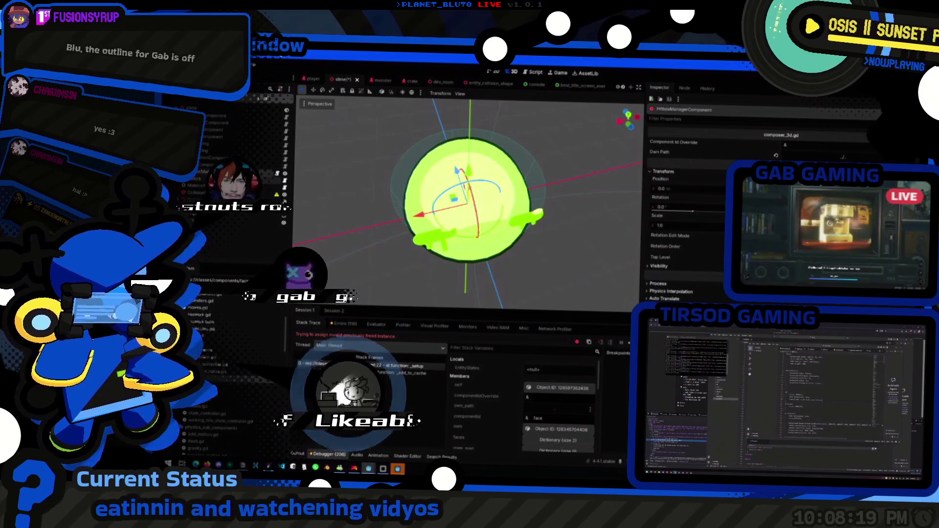
pyautogui.click(210, 158)
pyautogui.click(226, 126)
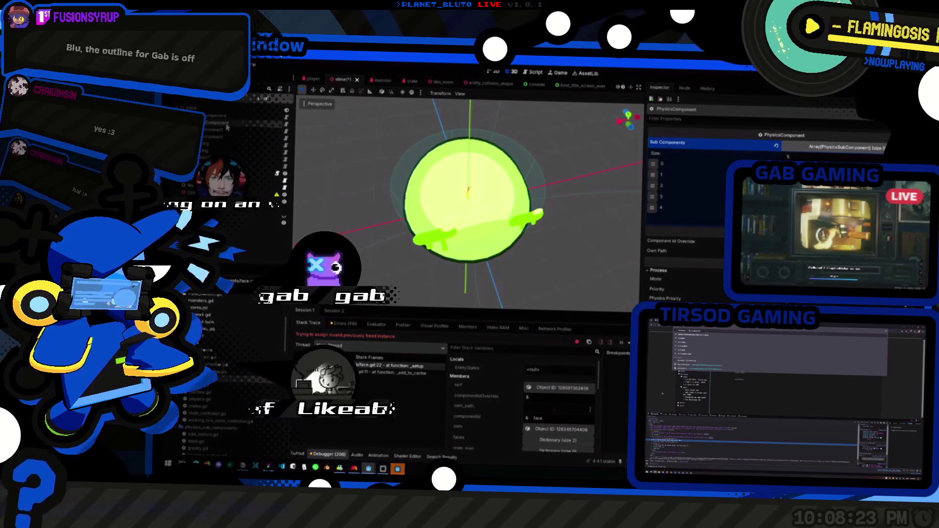
pyautogui.click(223, 131)
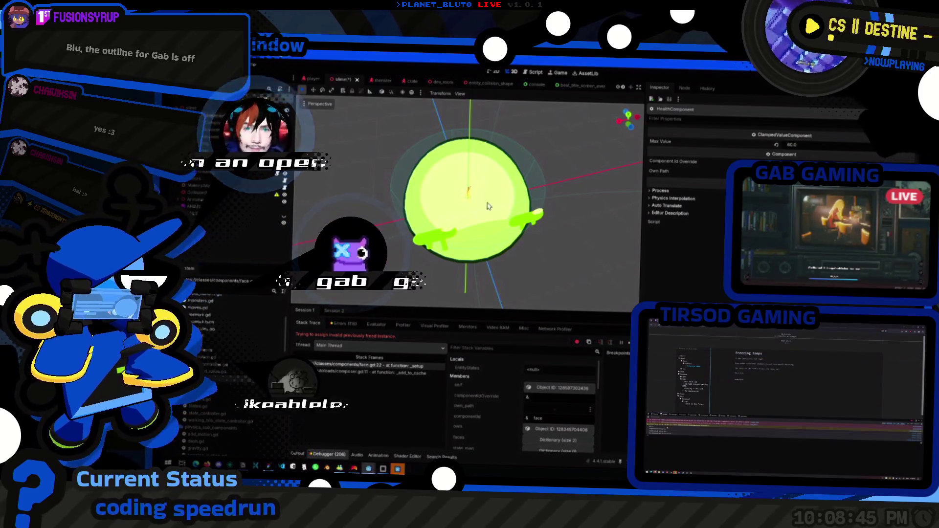
pyautogui.hotkey('alt', 'Tab')
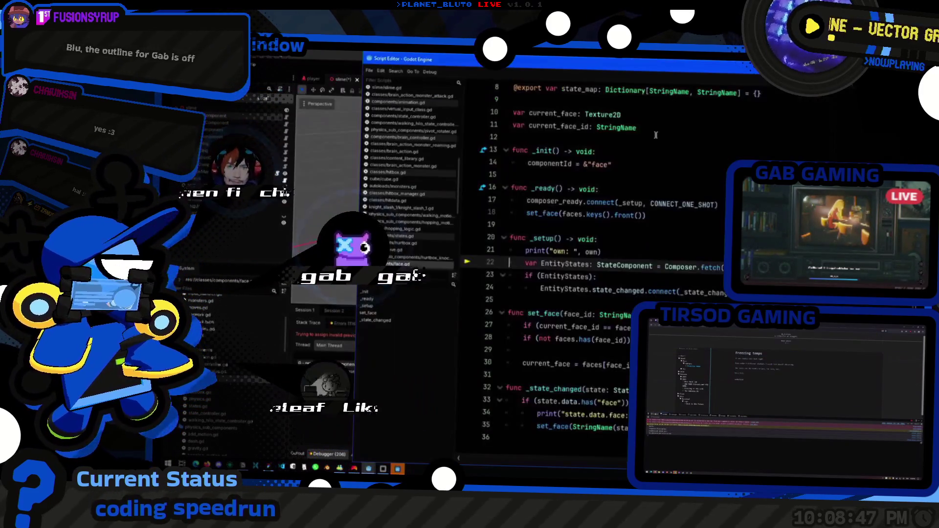
# - Save the scene, relaunch the game and host a session to enter the level
pyautogui.hotkey('alt', 'Tab')
pyautogui.hotkey('ctrl', 's')
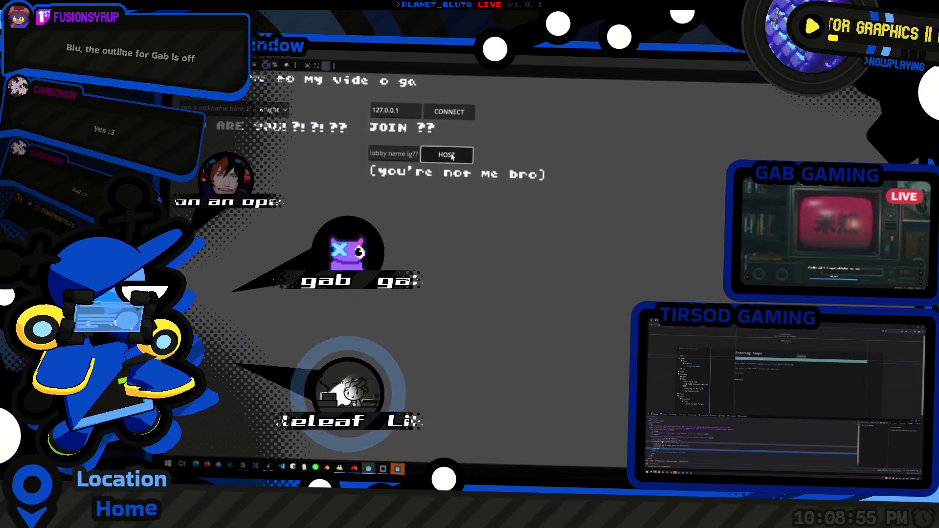
pyautogui.click(447, 155)
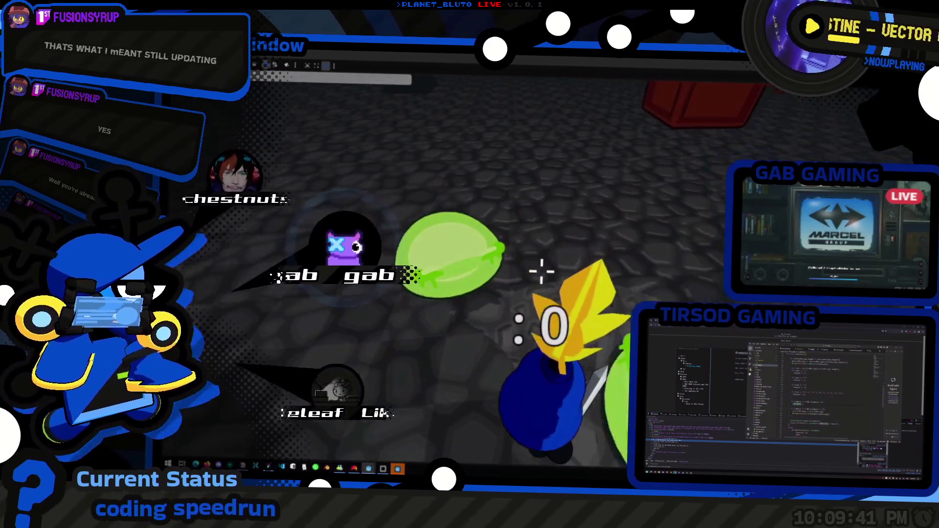
# - Spawn ten blue slimes with the console command 'on slime 10 blue'
pyautogui.press('`')
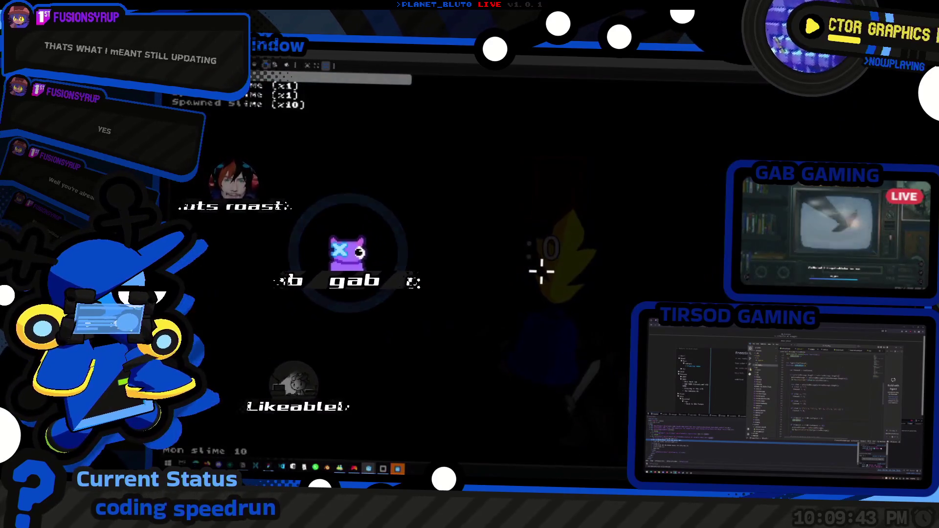
pyautogui.write('on slime 10 blue')
pyautogui.press('Return')
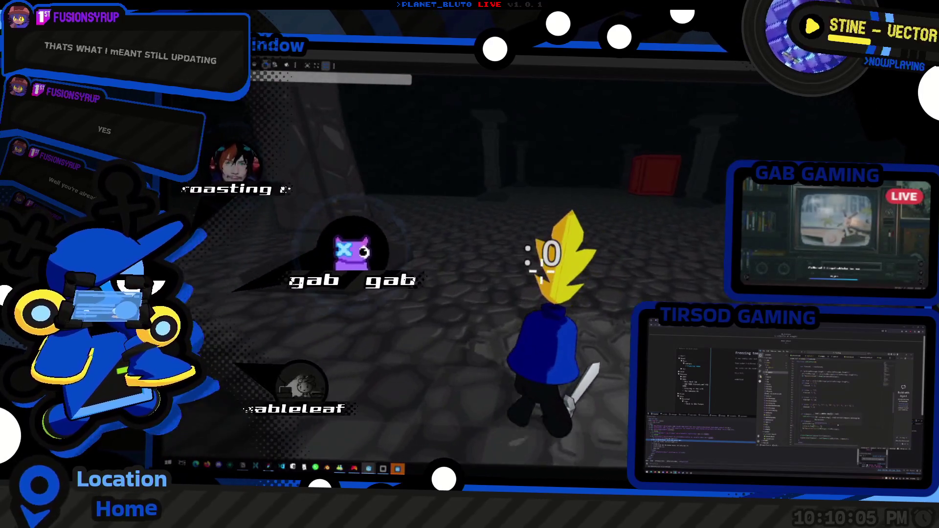
# - Spawn ten magma slimes from the reopened developer console
pyautogui.press('`')
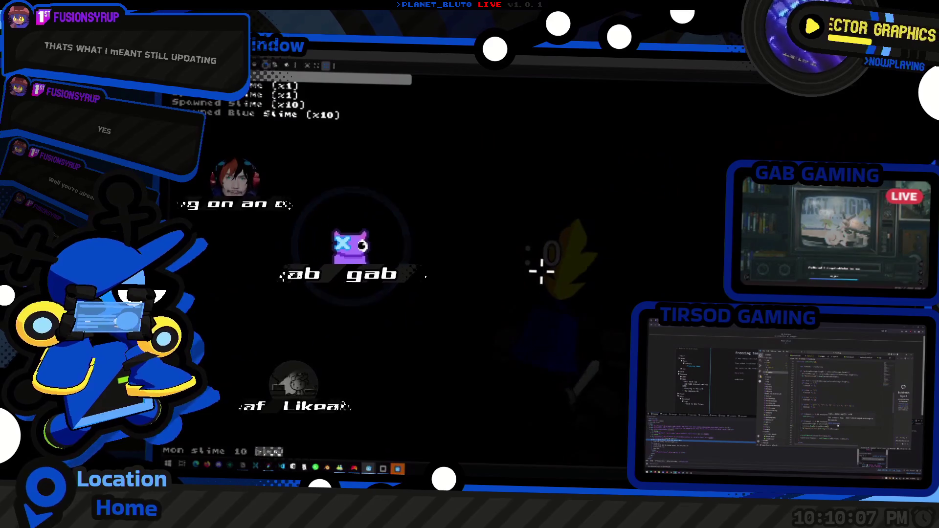
pyautogui.write('re')
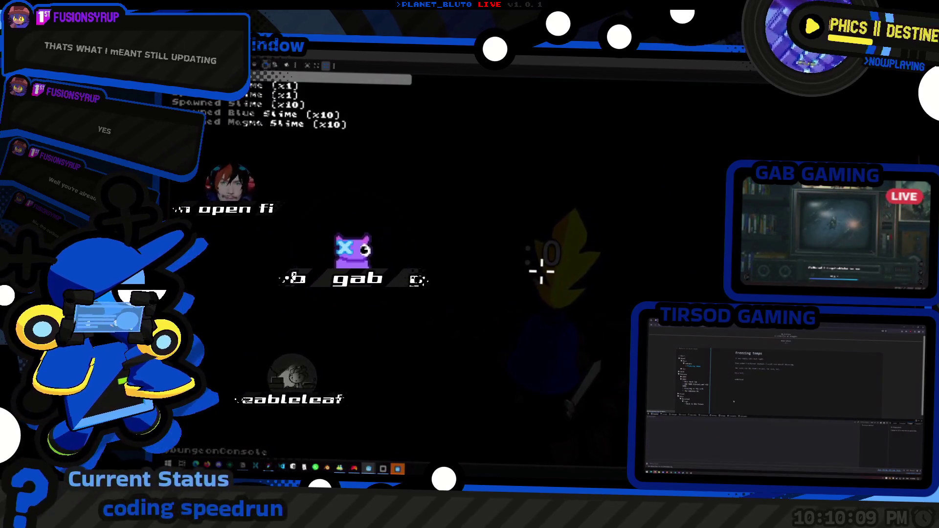
pyautogui.press('`')
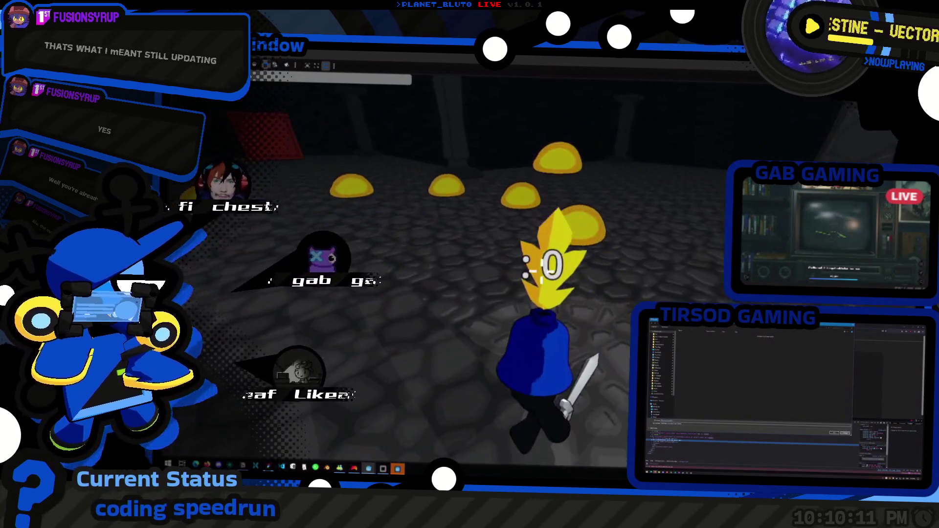
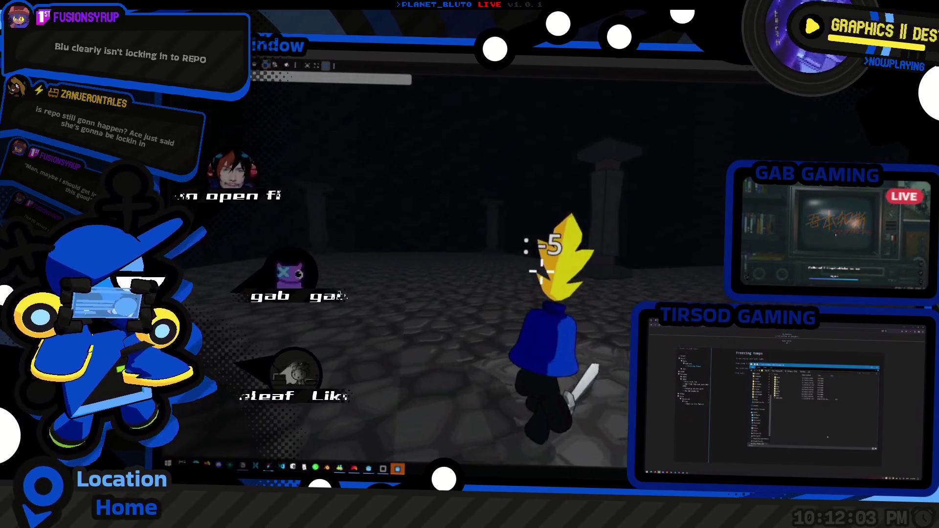
# - Toggle the dev console open and closed, then start walking toward the slime field
pyautogui.press('`')
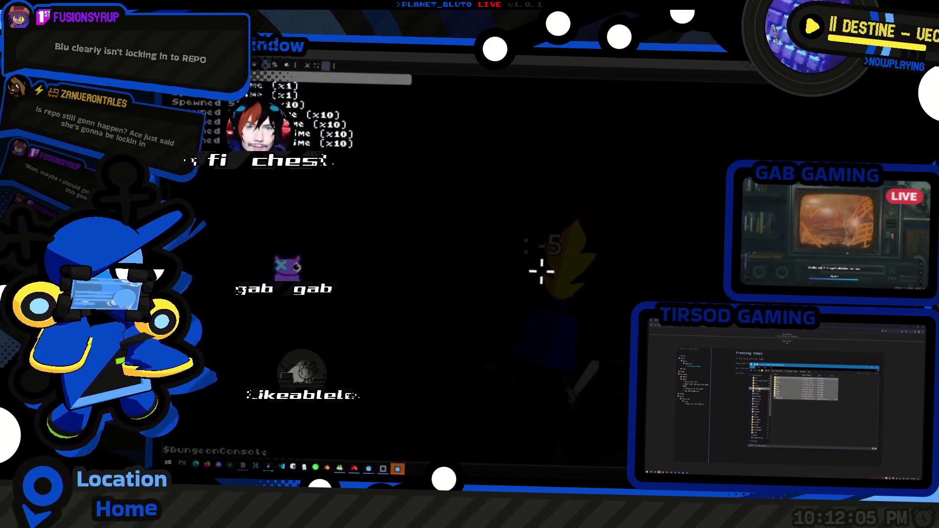
pyautogui.press('`')
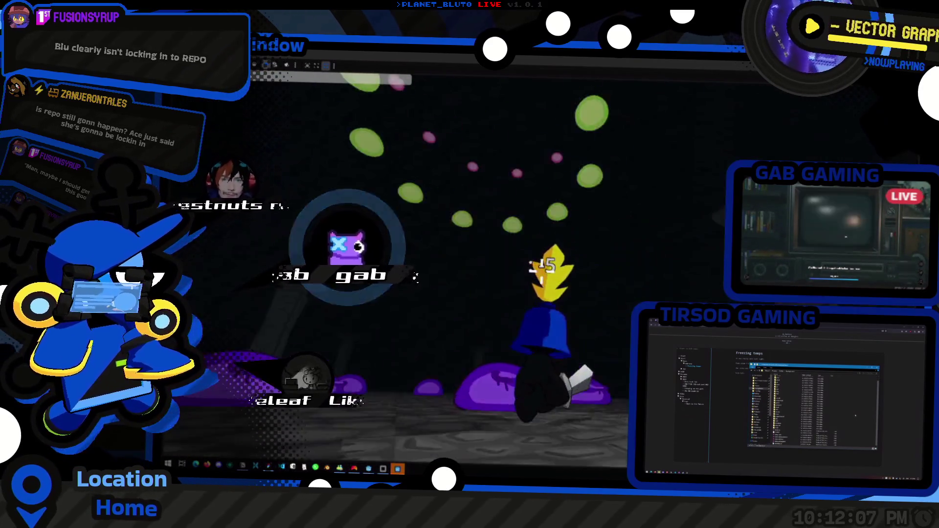
pyautogui.press('w')
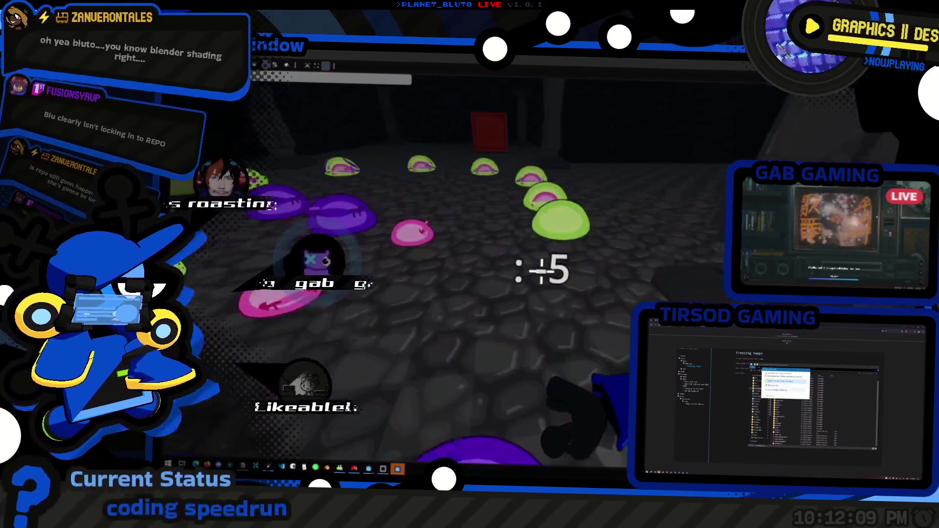
pyautogui.press('w')
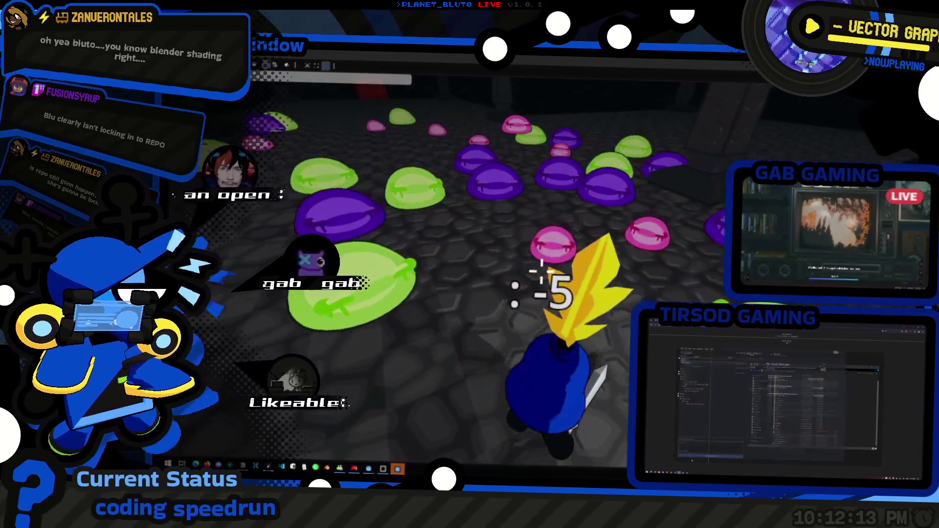
# - Walk the character through the green, purple and pink slimes, turning left and right among them
pyautogui.press('w')
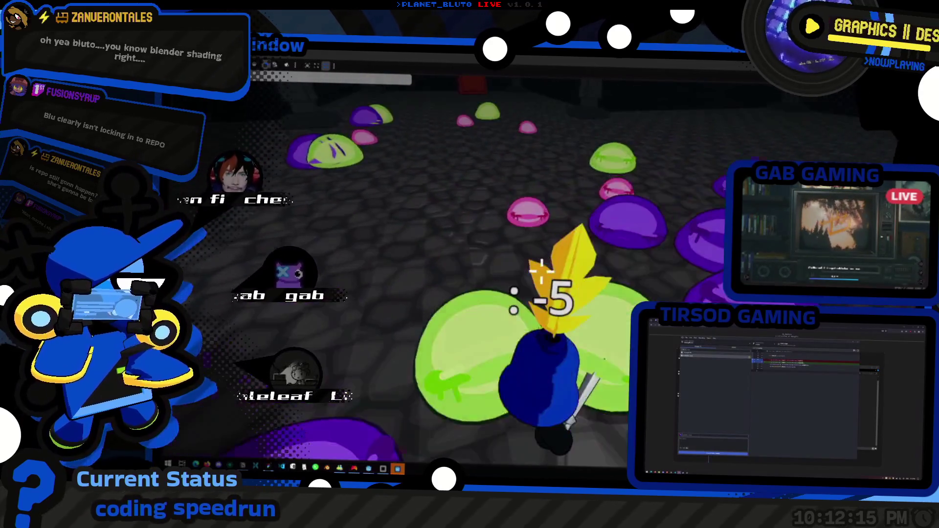
pyautogui.press('w')
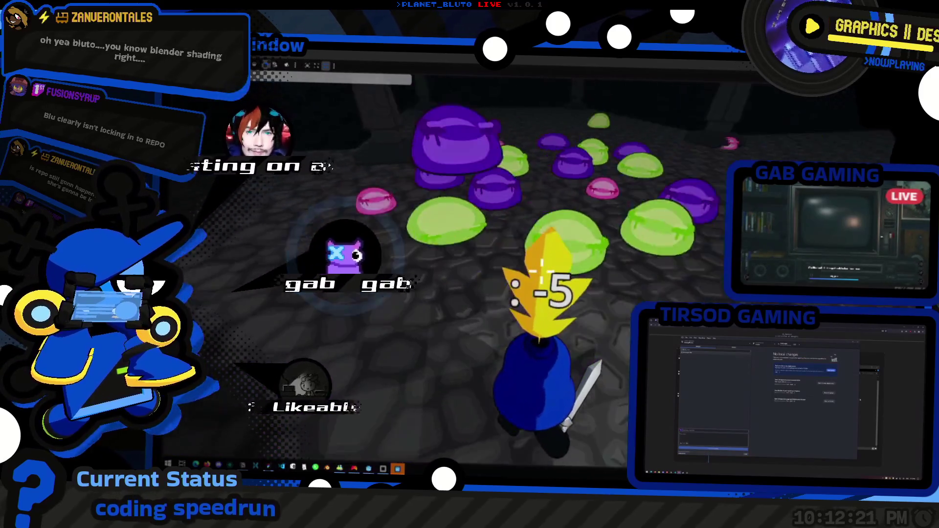
pyautogui.press('w')
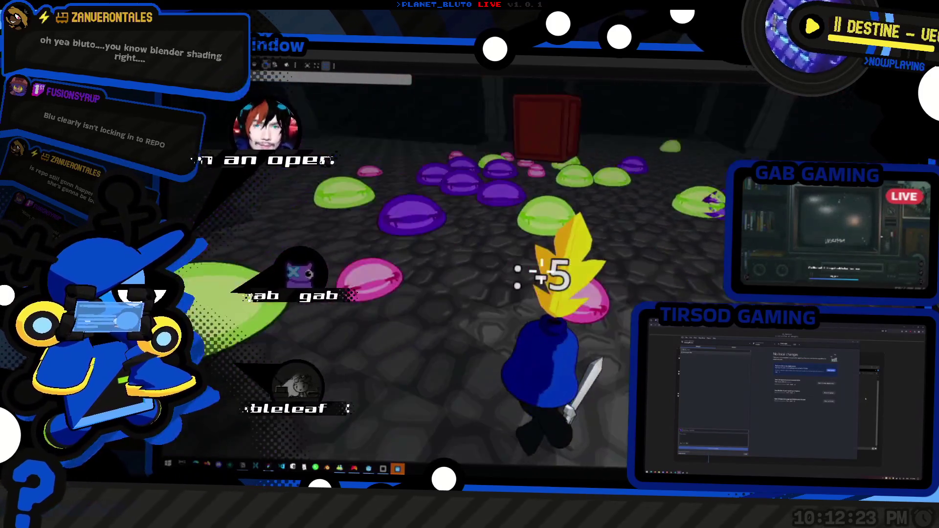
pyautogui.press('w')
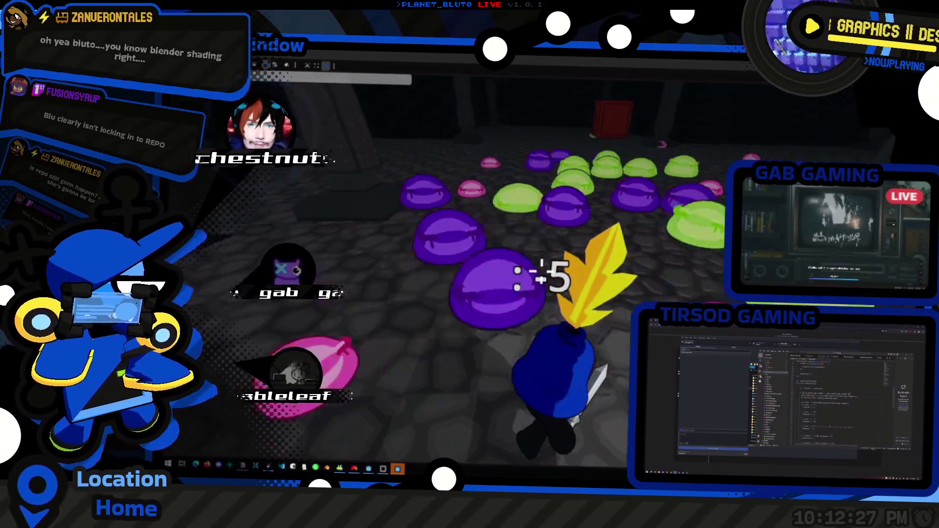
pyautogui.press('w')
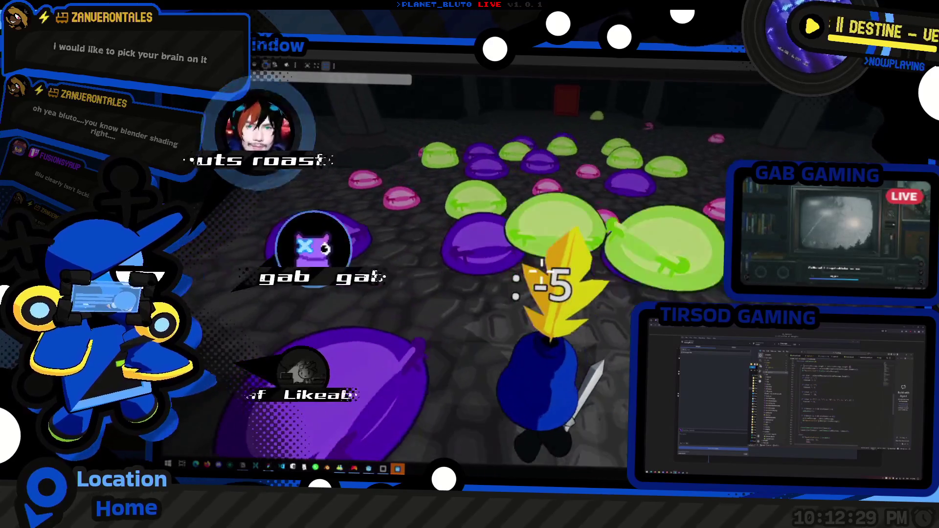
pyautogui.press('w')
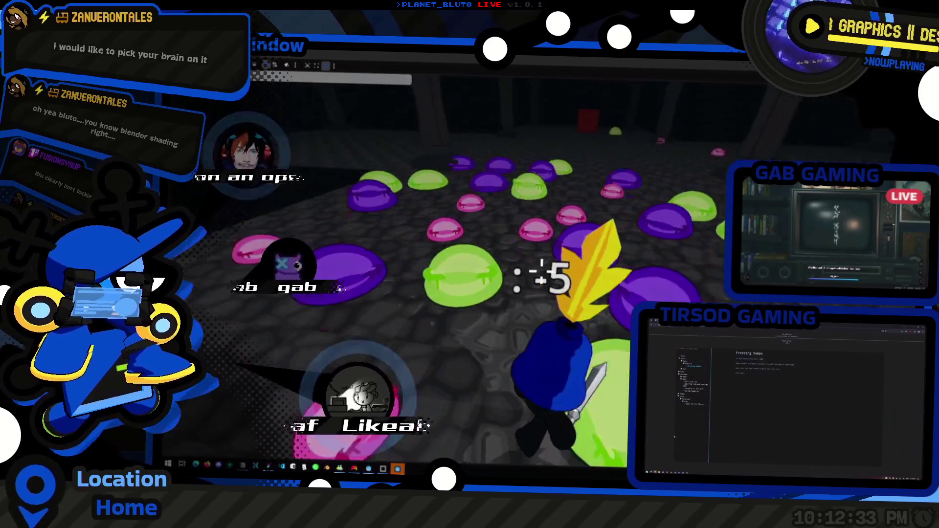
pyautogui.hotkey('alt', 'Tab')
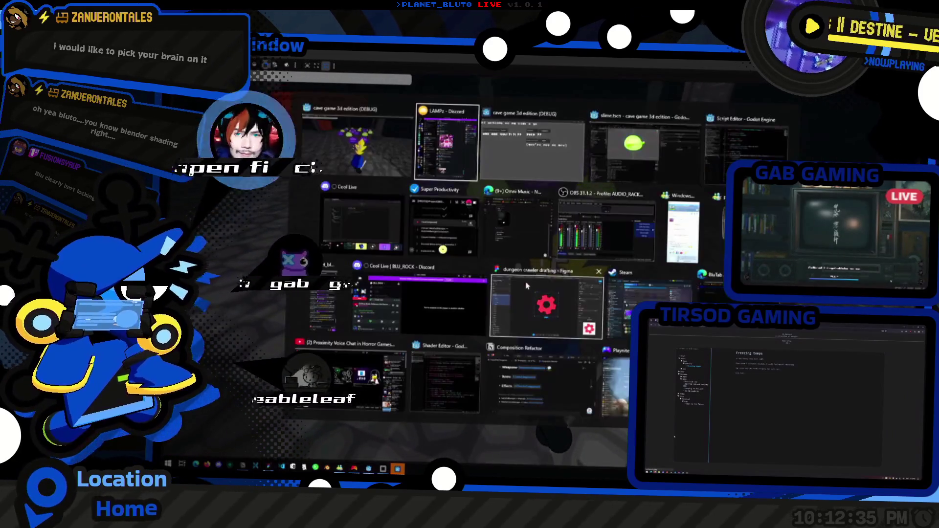
# - In the Script Editor, quick-open hurtbox_knockback.gd by searching 'hurtbox'
pyautogui.hotkey('alt', 'Tab')
pyautogui.hotkey('alt', 'Tab')
pyautogui.hotkey('alt', 'Tab')
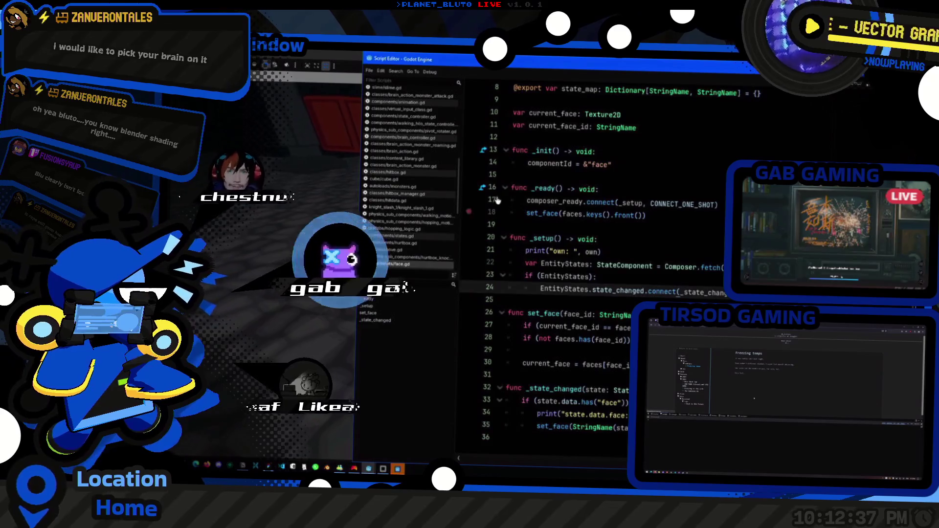
pyautogui.scroll(2, 592, 265)
pyautogui.scroll(-2, 593, 264)
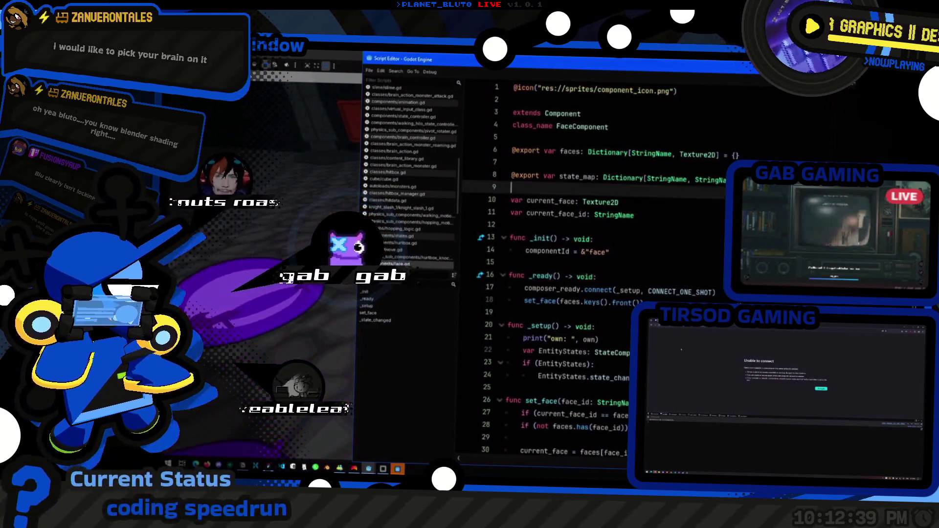
pyautogui.scroll(-2, 411, 171)
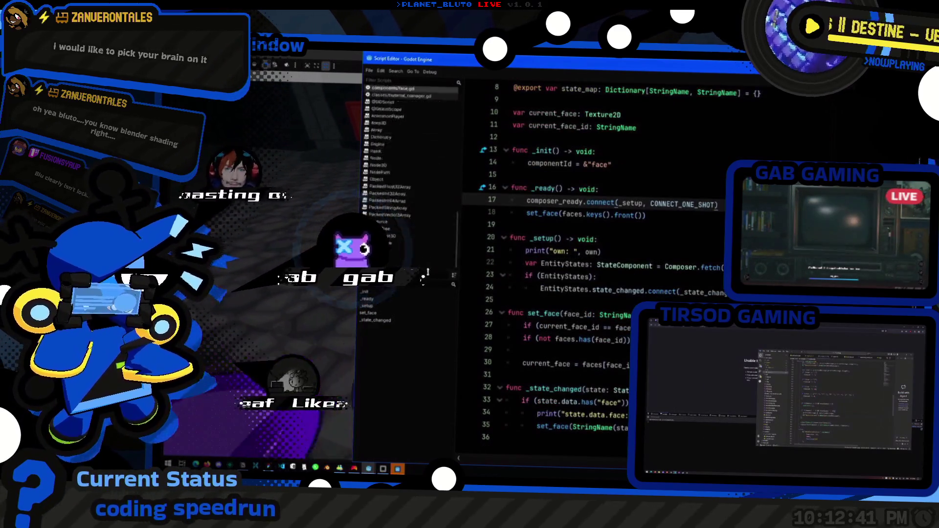
pyautogui.click(672, 190)
pyautogui.hotkey('shift', 'alt', 'o')
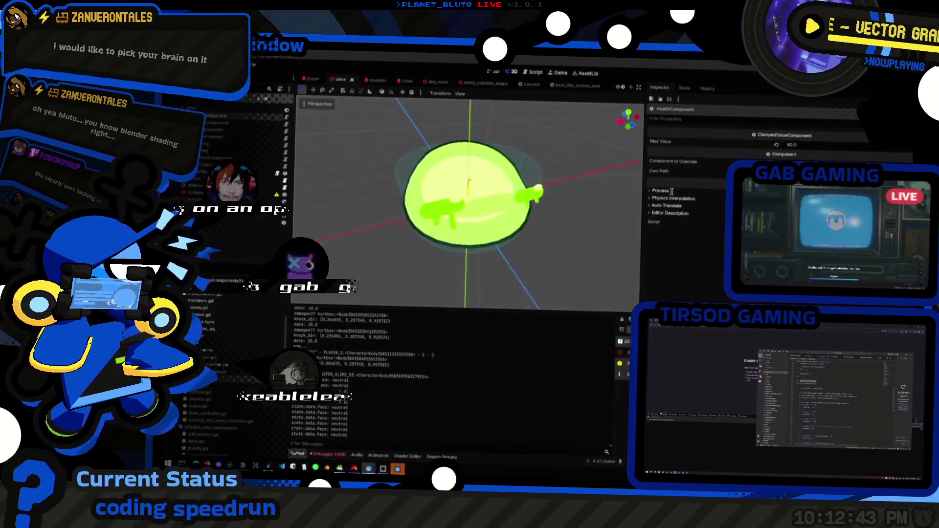
pyautogui.write('hurtbox')
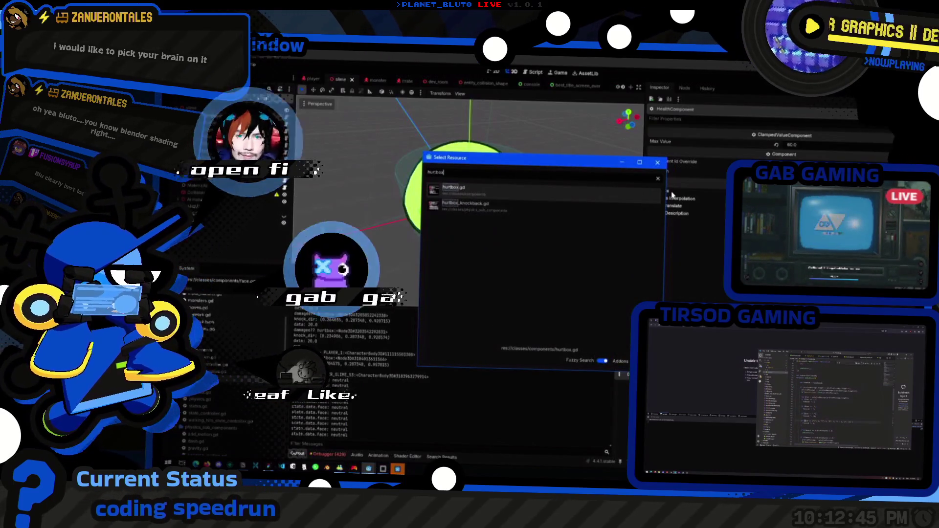
pyautogui.press('Down')
pyautogui.press('Return')
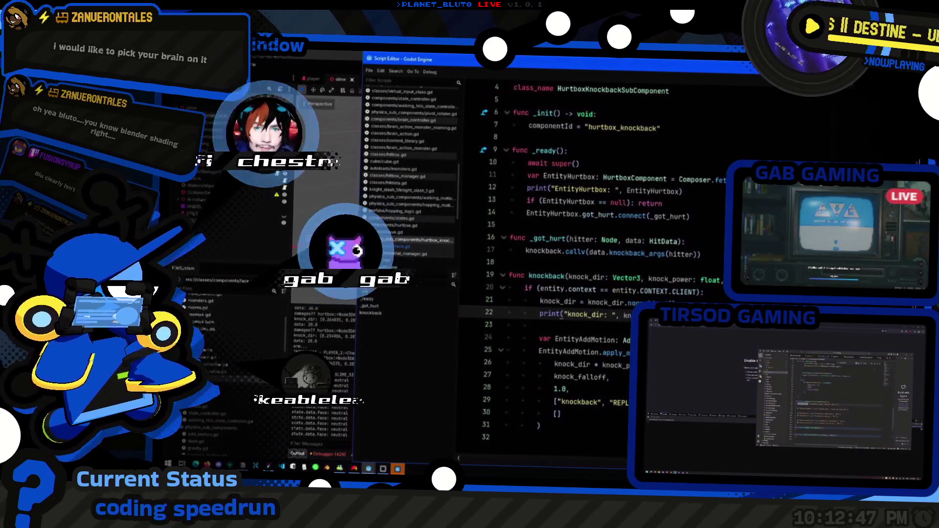
# - Insert two empty lines after line 17 in the _got_hurt function
pyautogui.click(704, 292)
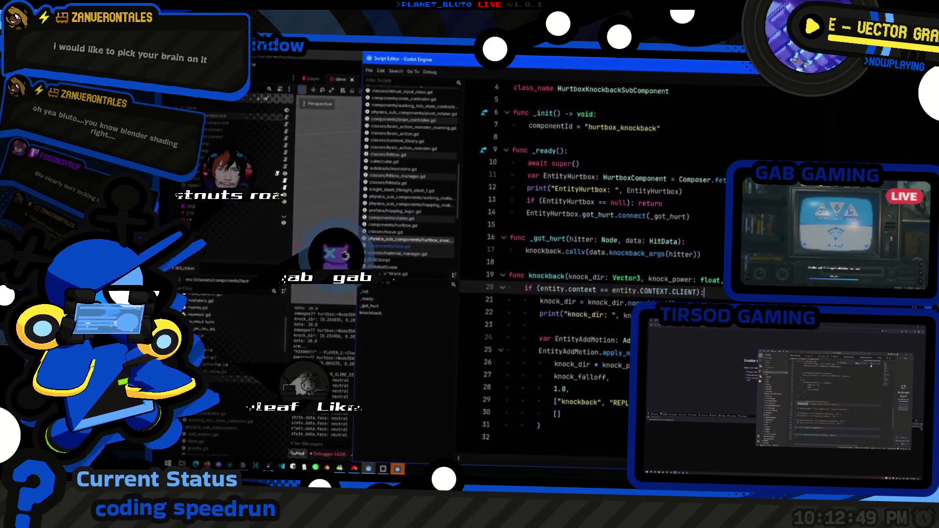
pyautogui.click(705, 254)
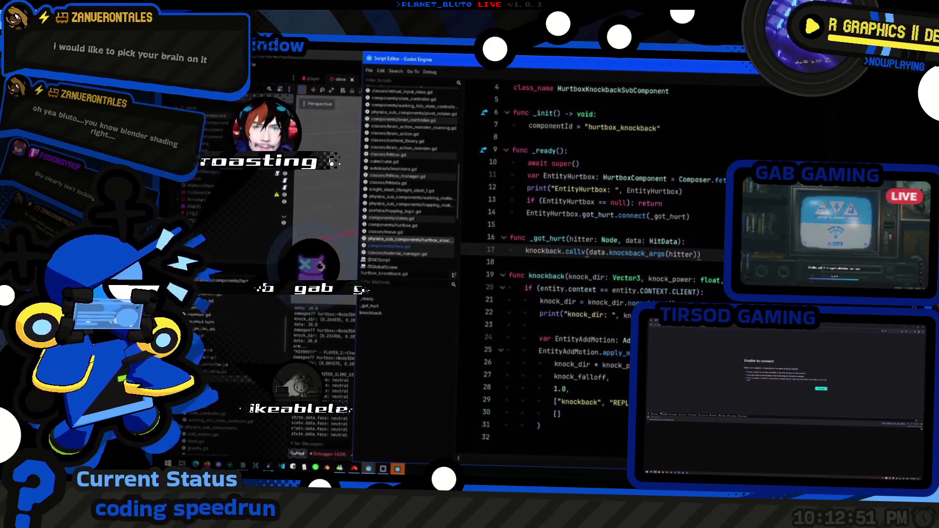
pyautogui.press('Return')
pyautogui.write('c')
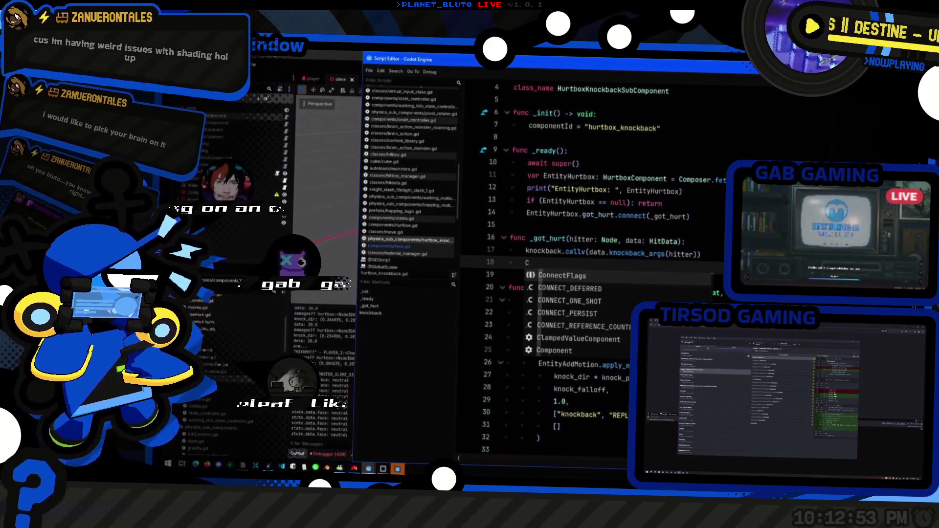
pyautogui.press('BackSpace')
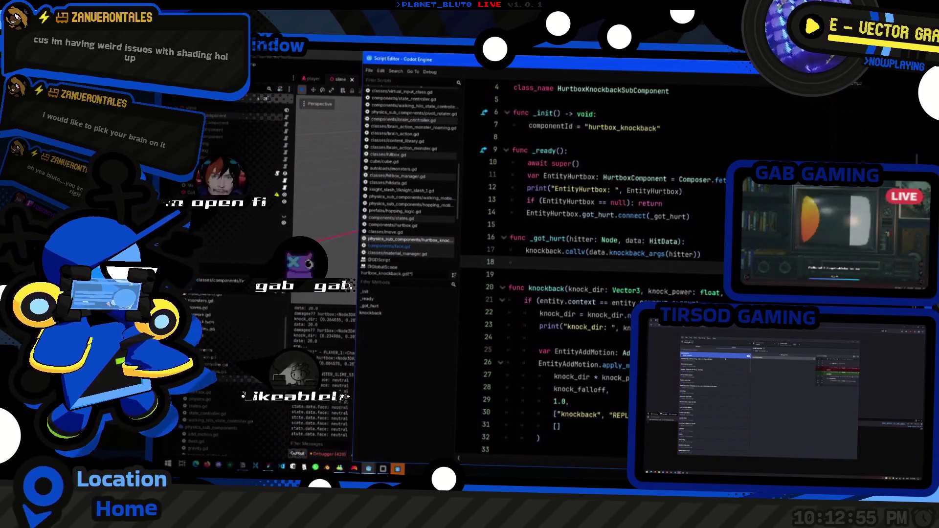
pyautogui.scroll(1, 708, 182)
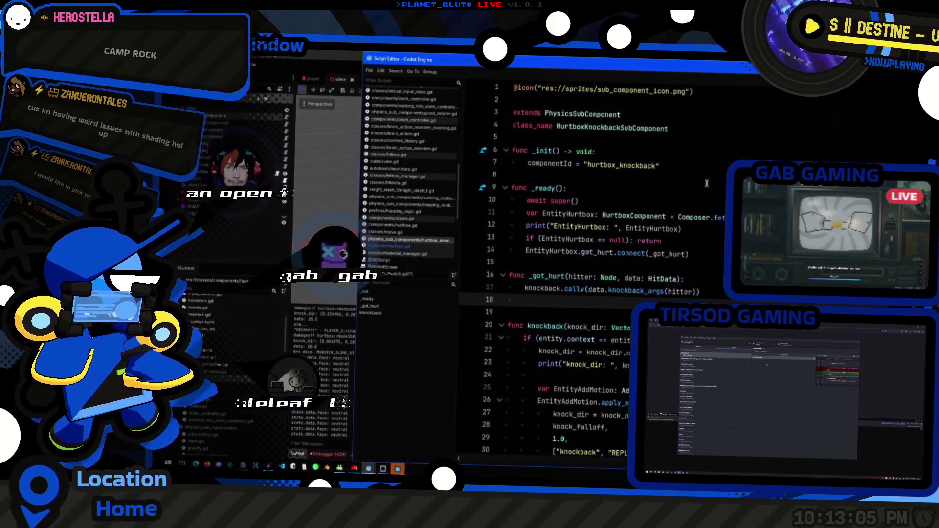
pyautogui.press('Return')
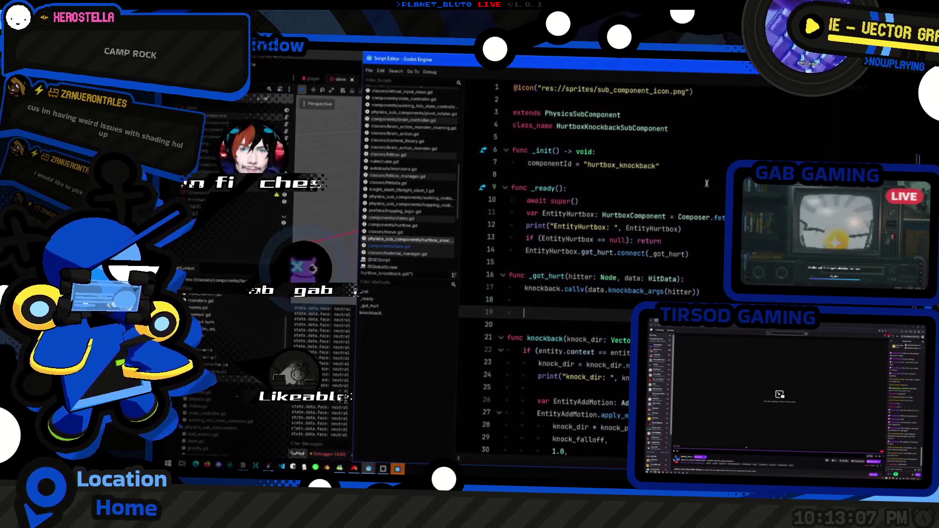
pyautogui.write('C')
pyautogui.press('BackSpace')
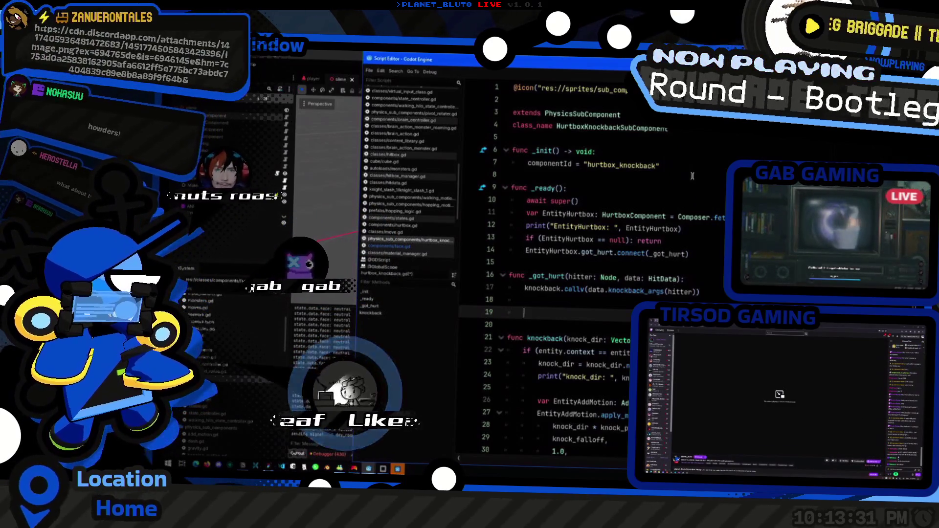
# - Search resources for Colors.RED, then run Find in Files for Color.WHITE
pyautogui.click(769, 151)
pyautogui.write('Color')
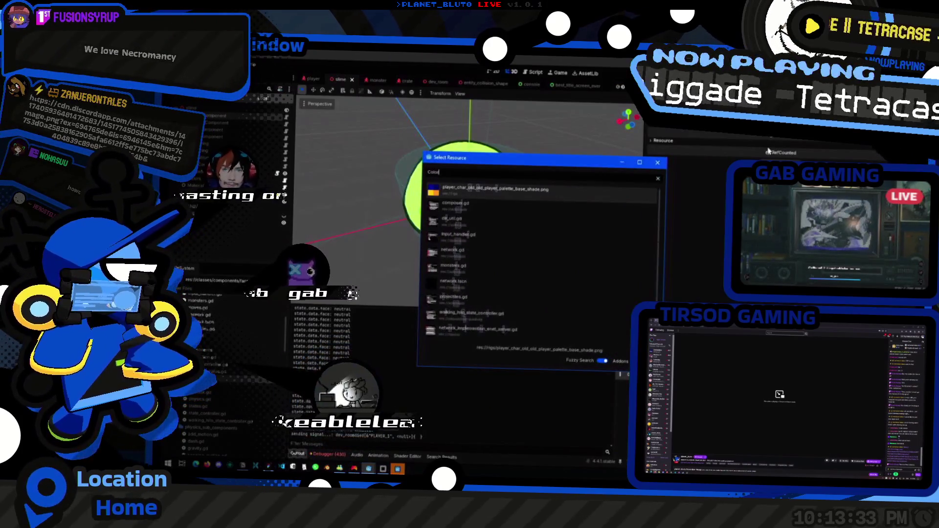
pyautogui.write('s.RED')
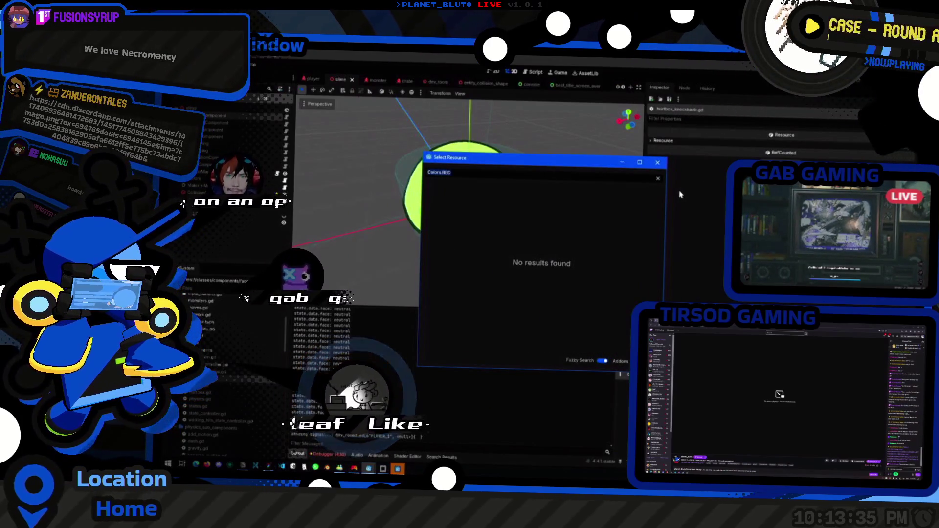
pyautogui.press('Escape')
pyautogui.hotkey('alt', 'Tab')
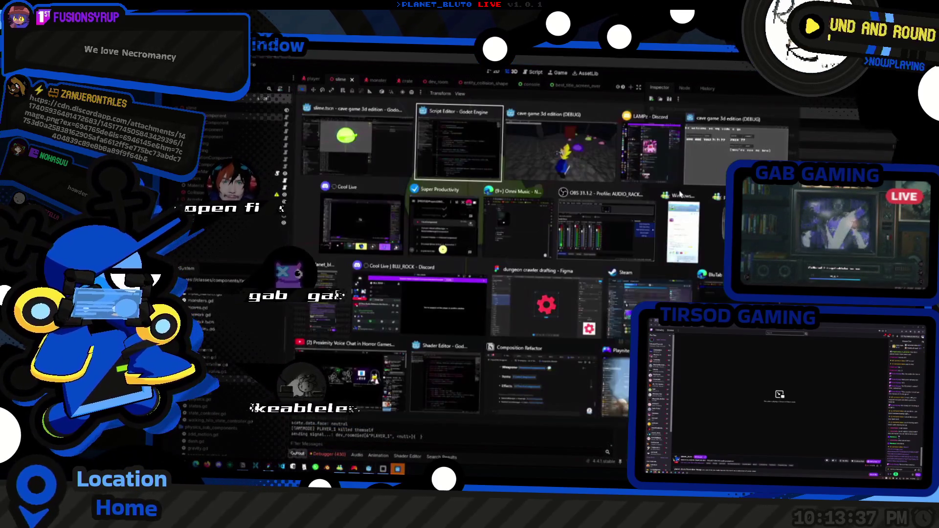
pyautogui.hotkey('ctrl', 'shift', 'f')
pyautogui.write('c')
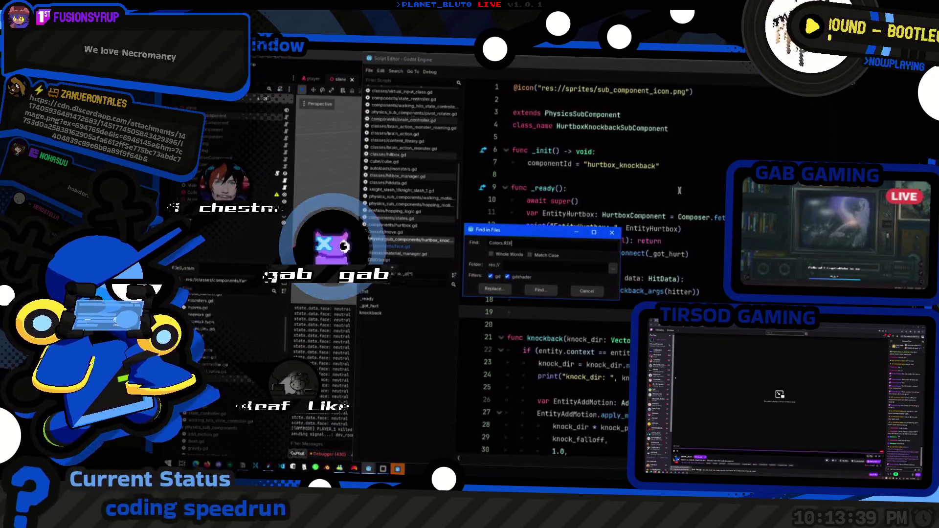
pyautogui.press('Return')
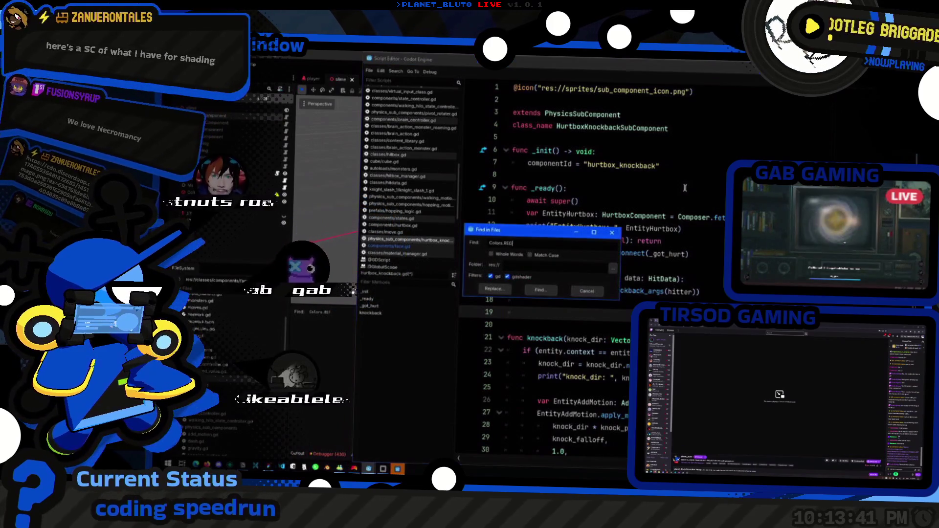
pyautogui.press('BackSpace')
pyautogui.write('D')
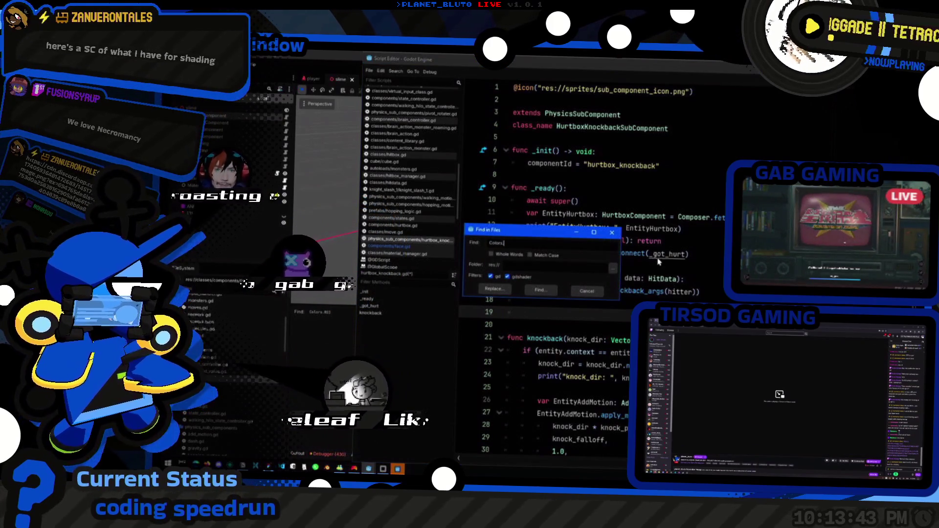
pyautogui.press('Return')
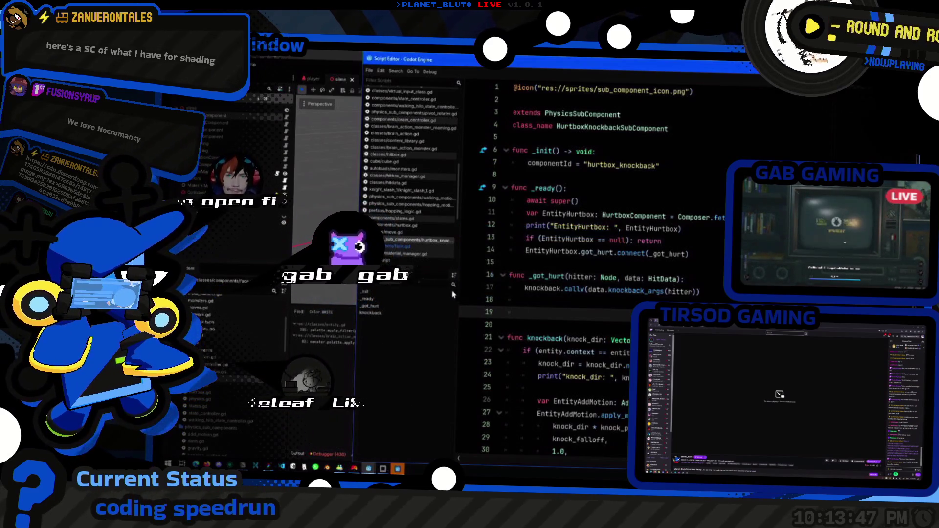
# - Open the Color.WHITE match in entity.gd, then go back to hurtbox_knockback.gd
pyautogui.click(340, 335)
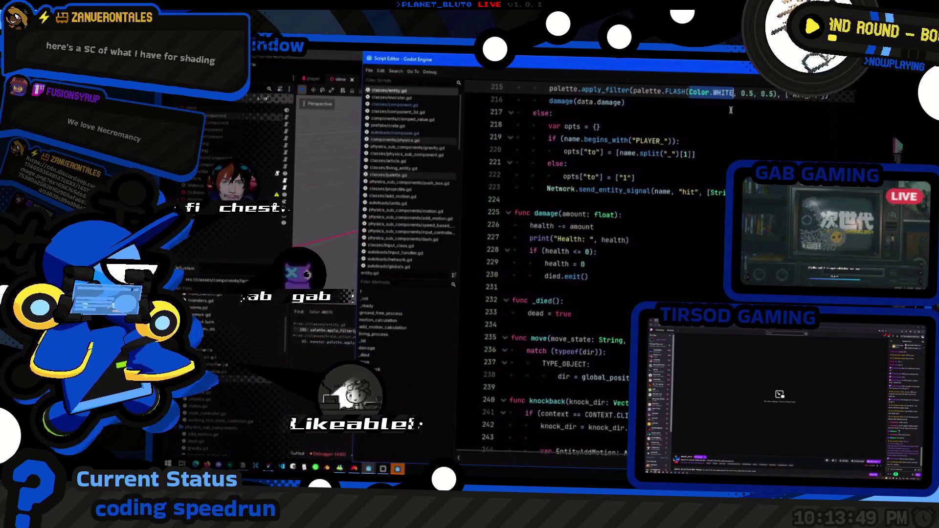
pyautogui.hotkey('ctrl', 'shift', 'f')
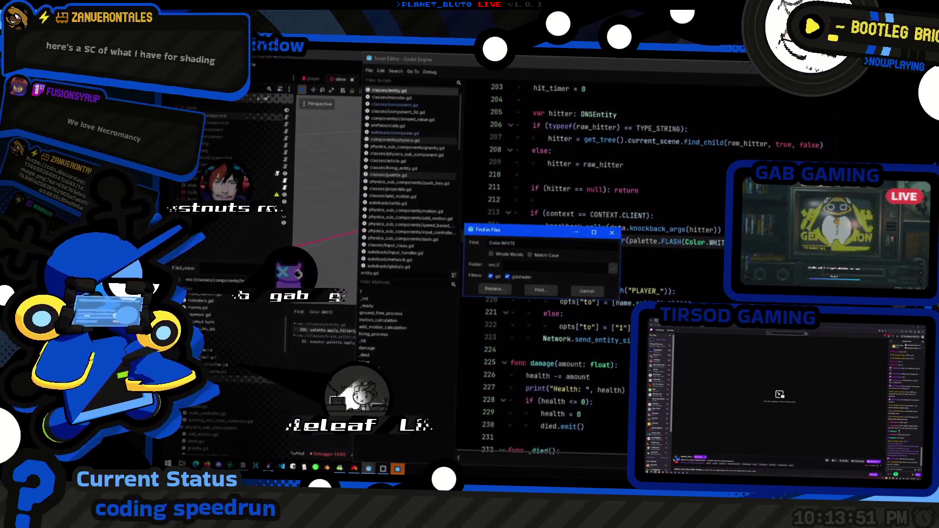
pyautogui.press('Escape')
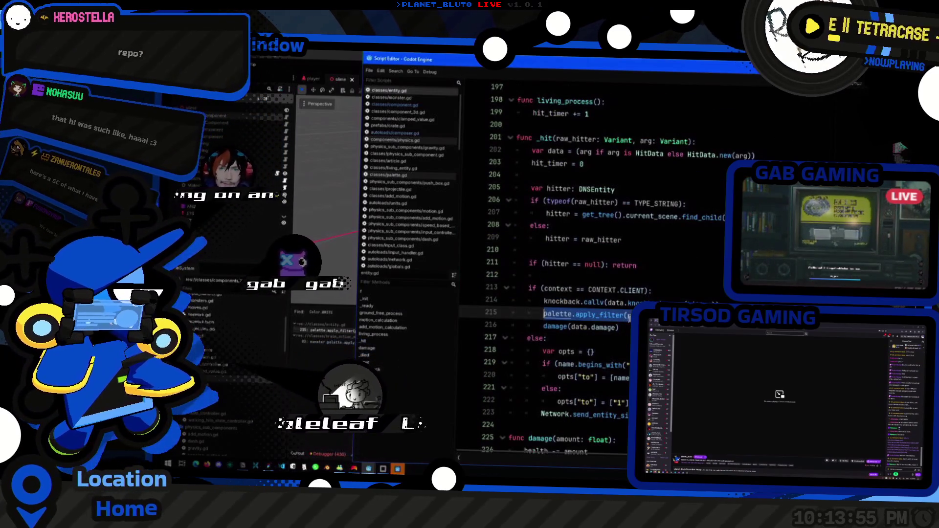
pyautogui.hotkey('alt', 'Left')
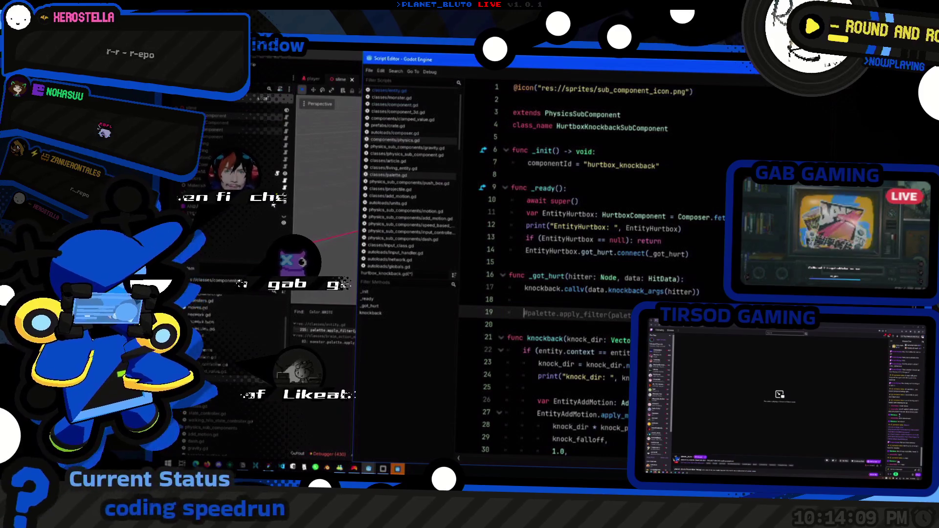
# - Bring the main editor forward and orbit the 3D view around the slime model
pyautogui.hotkey('alt', 'Tab')
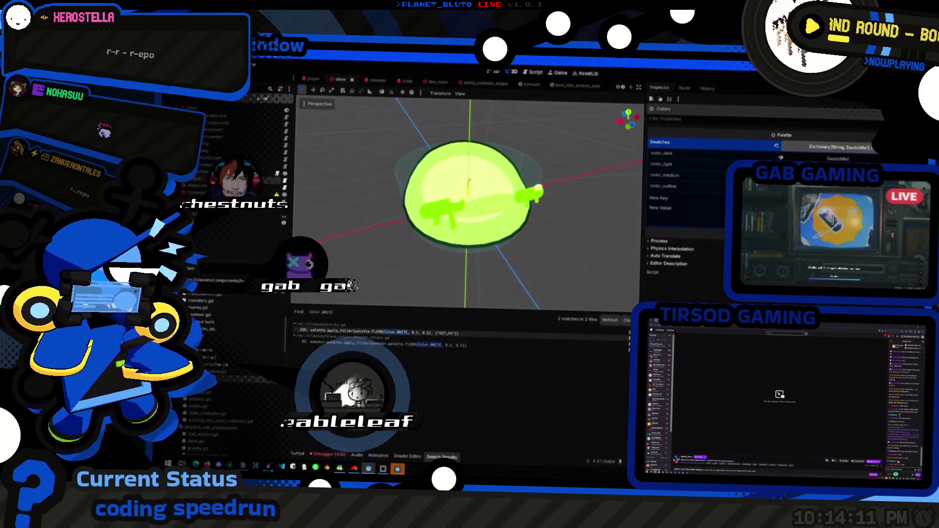
pyautogui.hotkey('alt', 'Tab')
pyautogui.hotkey('alt', 'Tab')
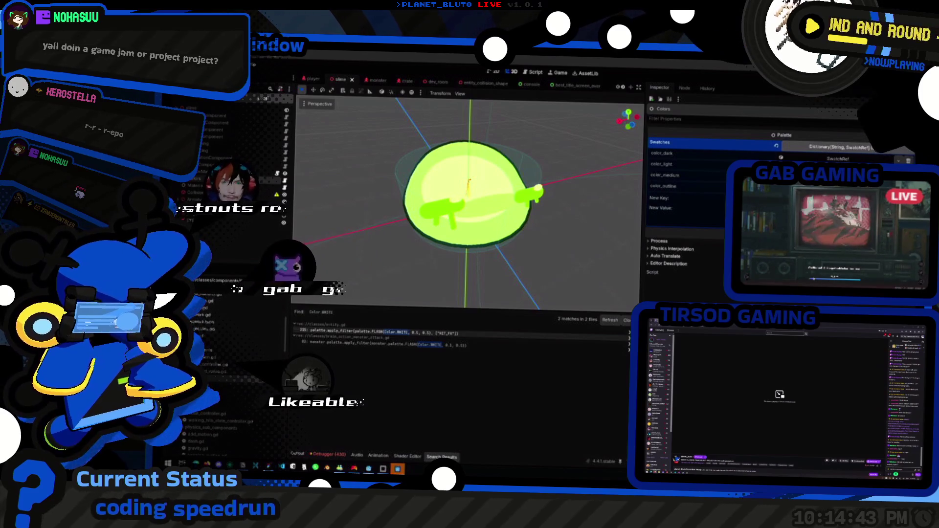
pyautogui.moveTo(497, 223)
pyautogui.mouseDown()
pyautogui.moveTo(401, 230)
pyautogui.moveTo(471, 226)
pyautogui.moveTo(406, 221)
pyautogui.moveTo(583, 199)
pyautogui.moveTo(529, 191)
pyautogui.moveTo(557, 193)
pyautogui.mouseUp()
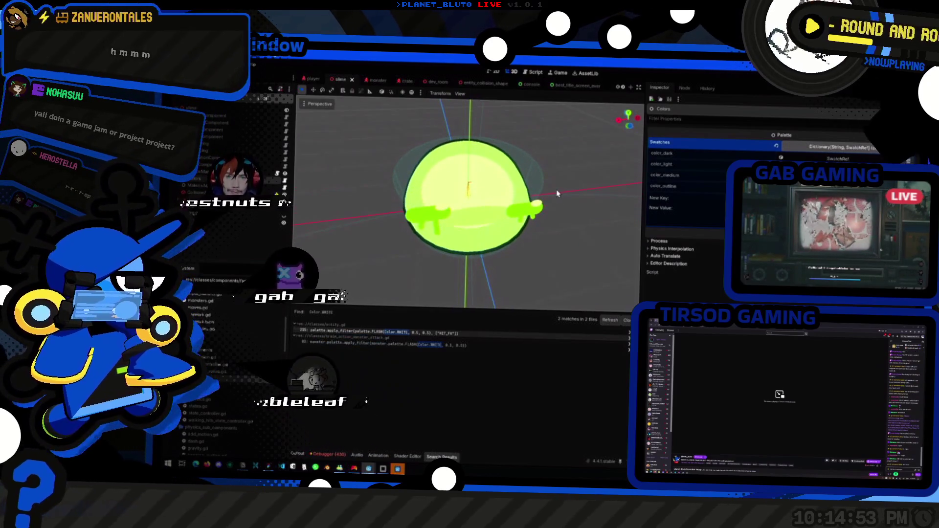
pyautogui.hotkey('alt', 'Tab')
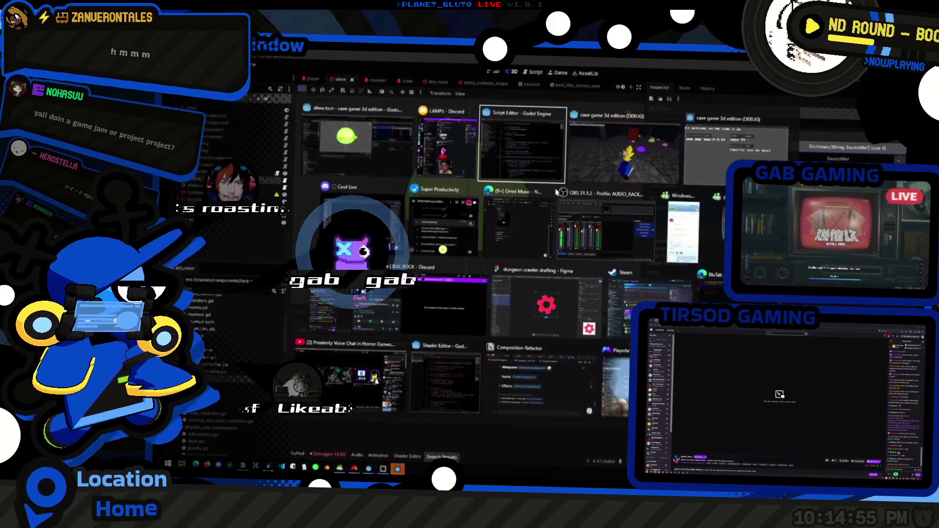
# - Walk the player across the cave toward the purple slimes and slash at one
pyautogui.hotkey('alt', 'Tab')
pyautogui.hotkey('alt', 'Tab')
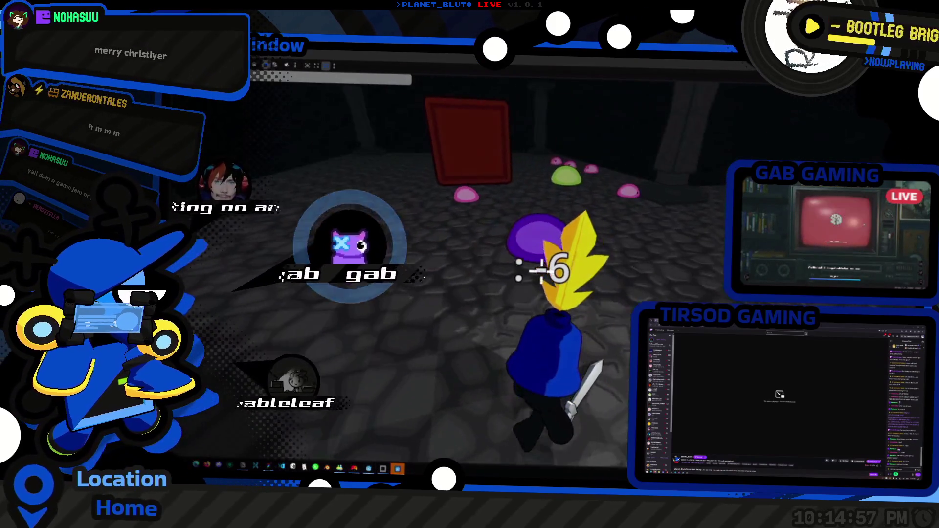
pyautogui.press('w')
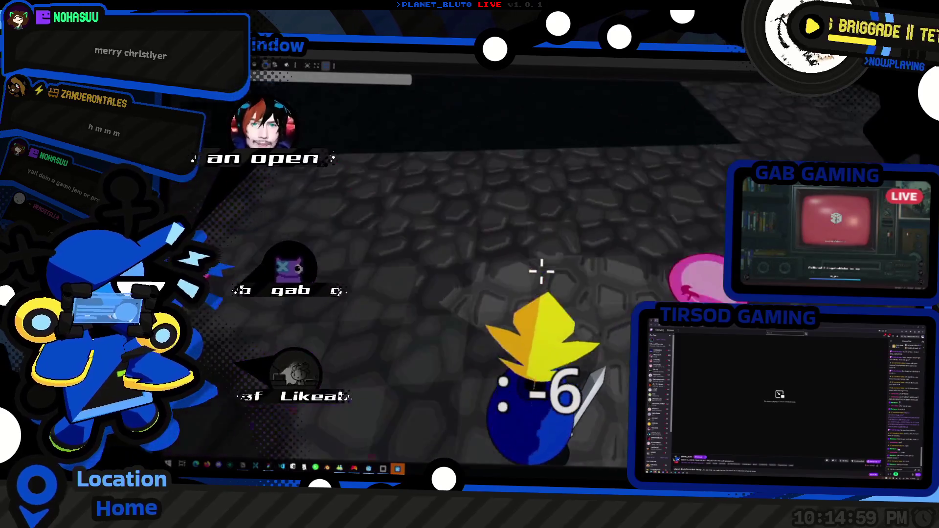
pyautogui.press('w')
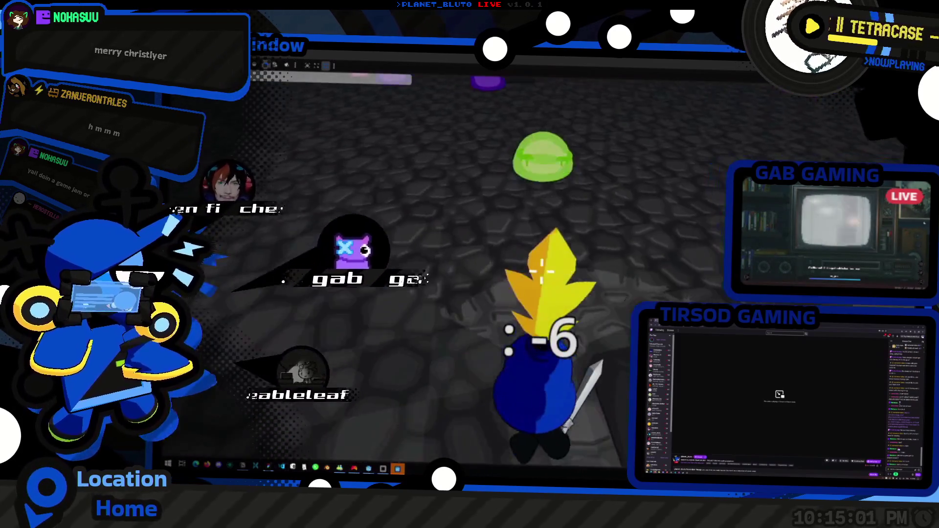
pyautogui.press('w')
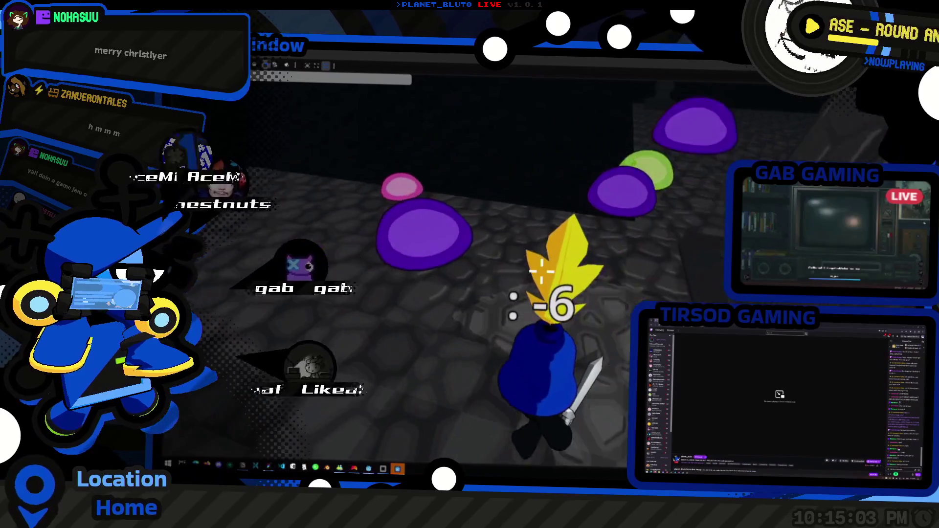
pyautogui.press('w')
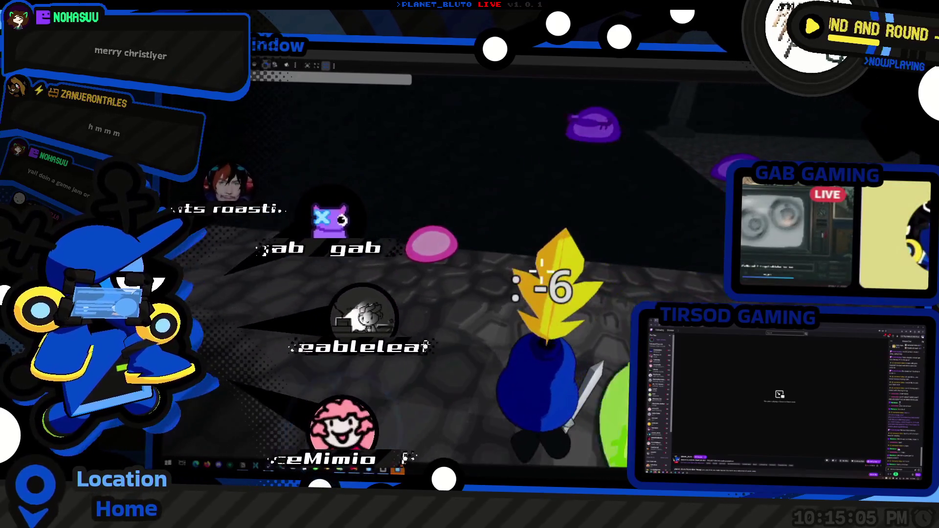
pyautogui.click(542, 271)
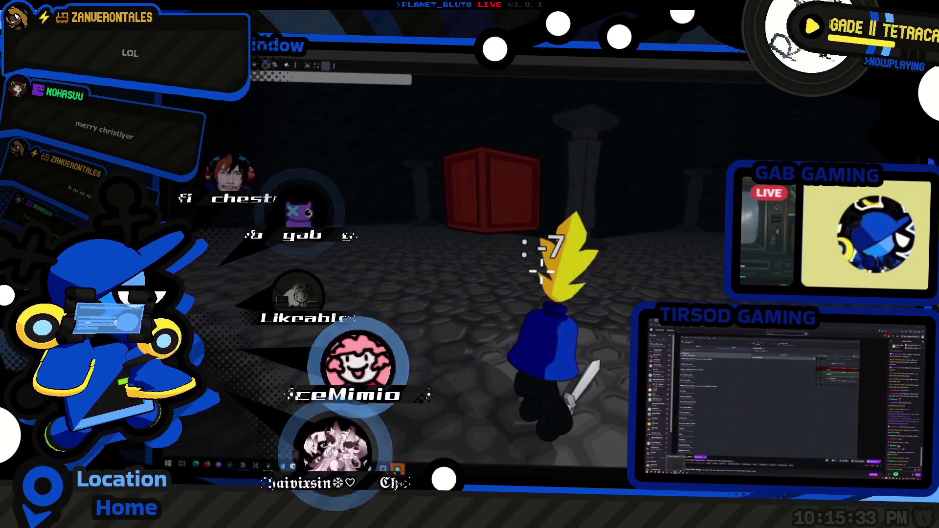
pyautogui.hotkey('alt', 'Tab')
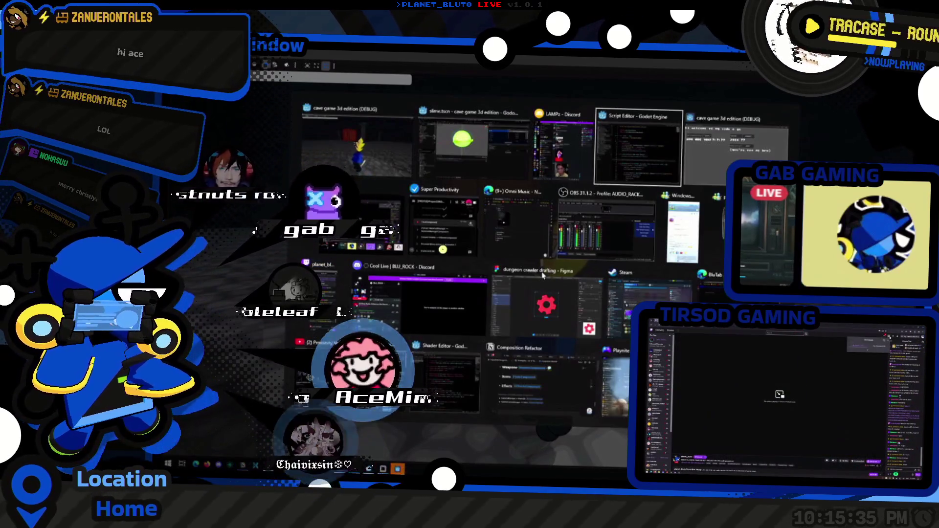
# - Open palette.gd from the Palette node and select its Node base class, undoing the edit
pyautogui.hotkey('alt', 'Tab')
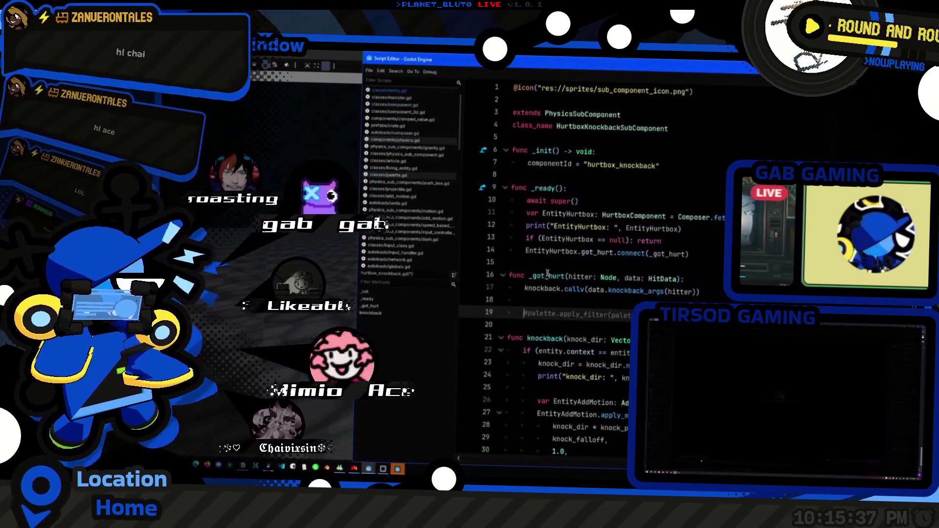
pyautogui.hotkey('alt', 'Tab')
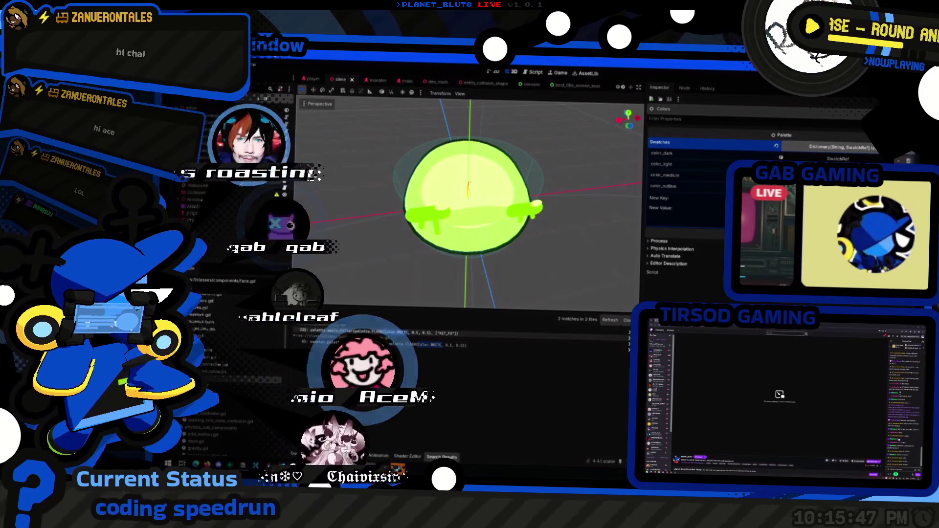
pyautogui.click(286, 186)
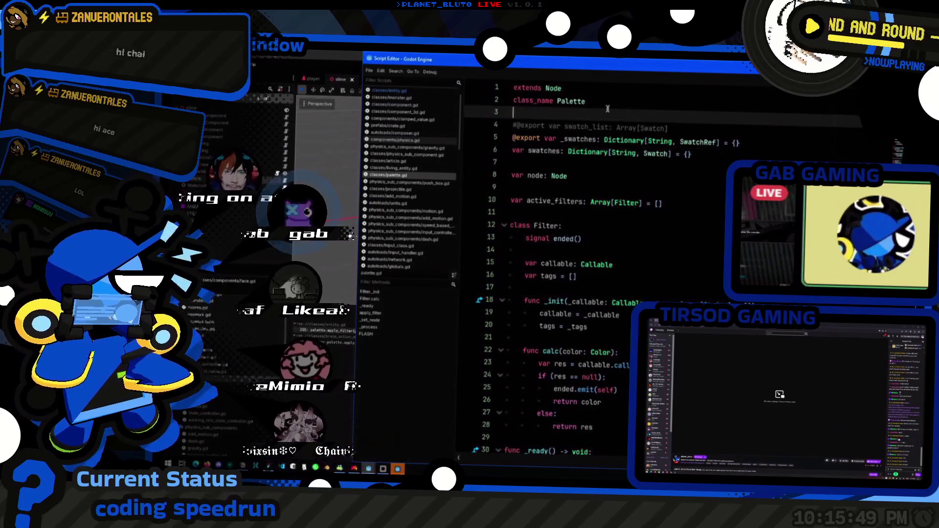
pyautogui.press('Up')
pyautogui.hotkey('ctrl', 'shift', 'Left')
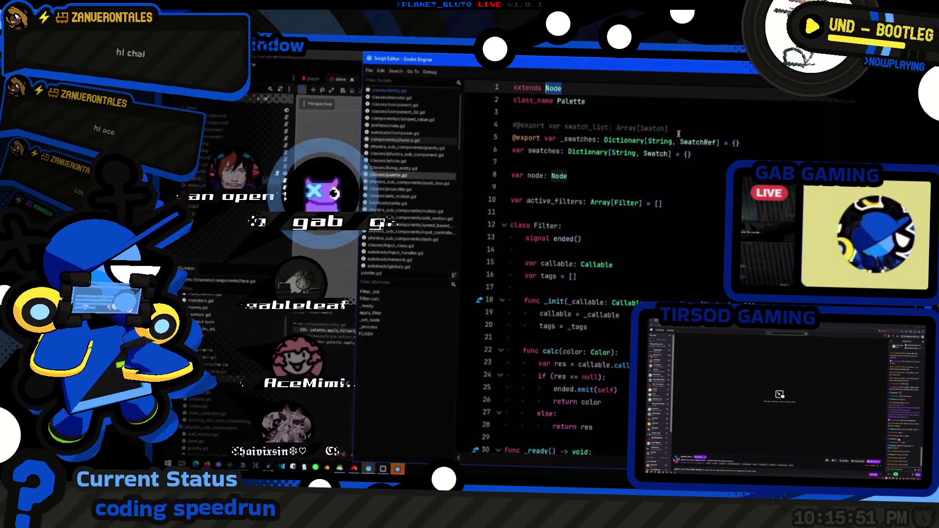
pyautogui.hotkey('ctrl', 'z')
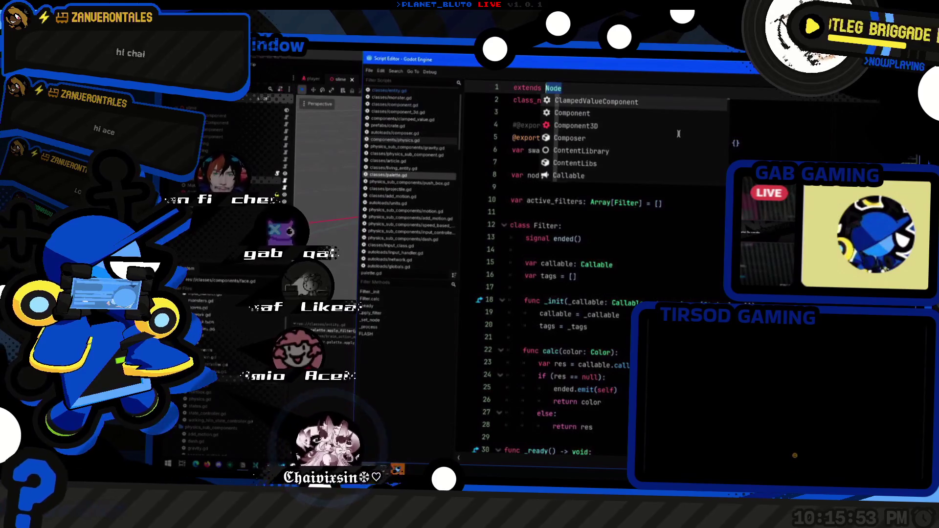
# - Return focus to palette.gd's header and select Node on line 1 for retyping
pyautogui.click(714, 224)
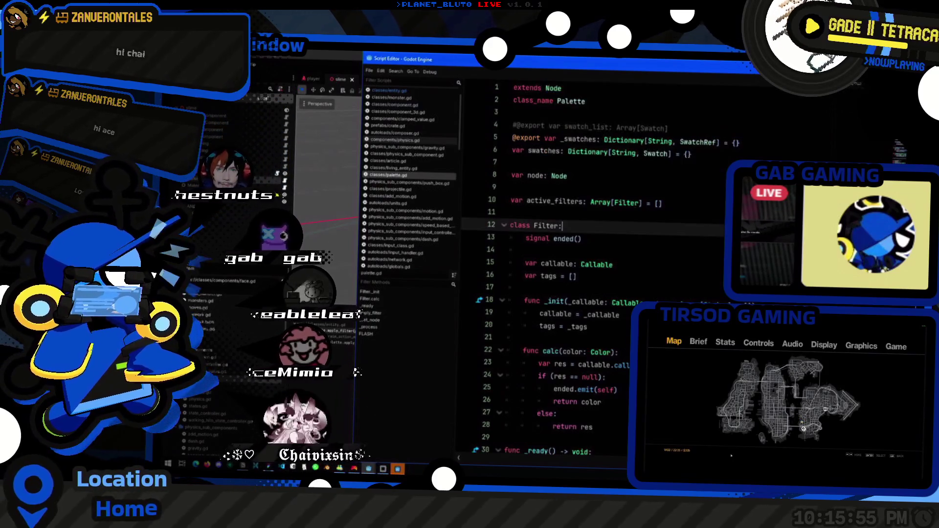
pyautogui.scroll(-1, 714, 208)
pyautogui.scroll(1, 714, 208)
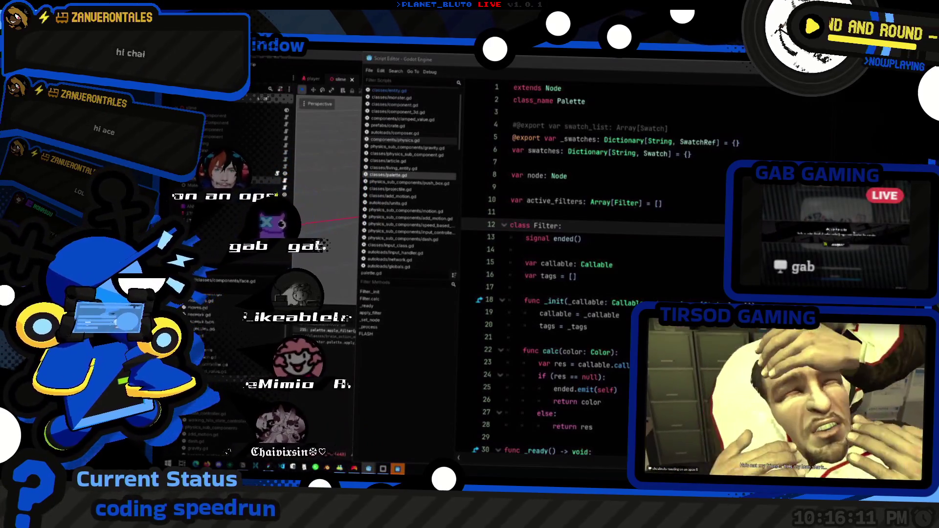
pyautogui.click(653, 154)
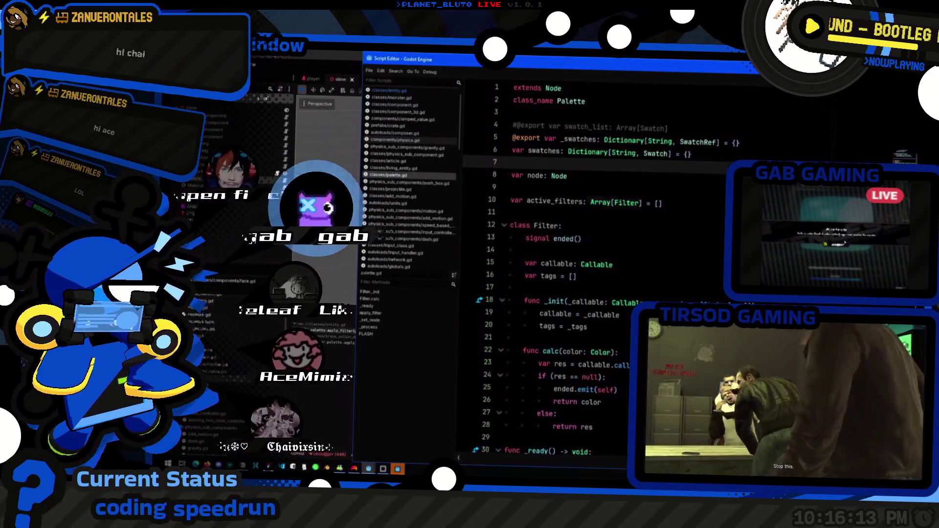
pyautogui.click(653, 203)
pyautogui.click(651, 110)
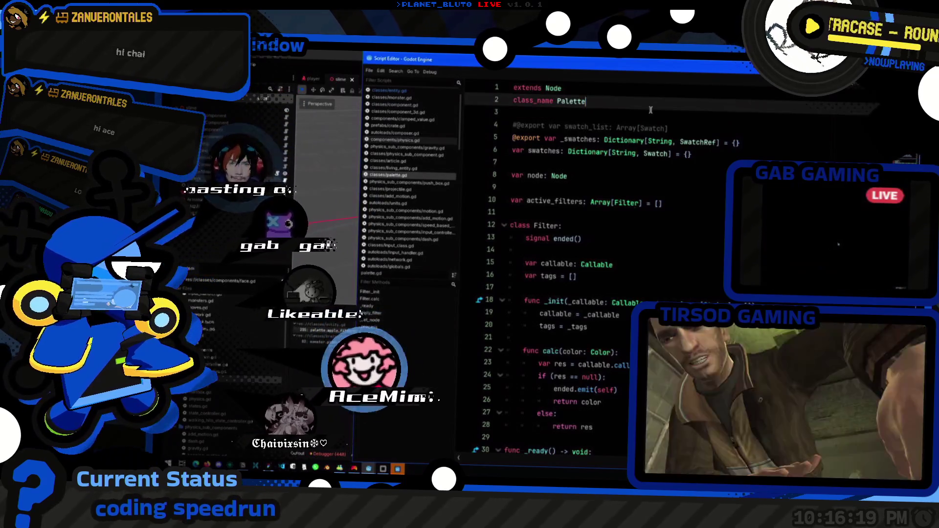
pyautogui.press('Up')
# - Make palette.gd extend Component and rename its class to PaletteComponent
pyautogui.hotkey('ctrl', 'shift', 'Left')
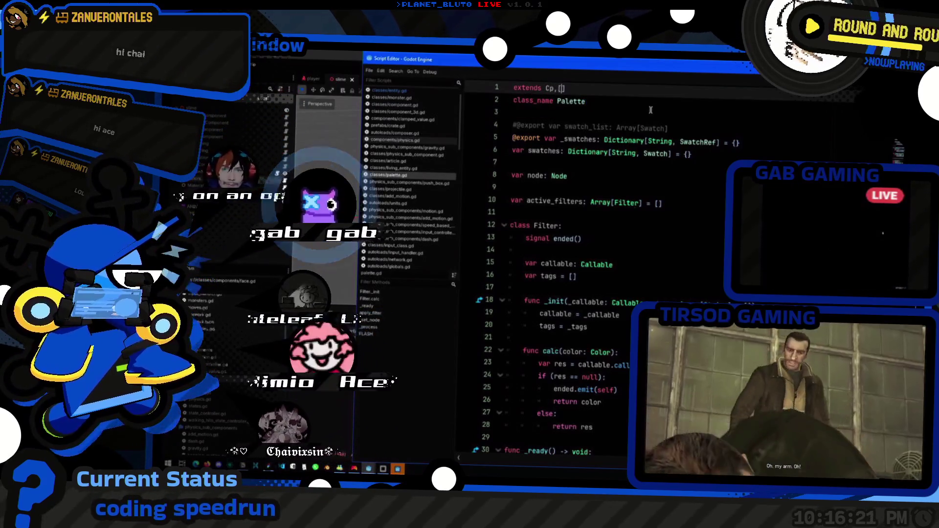
pyautogui.write('omp')
pyautogui.press('Escape')
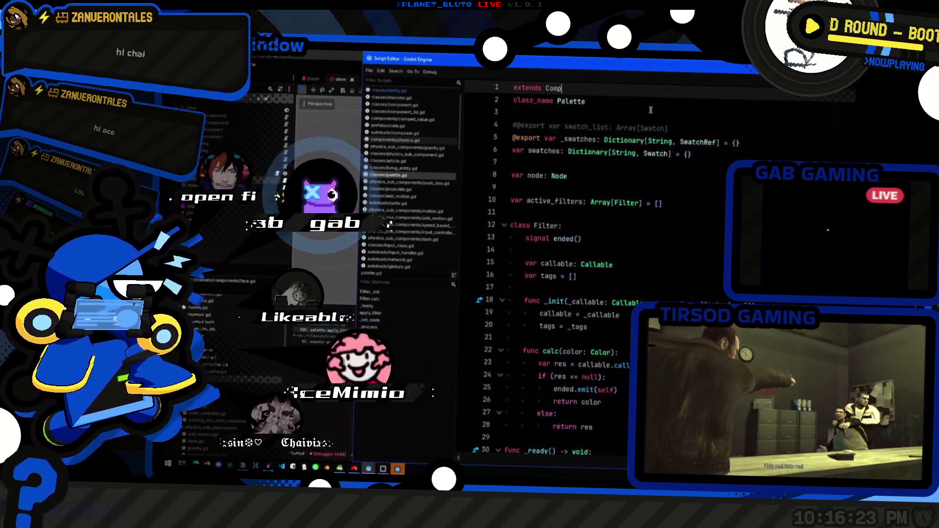
pyautogui.write('onent')
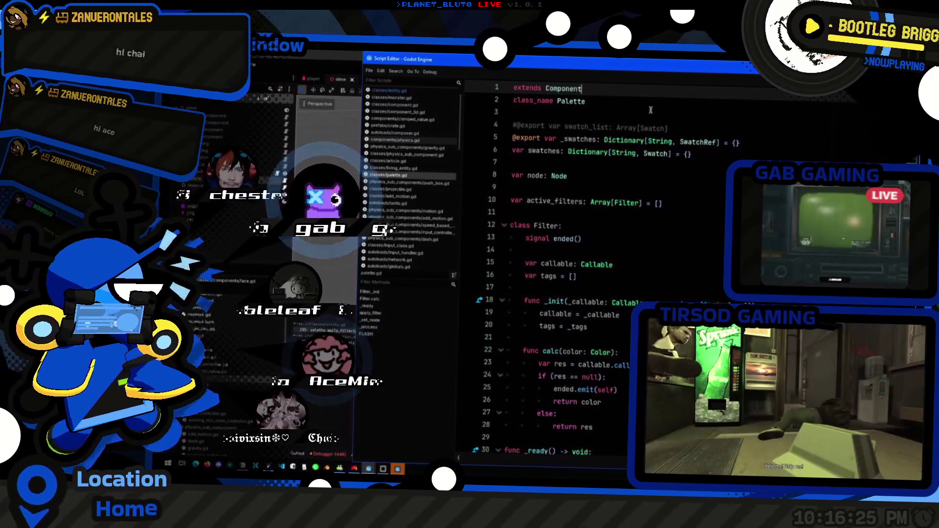
pyautogui.press('Escape')
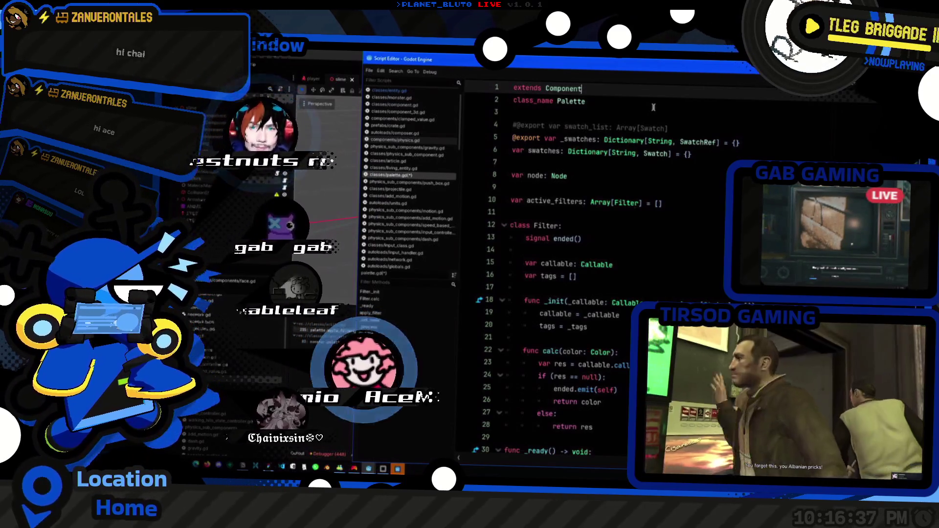
pyautogui.click(636, 111)
pyautogui.press('BackSpace')
pyautogui.hotkey('ctrl', 'z')
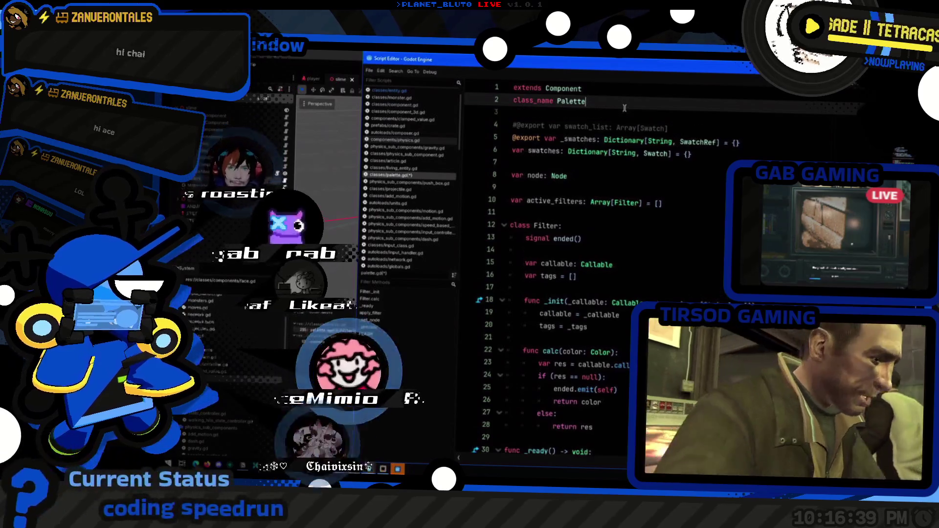
pyautogui.write('Com')
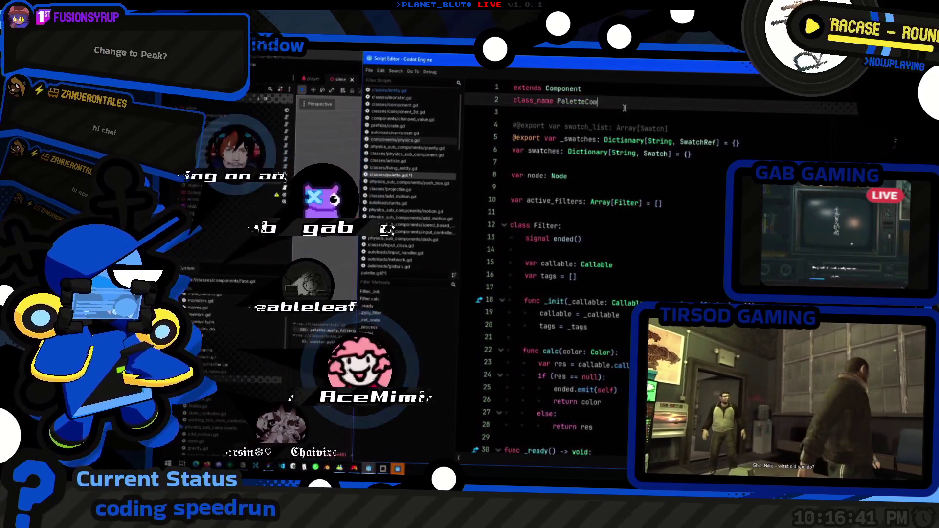
pyautogui.write('ponent')
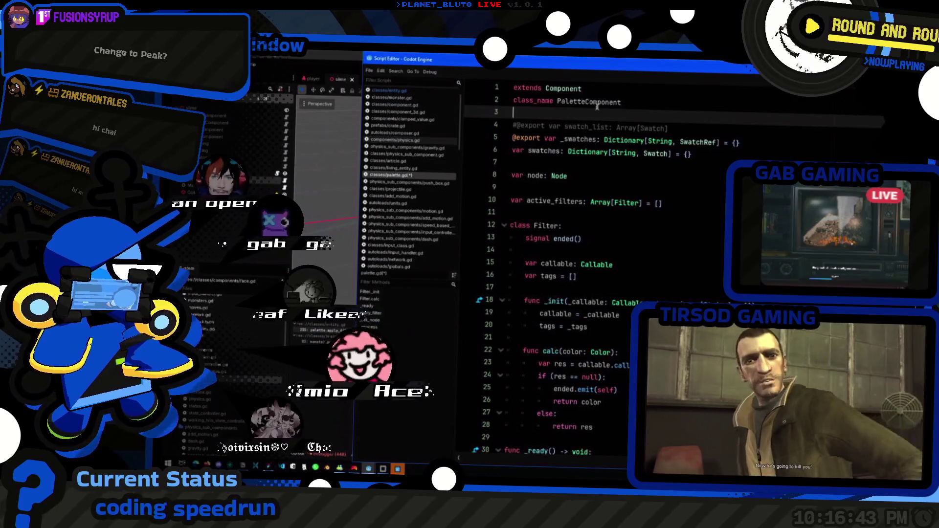
pyautogui.scroll(-2, 628, 227)
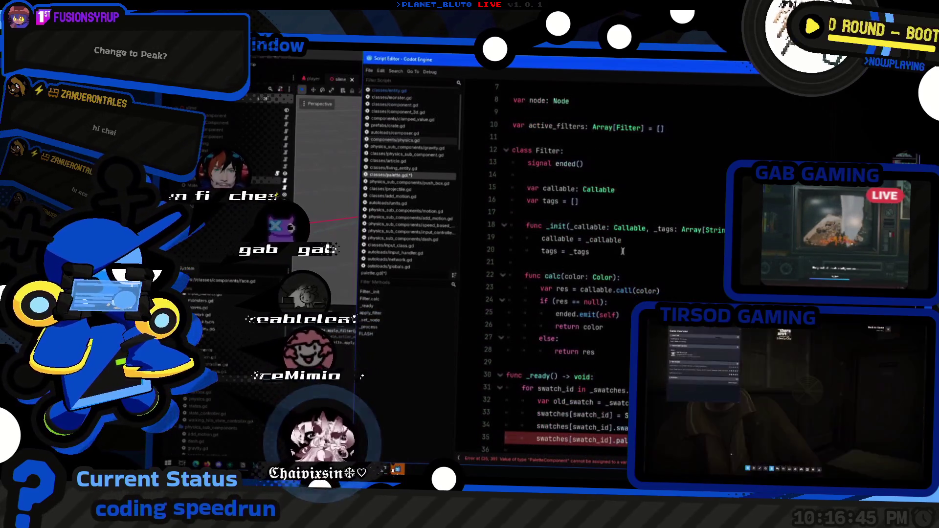
pyautogui.scroll(-4, 548, 235)
# - Add func _init() -> void below calc() setting componentId = &"colors"
pyautogui.click(546, 211)
pyautogui.press('Return')
pyautogui.press('Return')
pyautogui.press('Up')
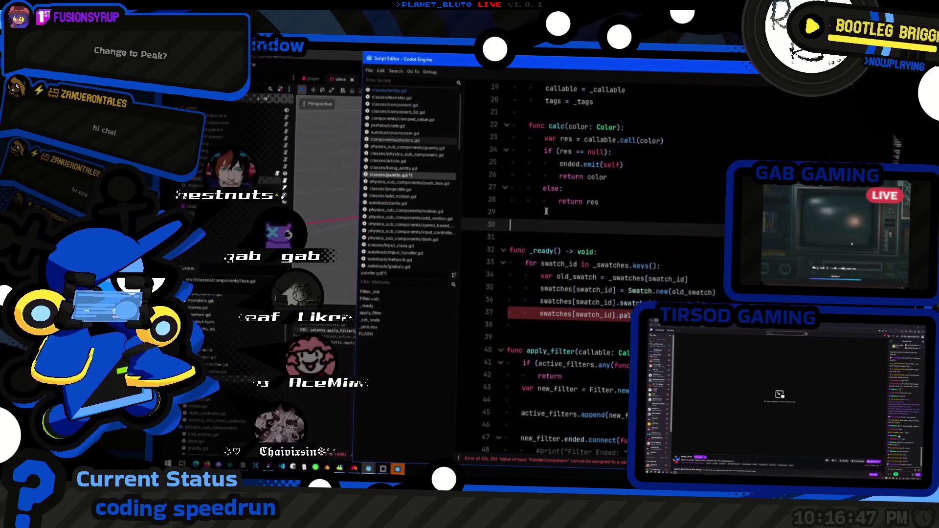
pyautogui.write('func _init')
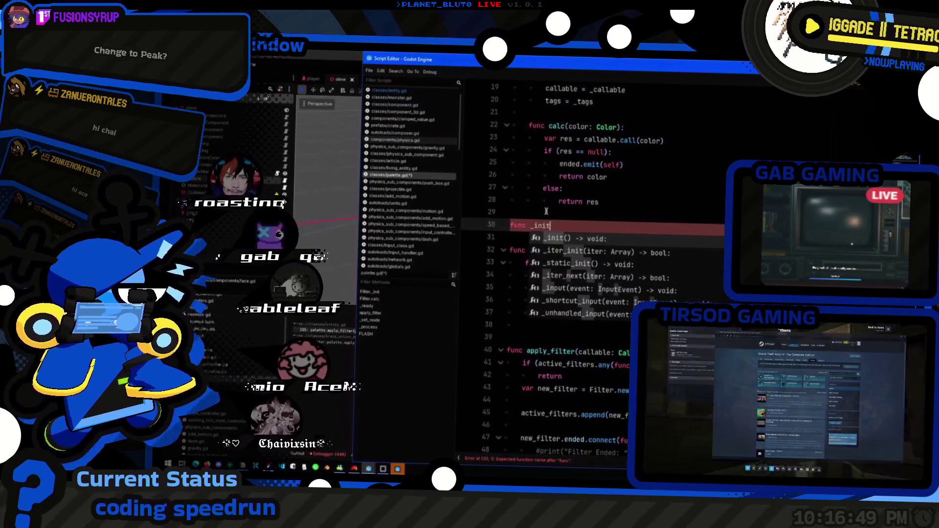
pyautogui.press('Return')
pyautogui.press('Return')
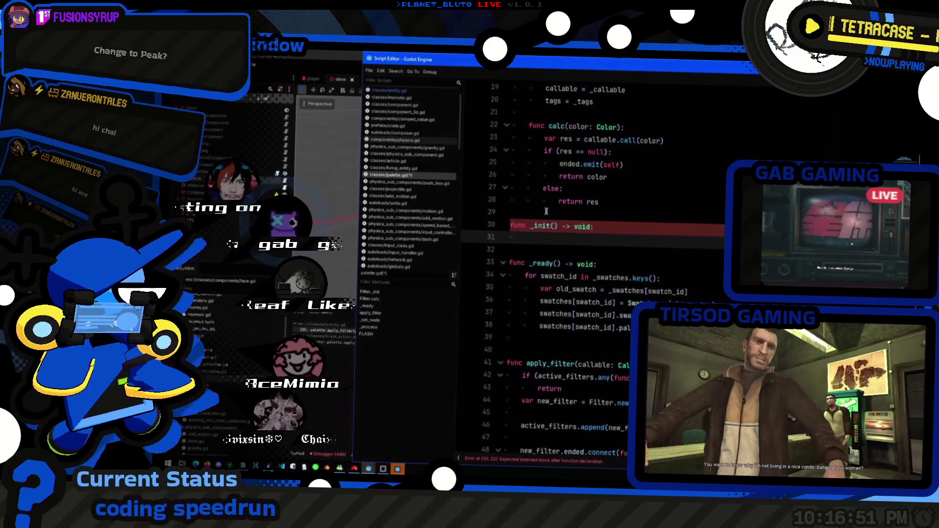
pyautogui.write('componentId = "')
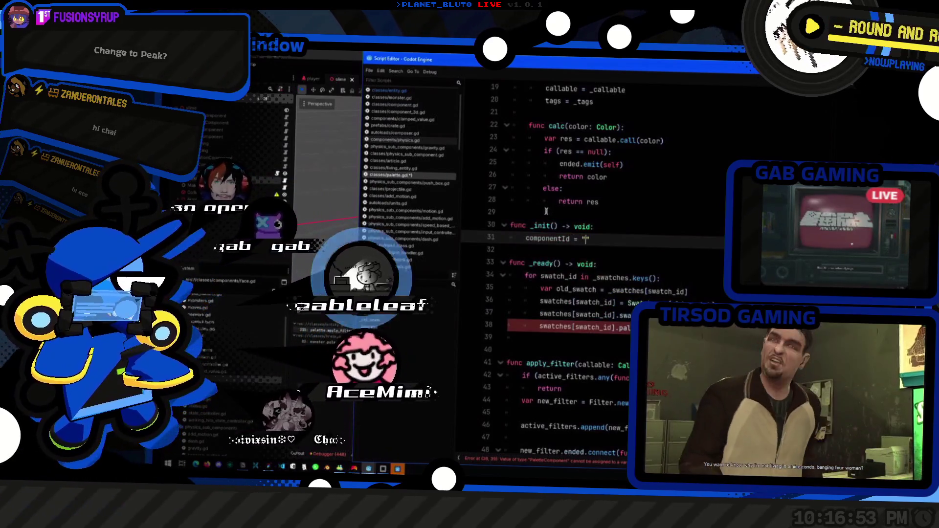
pyautogui.press('BackSpace')
pyautogui.write('&"palet')
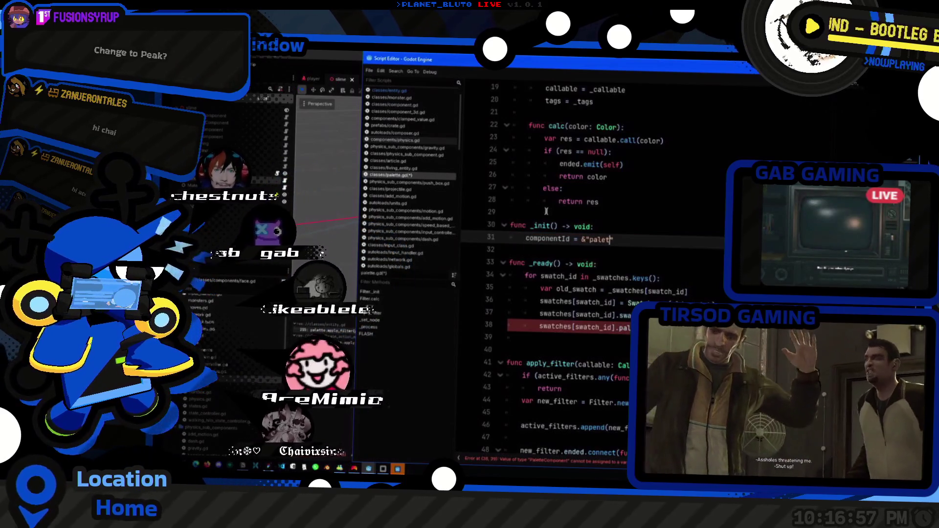
pyautogui.write('e')
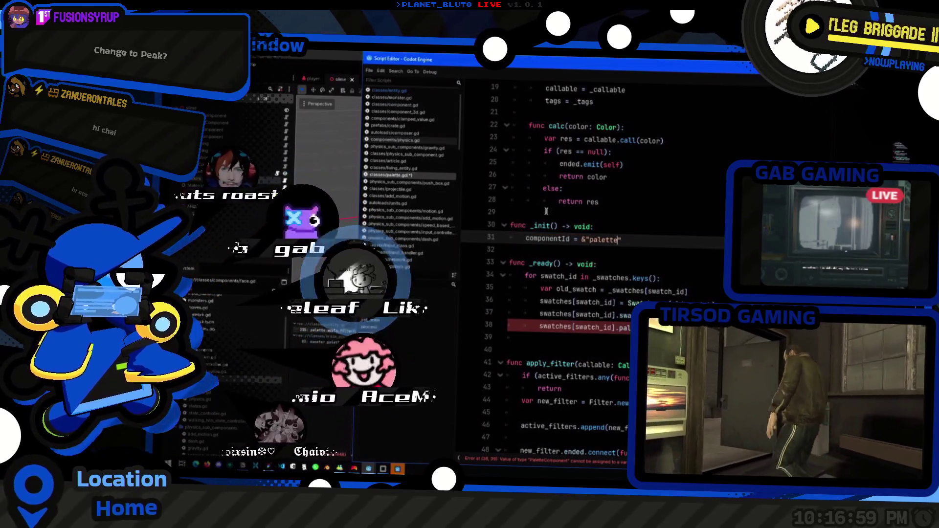
pyautogui.hotkey('ctrl', 'shift', 'Right')
pyautogui.write('colors')
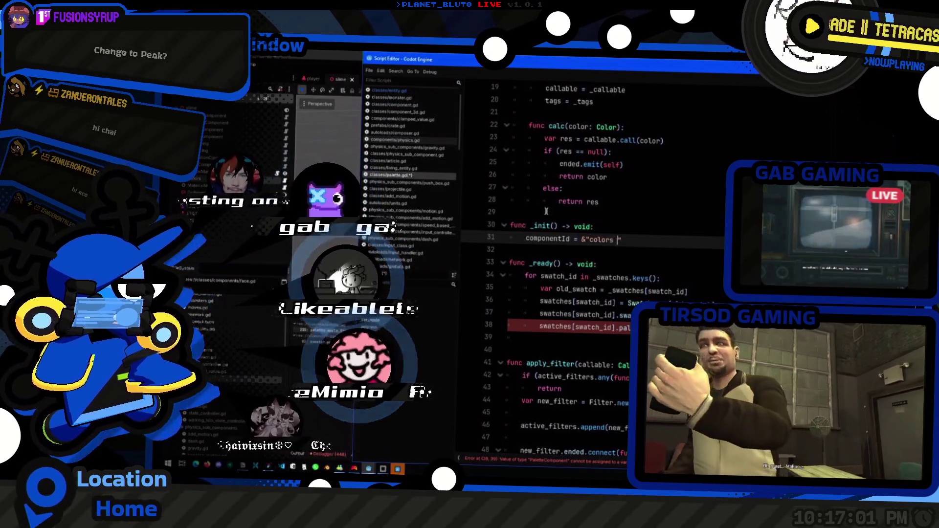
pyautogui.scroll(6, 546, 211)
pyautogui.click(597, 93)
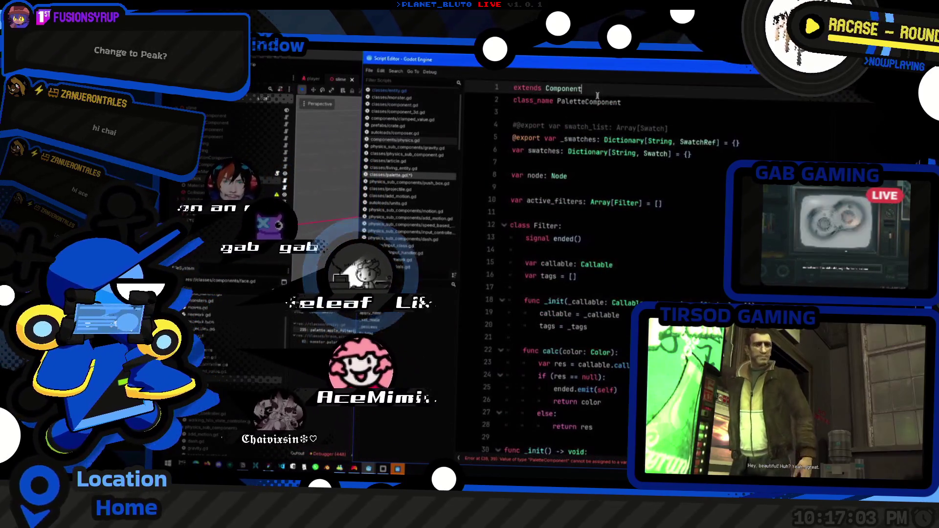
# - Rename the class to ColorsComponent and review the _ready swatch loop
pyautogui.moveTo(579, 102); pyautogui.dragTo(557, 102)
pyautogui.write('Colors')
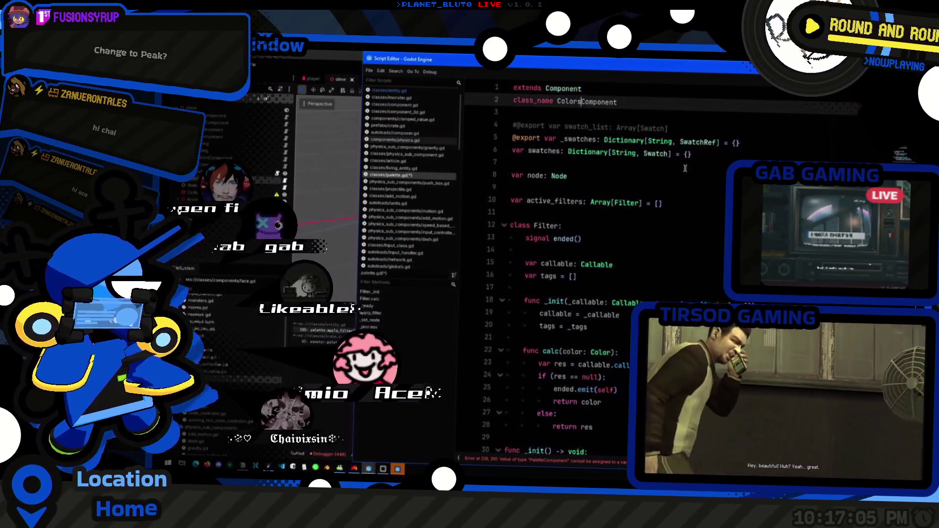
pyautogui.press('End')
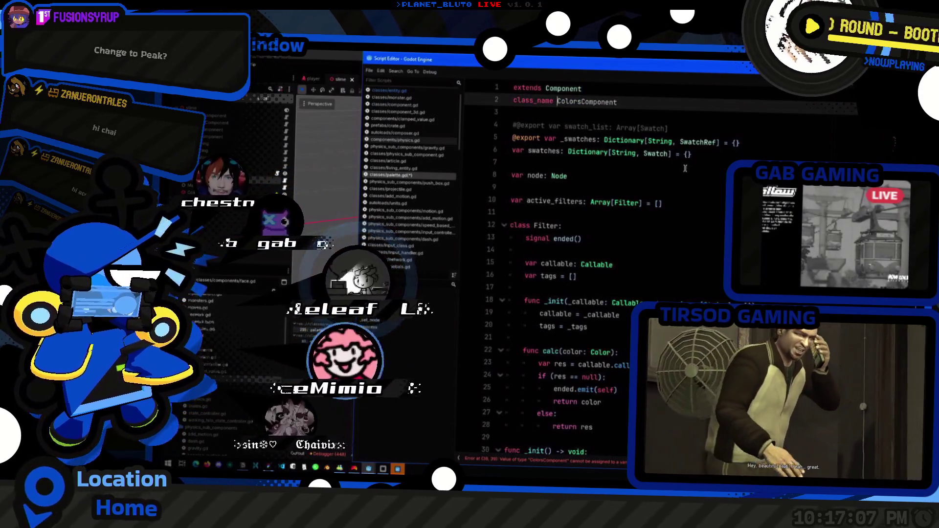
pyautogui.scroll(-2, 675, 181)
pyautogui.scroll(-6, 667, 190)
pyautogui.click(638, 278)
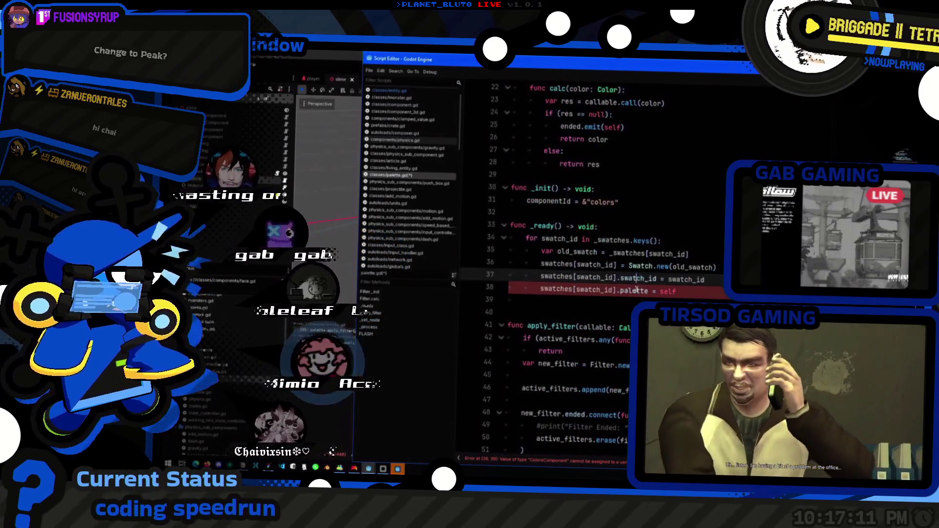
pyautogui.scroll(7, 612, 276)
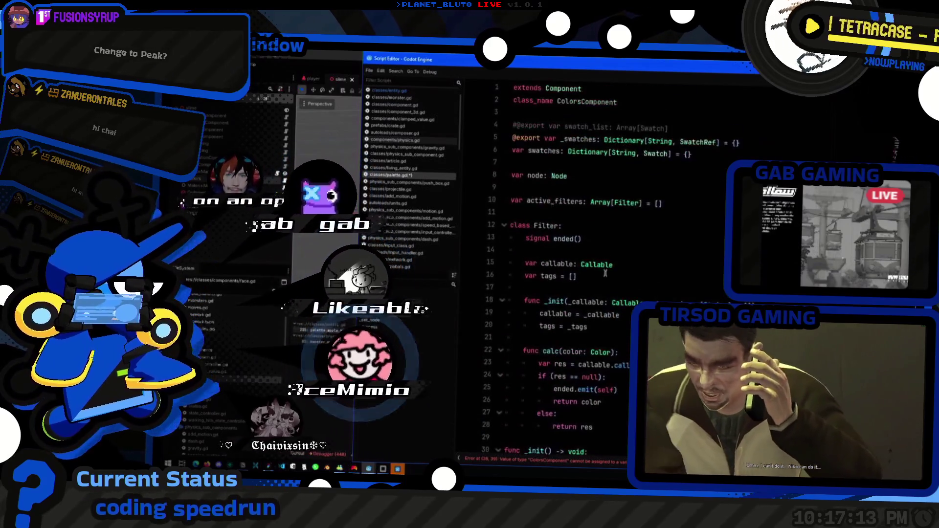
pyautogui.scroll(-1, 605, 273)
pyautogui.scroll(-4, 619, 276)
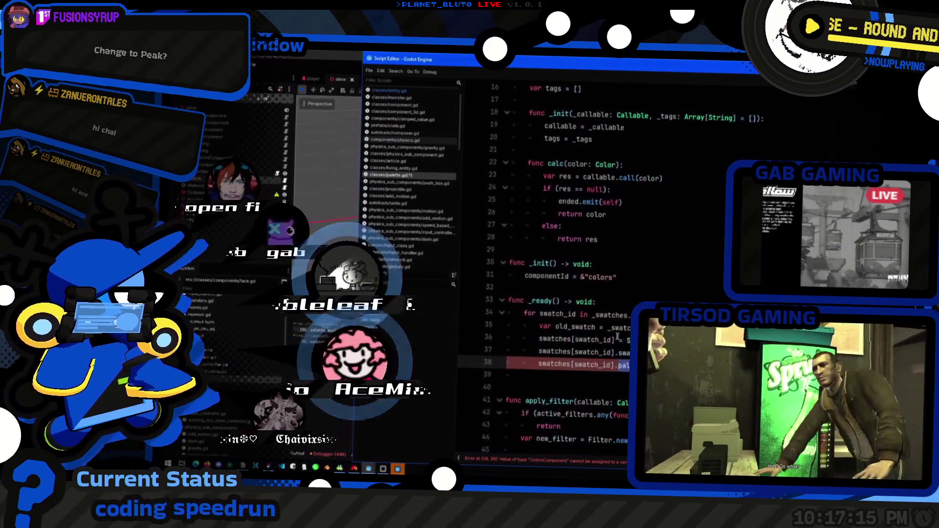
pyautogui.scroll(5, 612, 303)
pyautogui.scroll(-4, 605, 339)
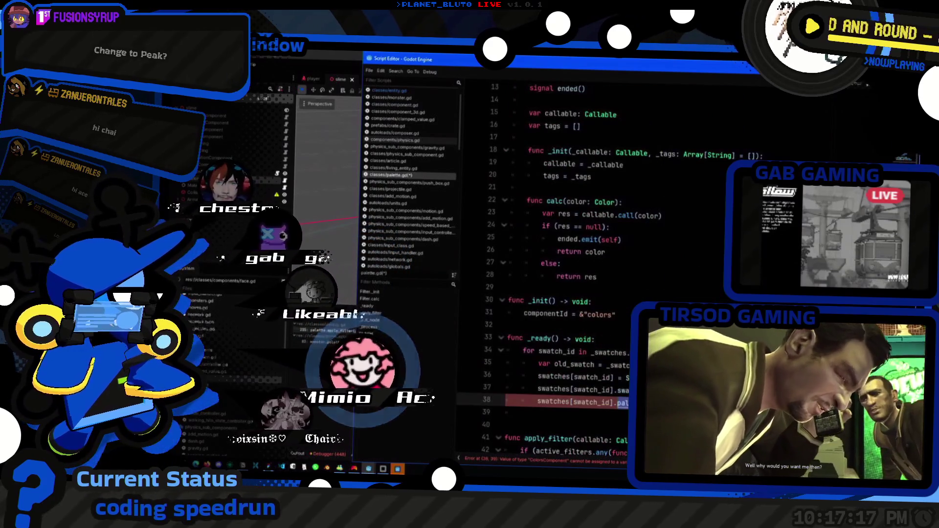
# - In swatch.gd, retype the palette variable as ColorsComponent, then return to the colors script
pyautogui.keyDown('ctrl'); pyautogui.click(623, 402); pyautogui.keyUp('ctrl')
pyautogui.doubleClick(587, 155)
pyautogui.write('ColorsComponent')
pyautogui.scroll(1, 588, 155)
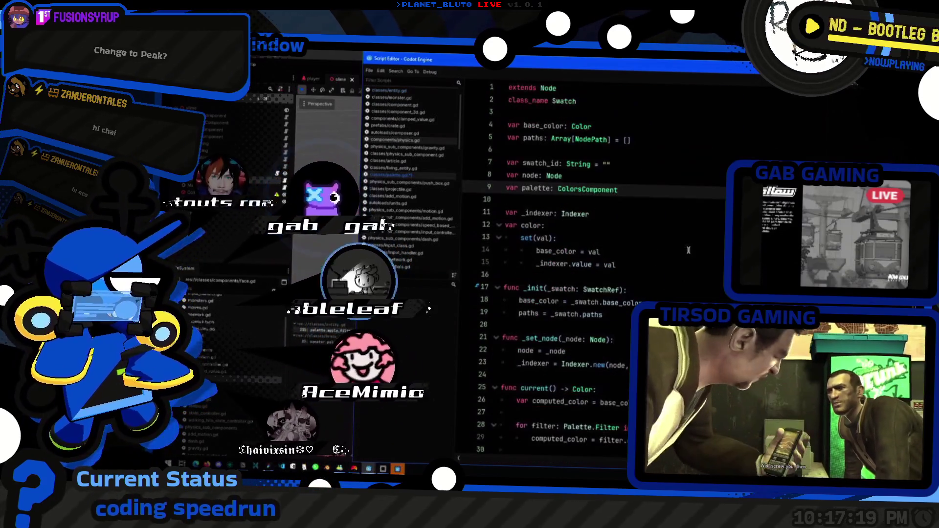
pyautogui.hotkey('alt', 'Left')
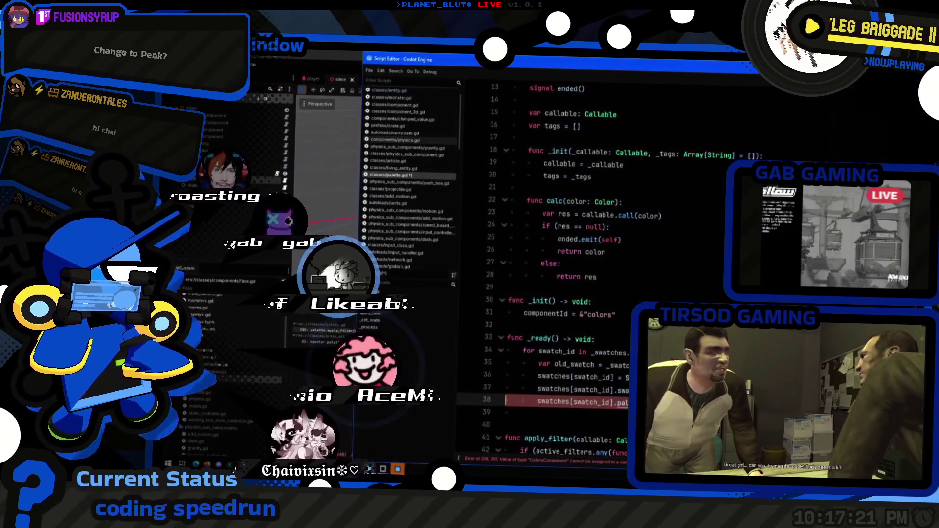
pyautogui.scroll(-10, 594, 269)
pyautogui.scroll(-5, 594, 270)
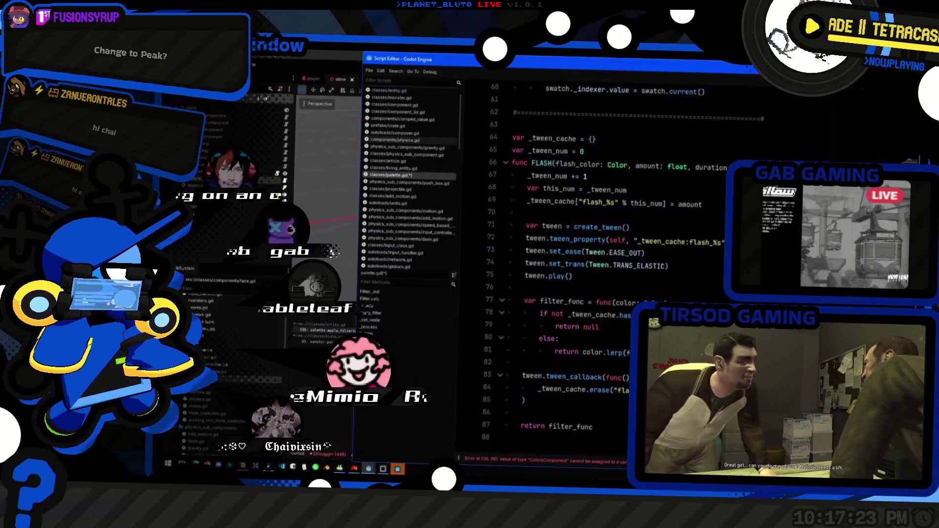
pyautogui.scroll(2, 686, 289)
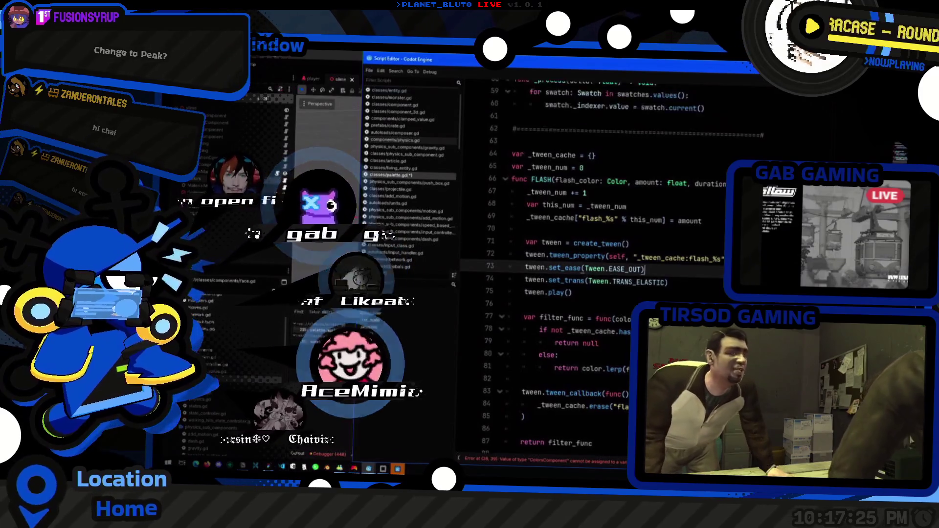
pyautogui.scroll(9, 686, 289)
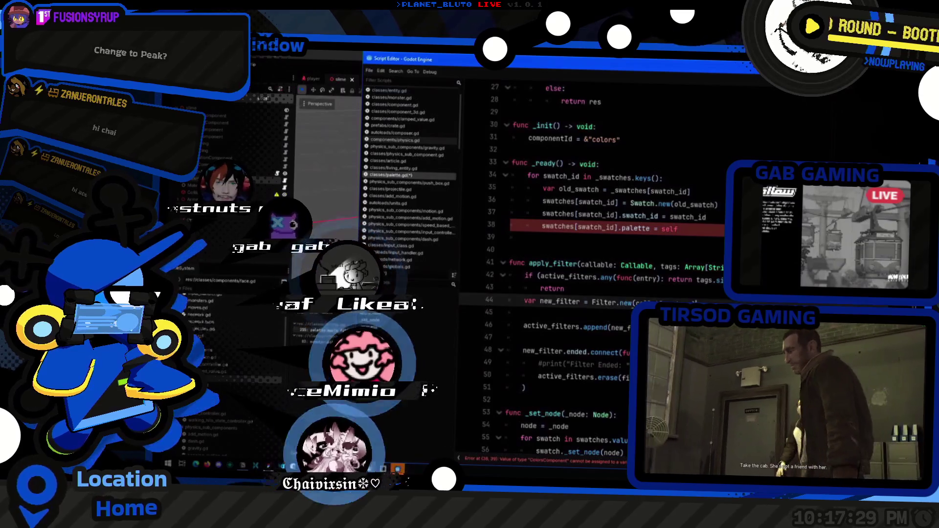
pyautogui.scroll(3, 685, 290)
# - Run the project with F5, then comment out the failing palette assignment line
pyautogui.press('F5')
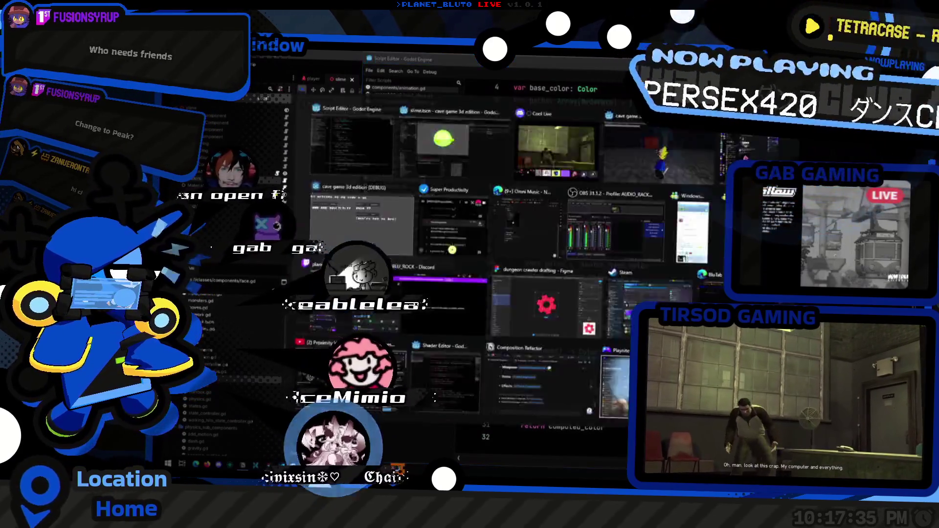
pyautogui.click(697, 216)
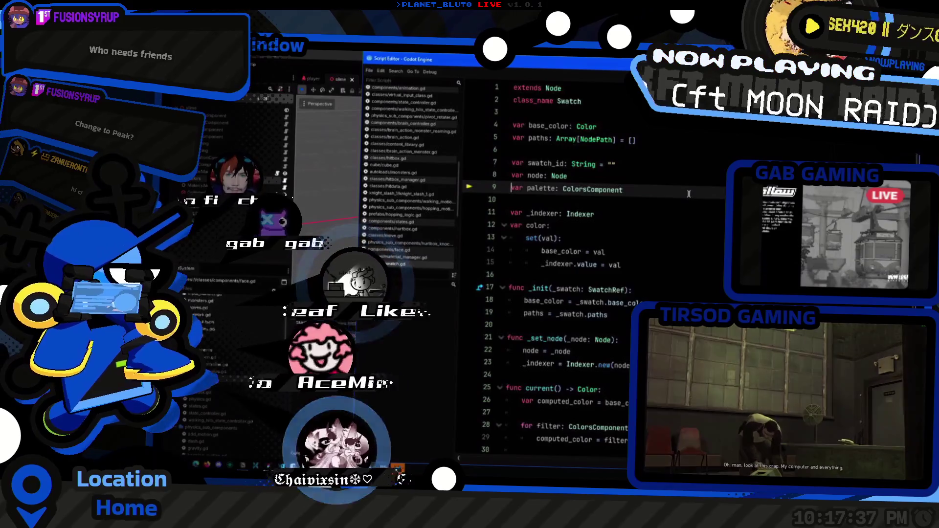
pyautogui.scroll(-3, 689, 194)
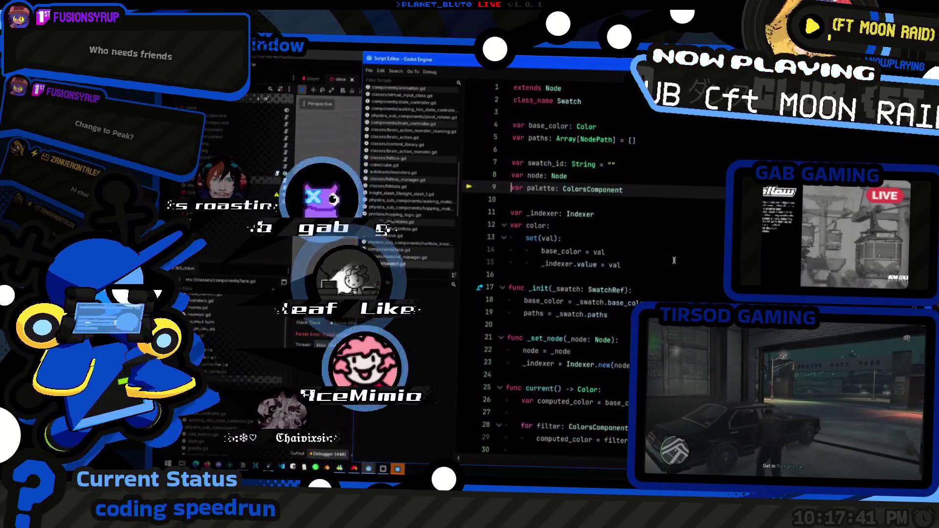
pyautogui.scroll(3, 636, 318)
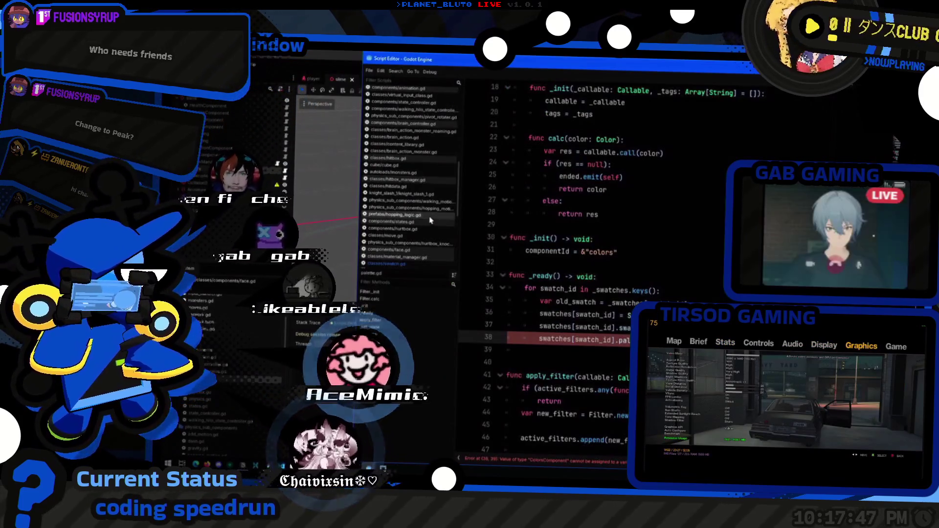
pyautogui.keyDown('ctrl'); pyautogui.click(615, 337); pyautogui.keyUp('ctrl')
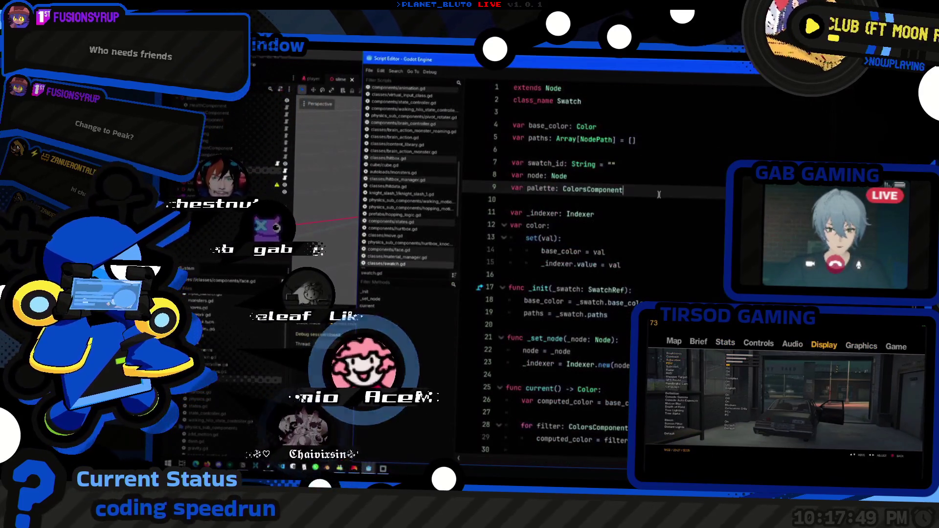
pyautogui.hotkey('alt', 'Left')
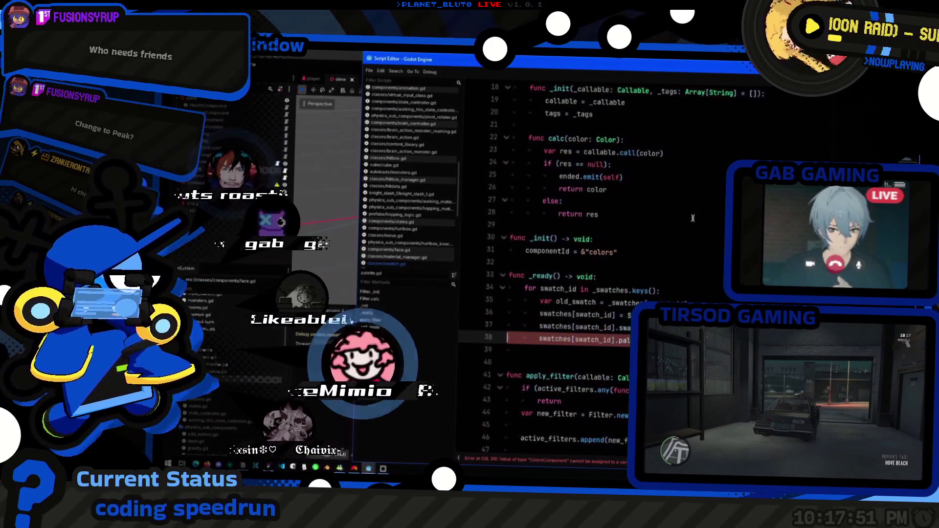
pyautogui.press('Up')
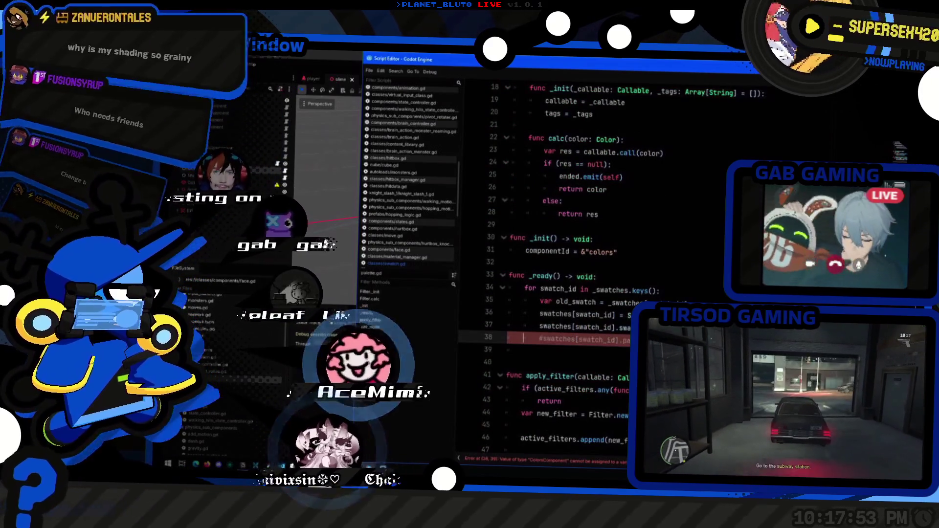
# - Check the _init documentation and scroll through the colors component's _ready swatch setup
pyautogui.scroll(6, 709, 287)
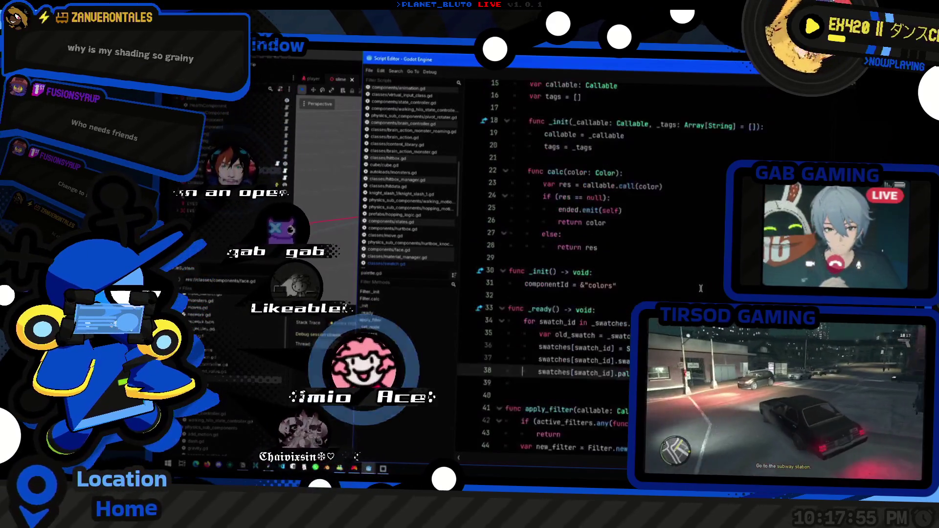
pyautogui.scroll(-7, 641, 288)
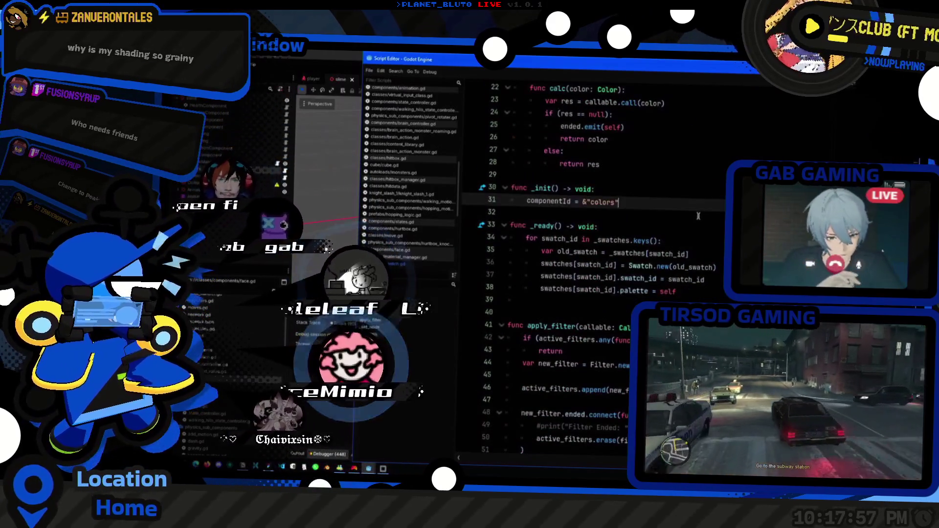
pyautogui.keyDown('ctrl'); pyautogui.click(538, 189); pyautogui.keyUp('ctrl')
pyautogui.hotkey('alt', 'Left')
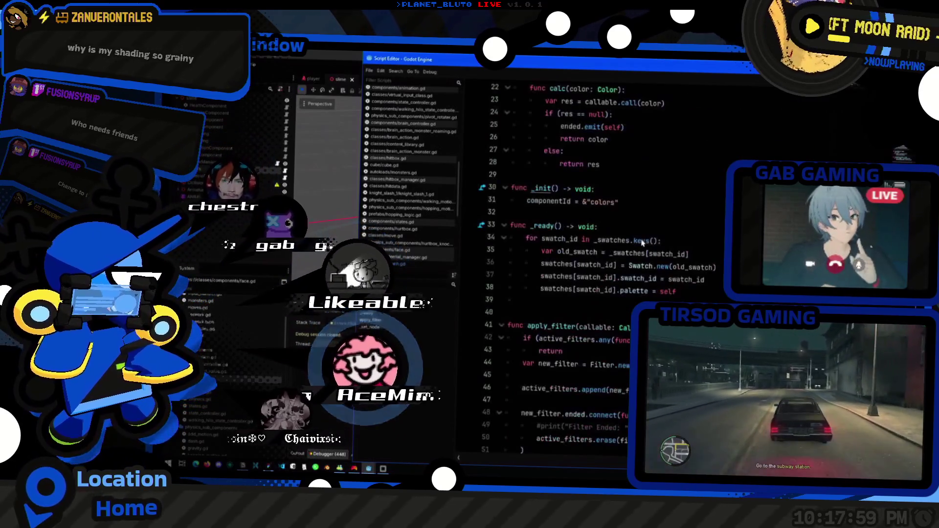
pyautogui.scroll(-5, 621, 264)
pyautogui.scroll(5, 604, 282)
pyautogui.scroll(-7, 603, 282)
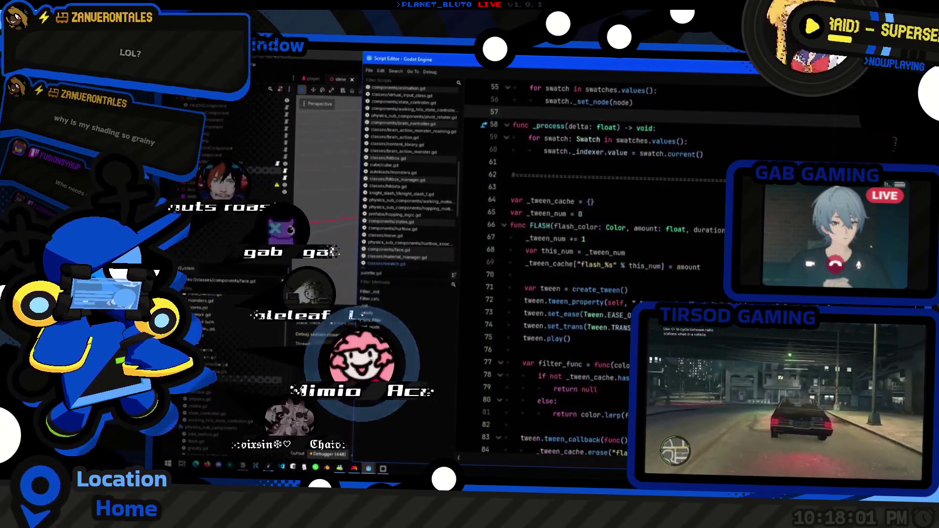
pyautogui.scroll(7, 592, 267)
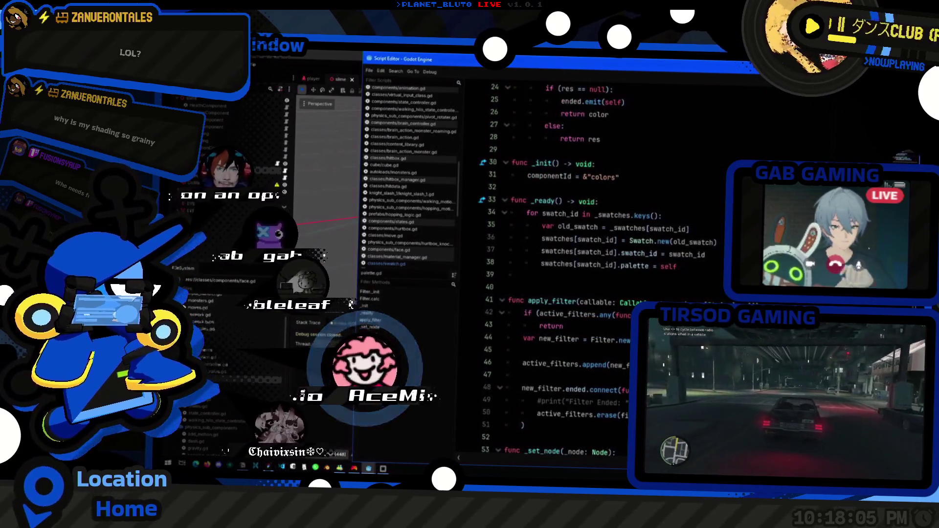
pyautogui.scroll(8, 592, 267)
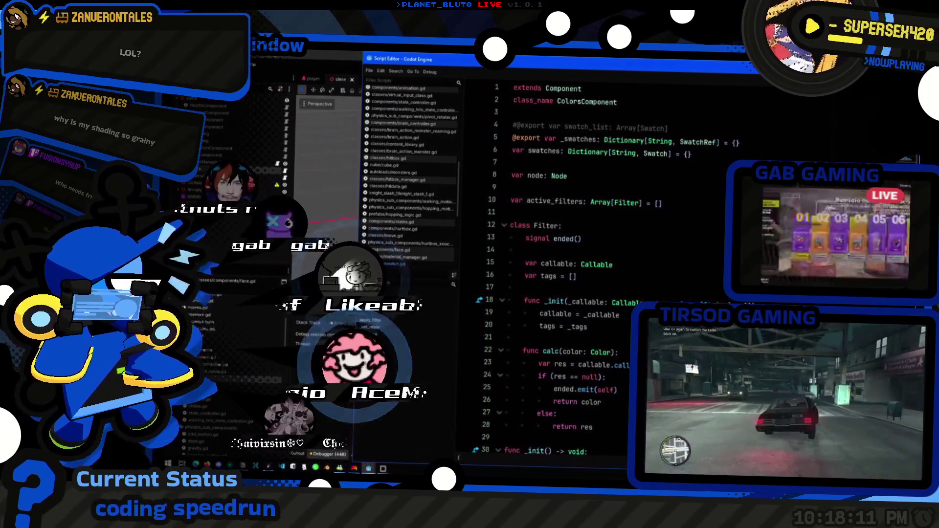
pyautogui.scroll(-3, 601, 142)
pyautogui.scroll(-2, 601, 142)
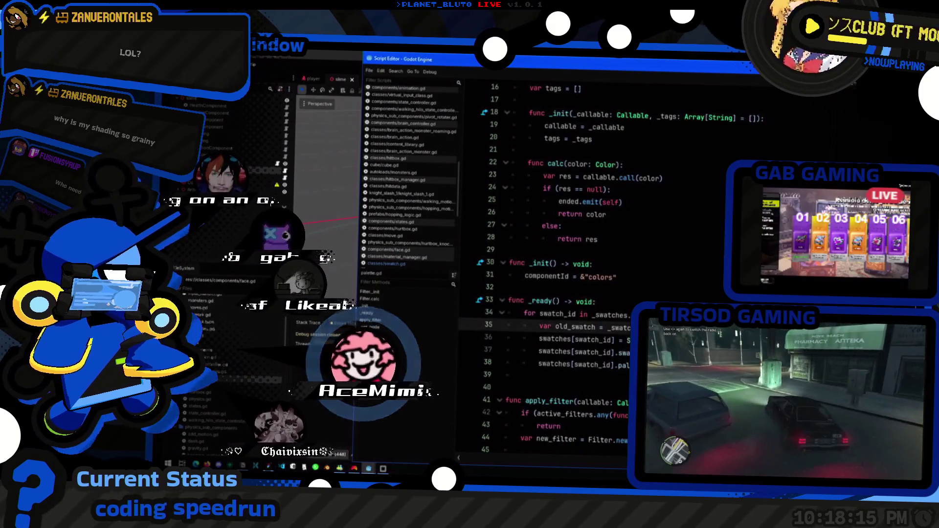
pyautogui.scroll(-4, 553, 270)
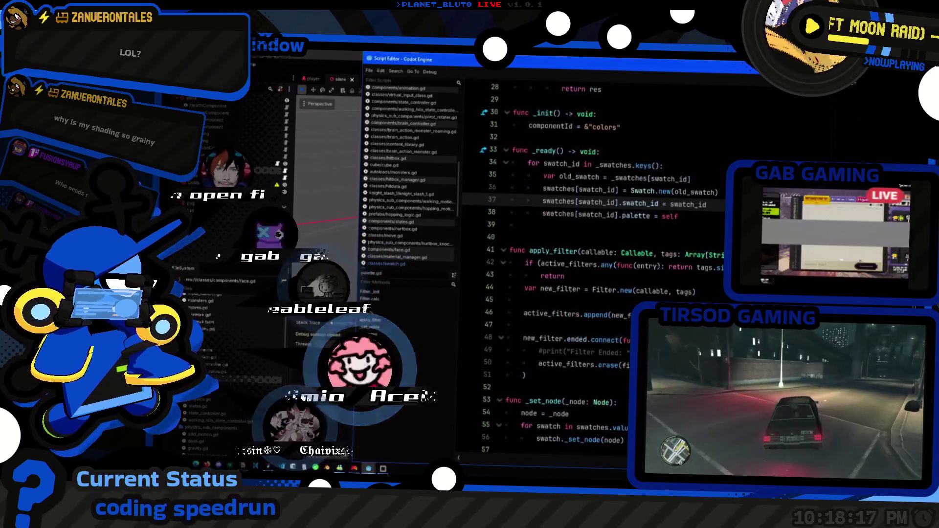
pyautogui.scroll(-8, 553, 269)
pyautogui.scroll(2, 592, 269)
pyautogui.scroll(-5, 592, 269)
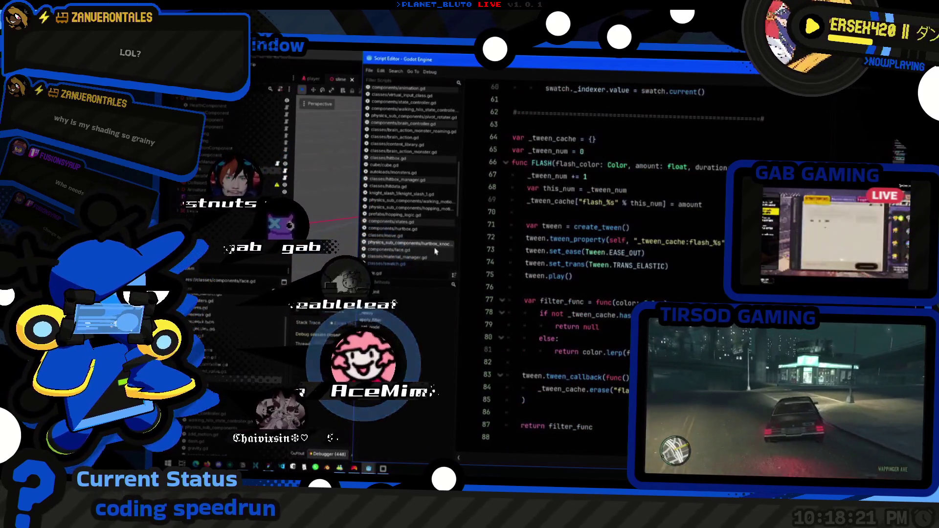
pyautogui.scroll(4, 433, 252)
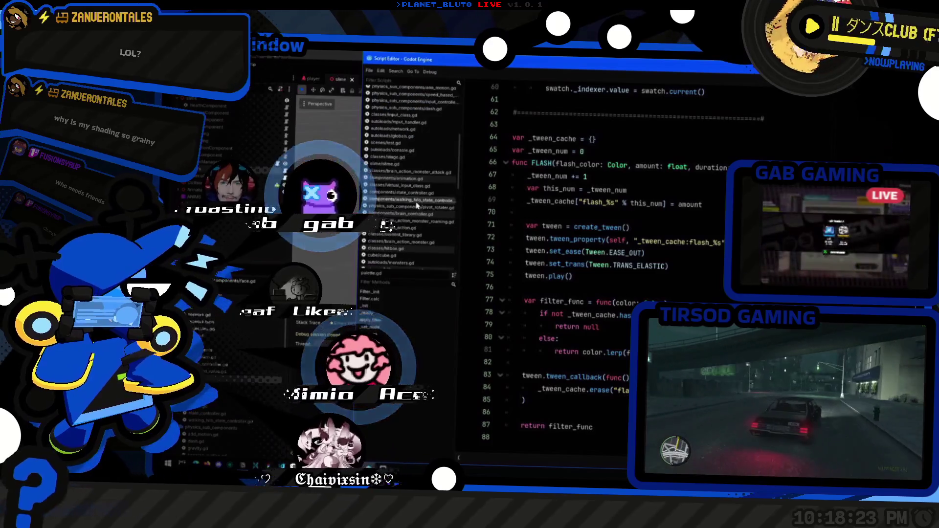
# - Switch between the slime scene's main editor and the script, placing the caret at line 38's end
pyautogui.hotkey('alt', 'Tab')
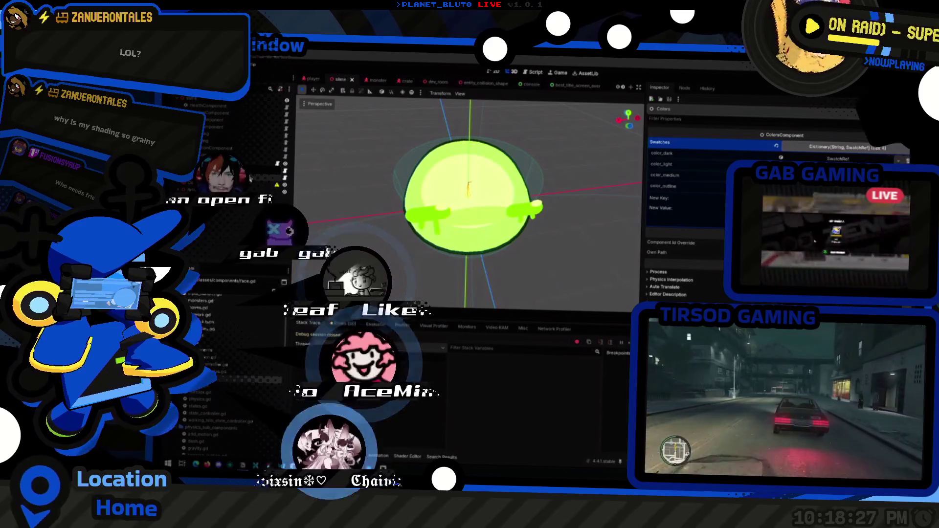
pyautogui.hotkey('alt', 'Tab')
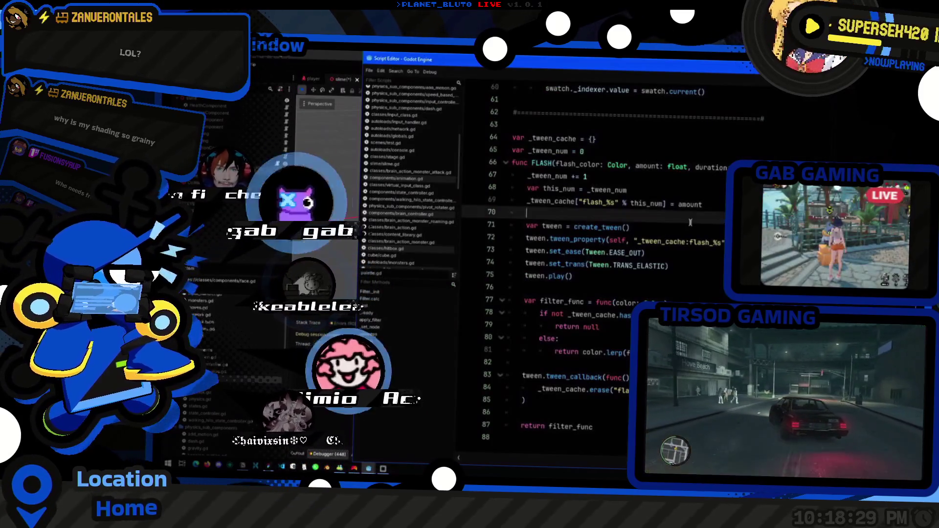
pyautogui.scroll(10, 690, 223)
pyautogui.click(682, 191)
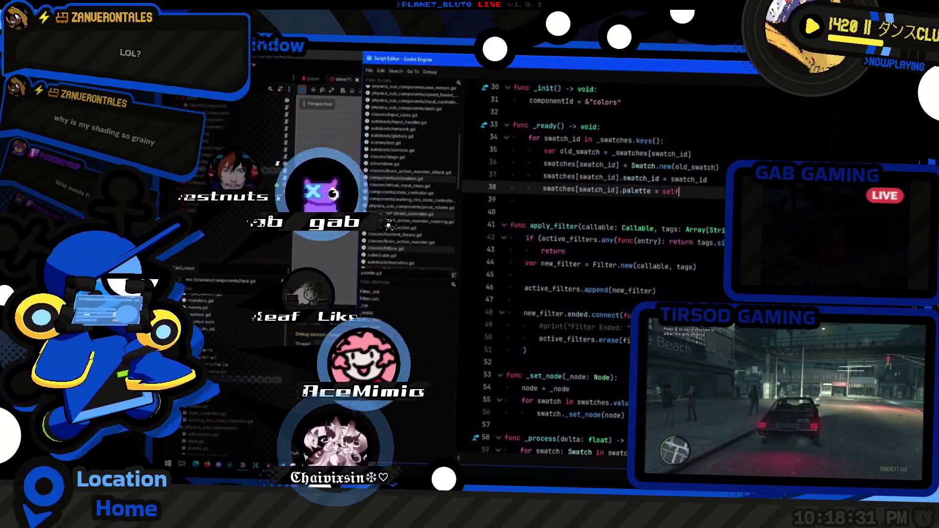
pyautogui.hotkey('alt', 'Tab')
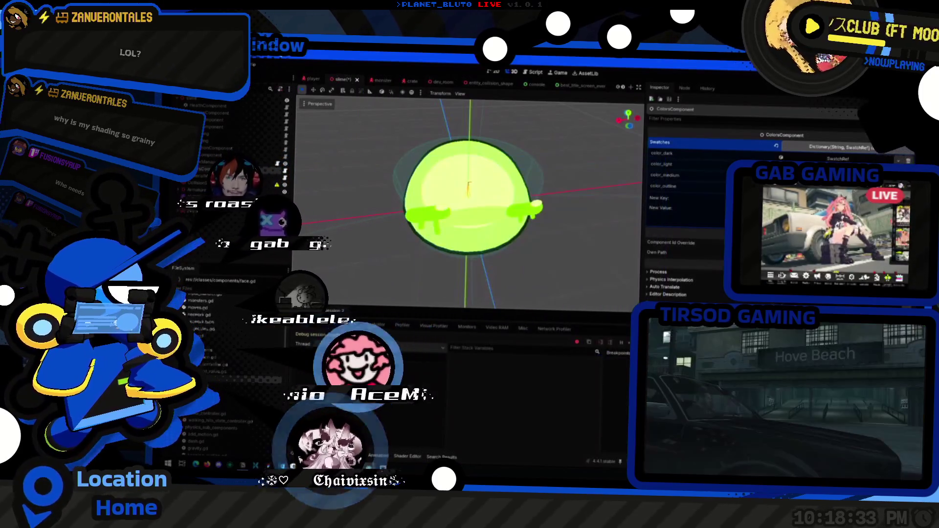
pyautogui.hotkey('alt', 'Tab')
# - Search the project for 'palette' and comment out the palette declaration on line 36 of entity.gd
pyautogui.hotkey('ctrl', 'shift', 'f')
pyautogui.write('pallete')
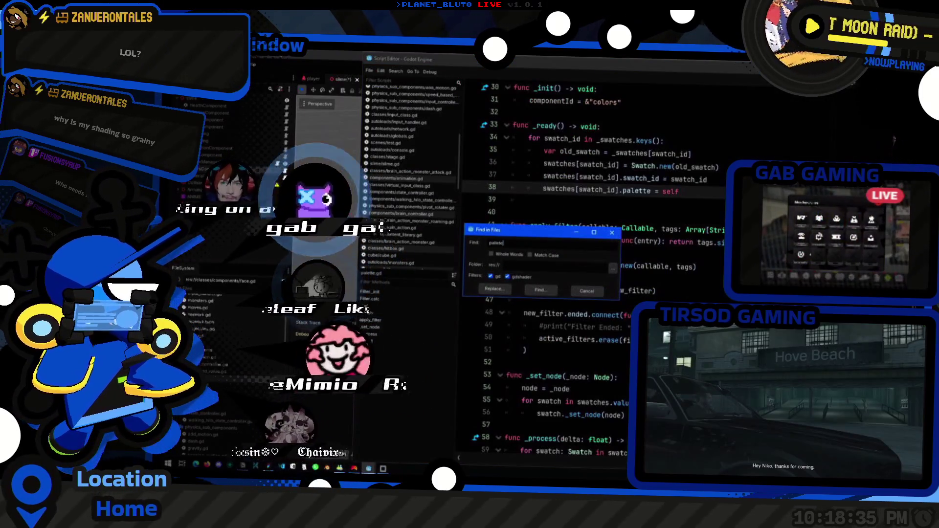
pyautogui.hotkey('ctrl', 'BackSpace')
pyautogui.write('pale')
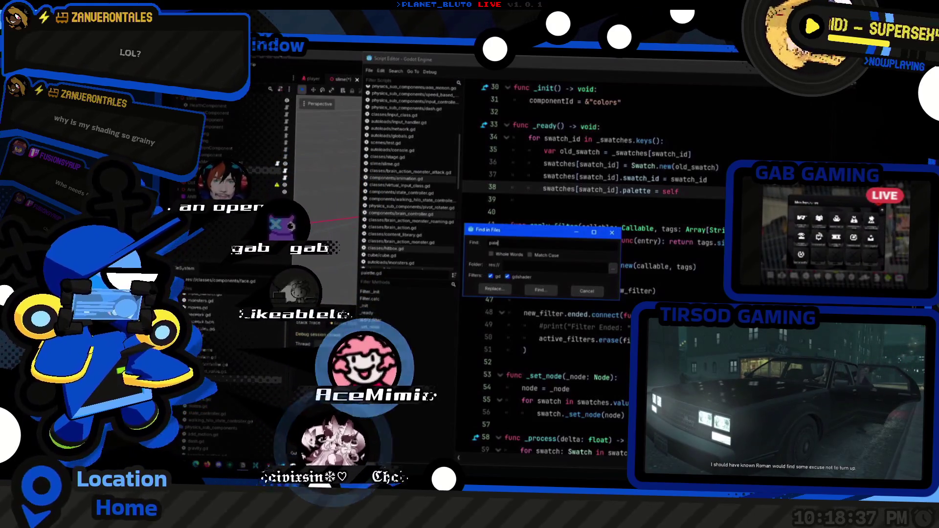
pyautogui.write('tte')
pyautogui.press('Return')
pyautogui.click(323, 331)
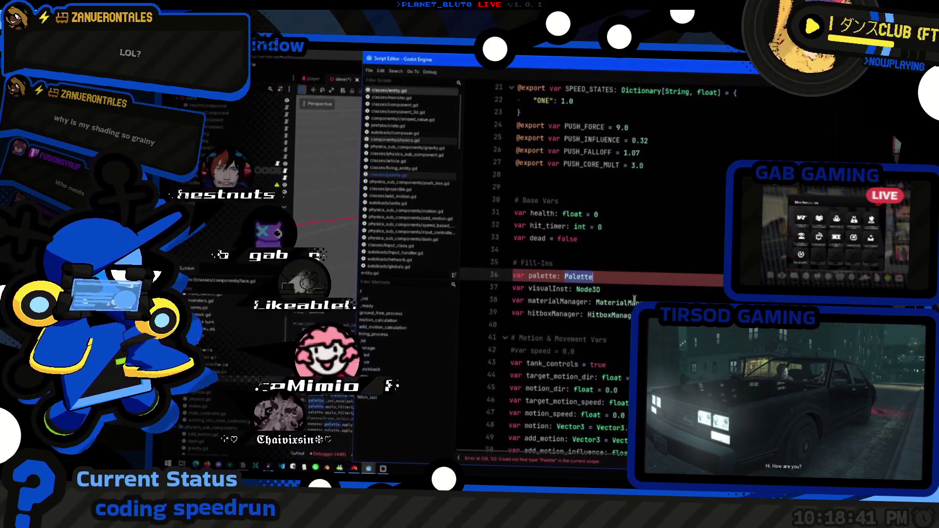
pyautogui.hotkey('ctrl', 'k')
pyautogui.click(635, 298)
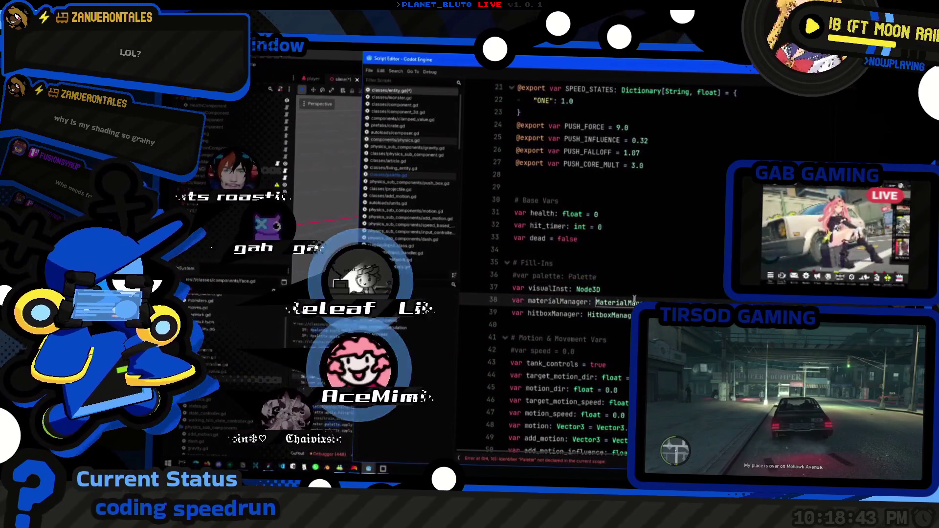
pyautogui.doubleClick(546, 276)
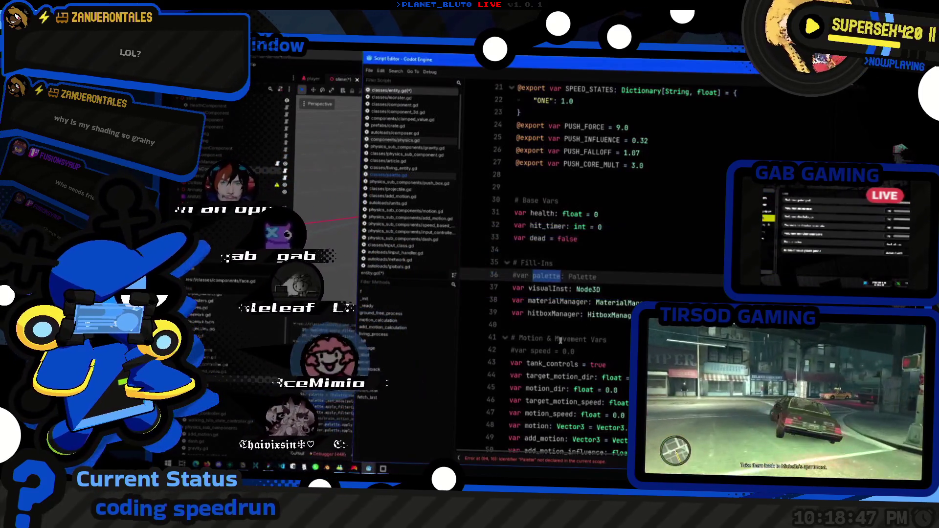
# - Step through the palette matches in swatch.gd and entity.gd through to hurtbox_knockback.gd
pyautogui.click(345, 343)
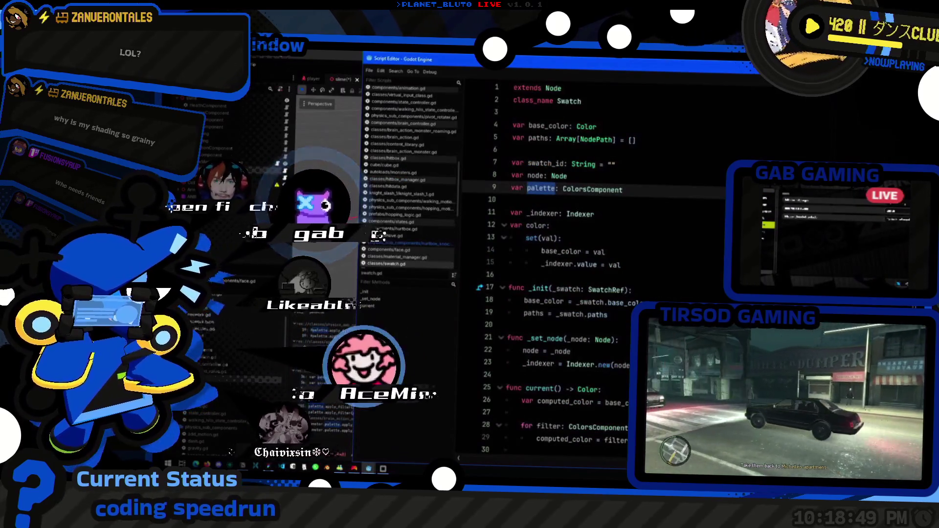
pyautogui.click(538, 426)
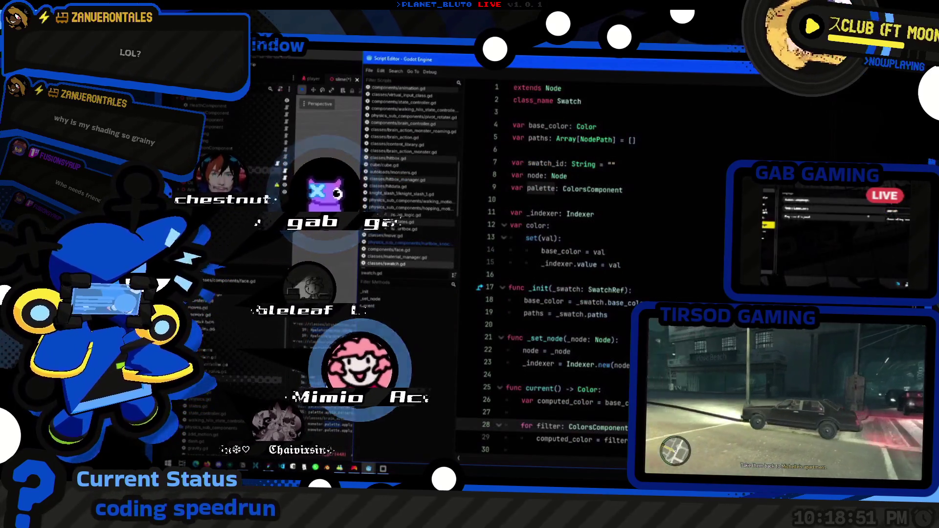
pyautogui.click(302, 395)
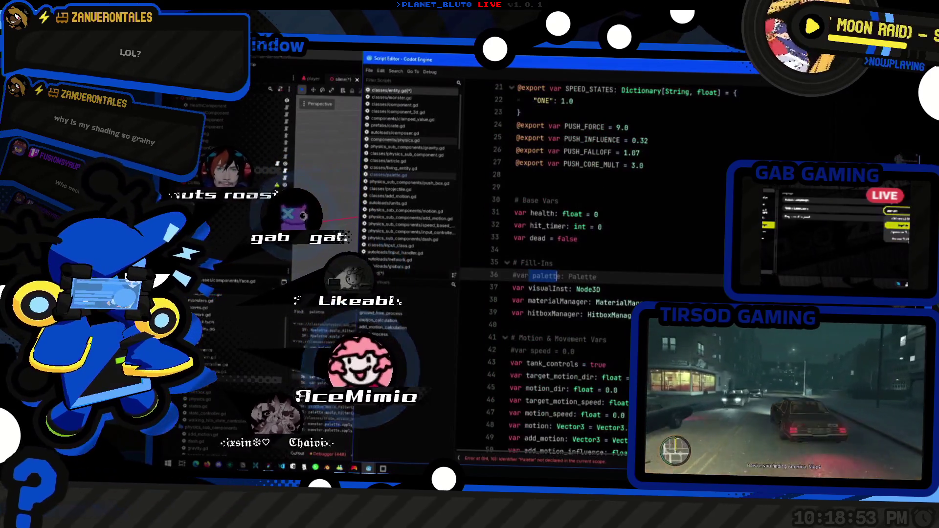
pyautogui.click(313, 412)
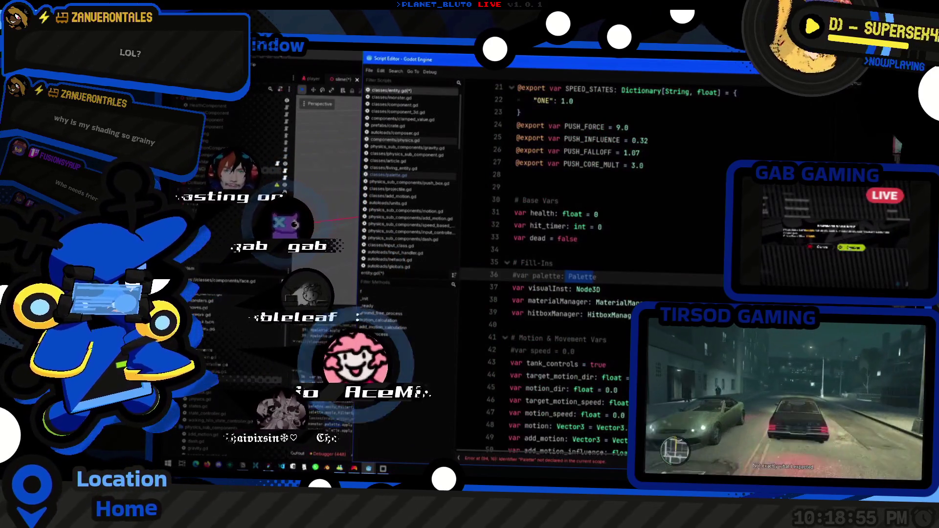
pyautogui.click(340, 333)
pyautogui.click(430, 392)
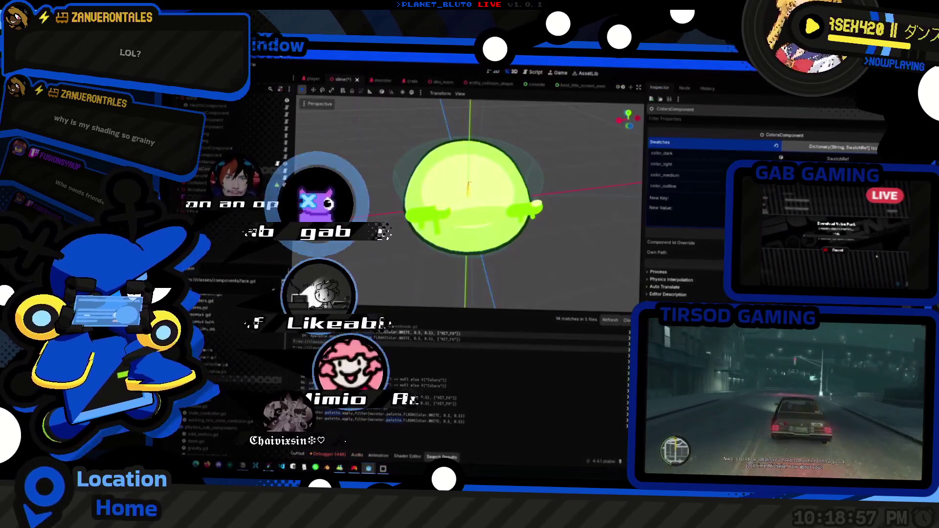
pyautogui.hotkey('alt', 'Tab')
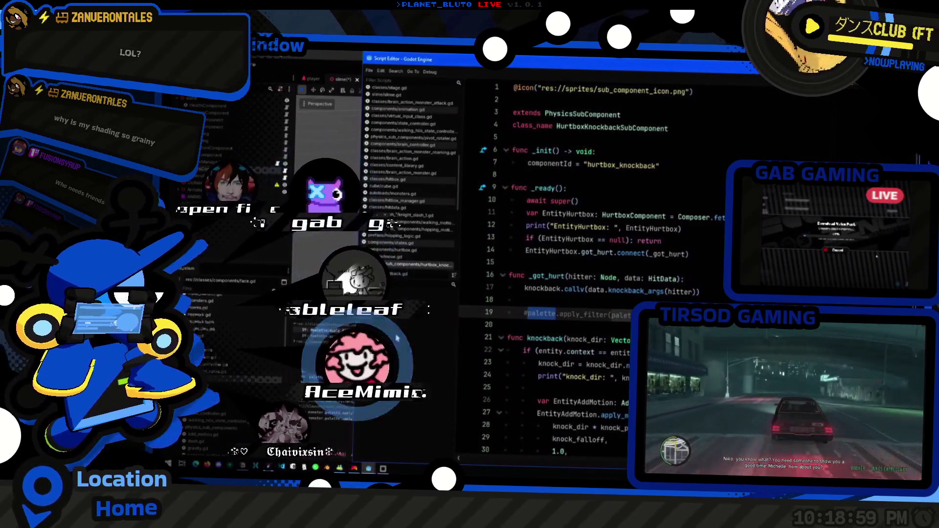
# - Declare a ColorsComponent-typed variable above the apply_filter call in _got_hurt
pyautogui.hotkey('ctrl', 'shift', 'Return')
pyautogui.hotkey('ctrl', 'shift', 'Return')
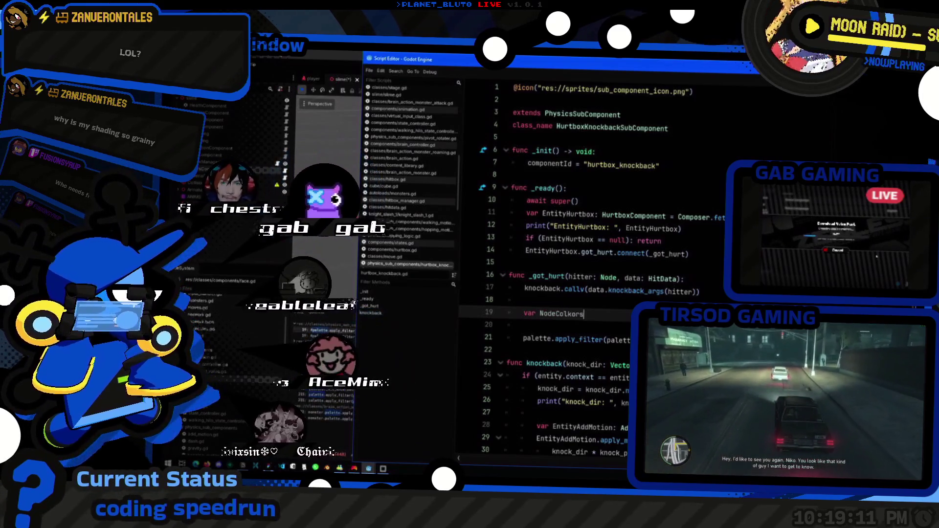
pyautogui.press('BackSpace')
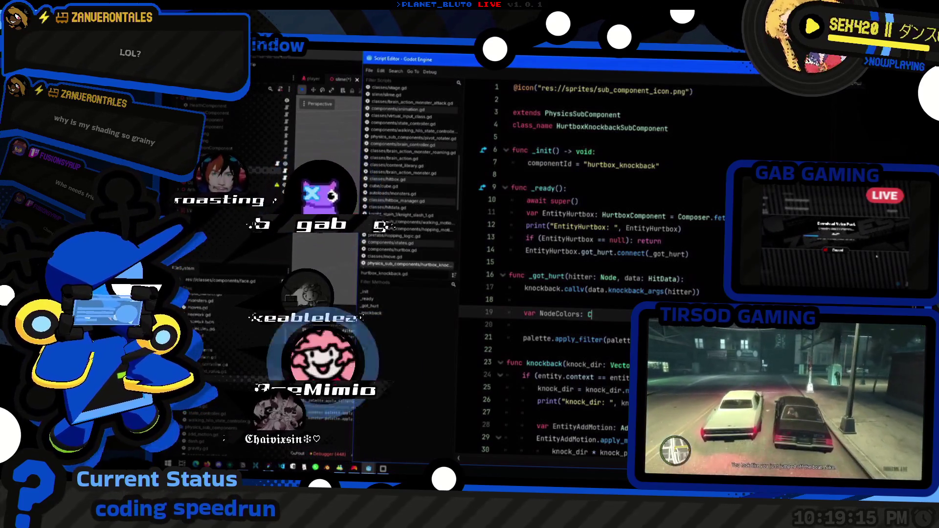
pyautogui.write('olors')
pyautogui.press('Return')
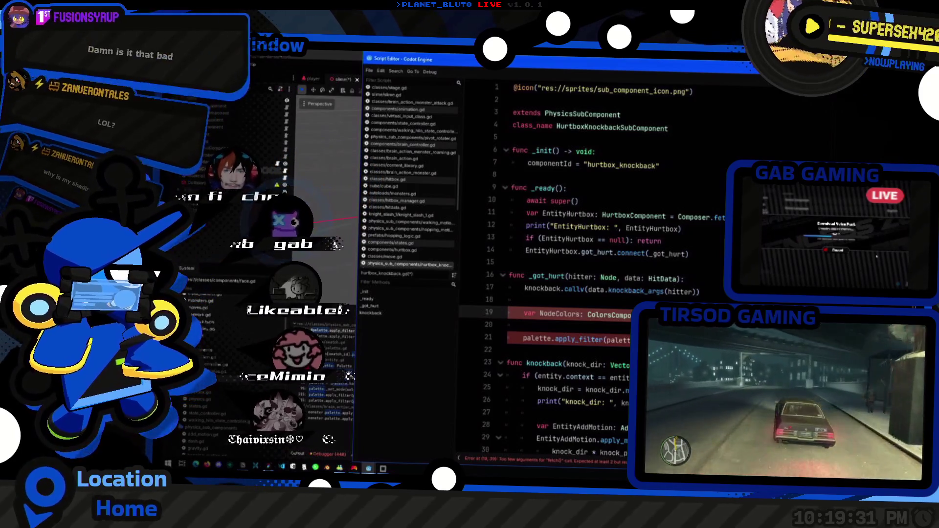
# - Name the variable EntityColors and pass it to apply_filter in place of palette
pyautogui.doubleClick(560, 314)
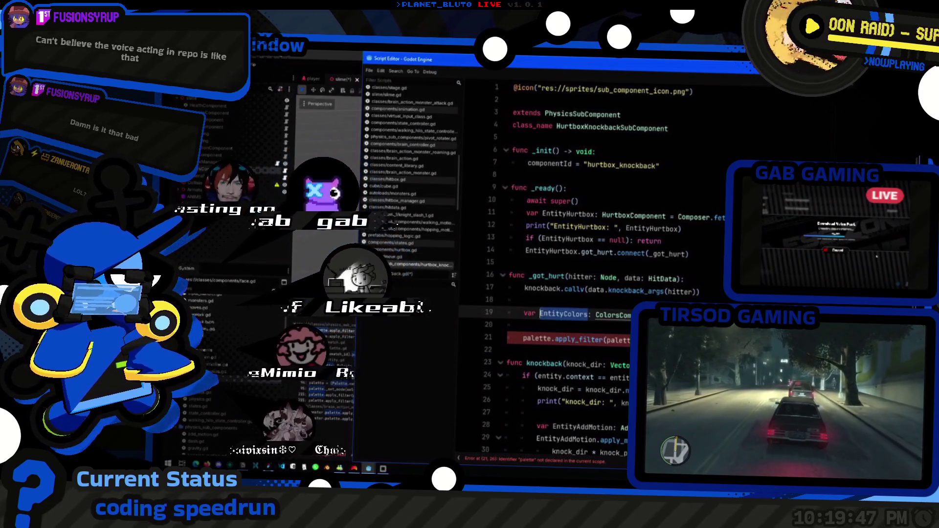
pyautogui.doubleClick(538, 338)
pyautogui.write('EntityColors')
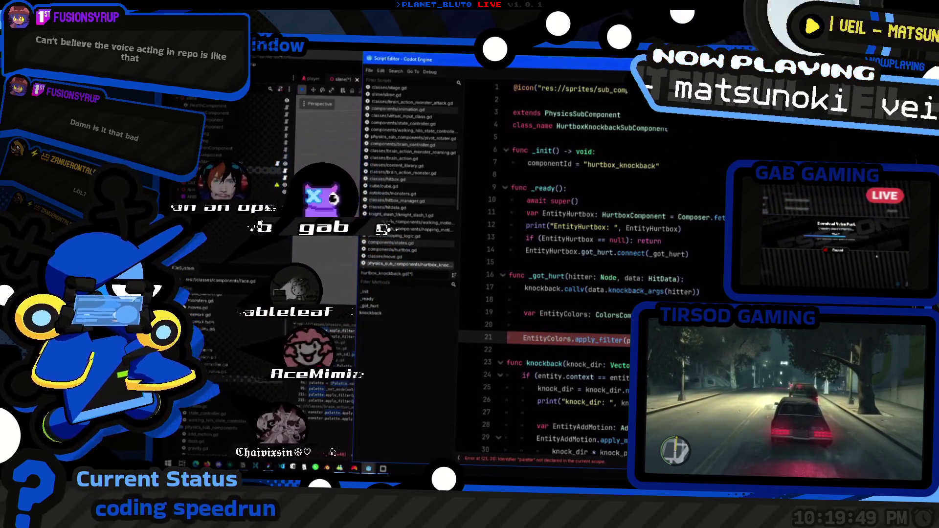
pyautogui.hotkey('alt', 'Up')
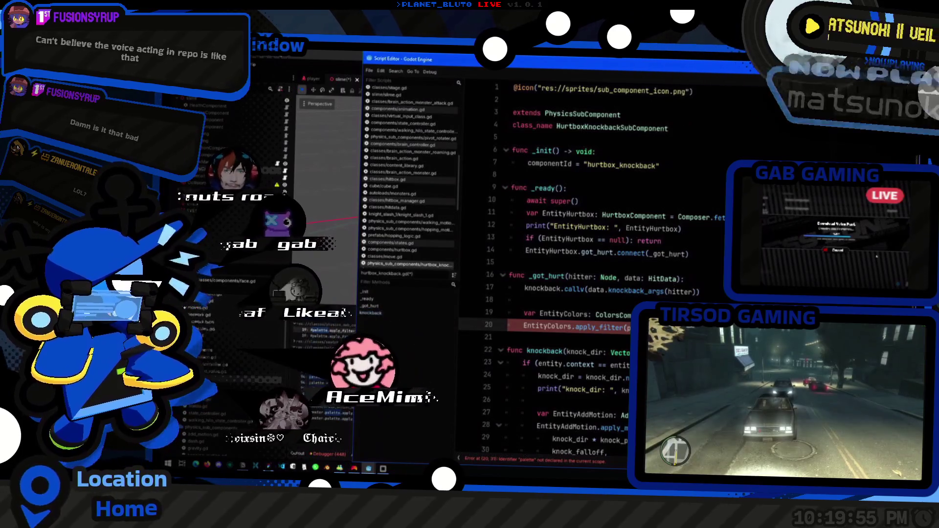
pyautogui.click(624, 317)
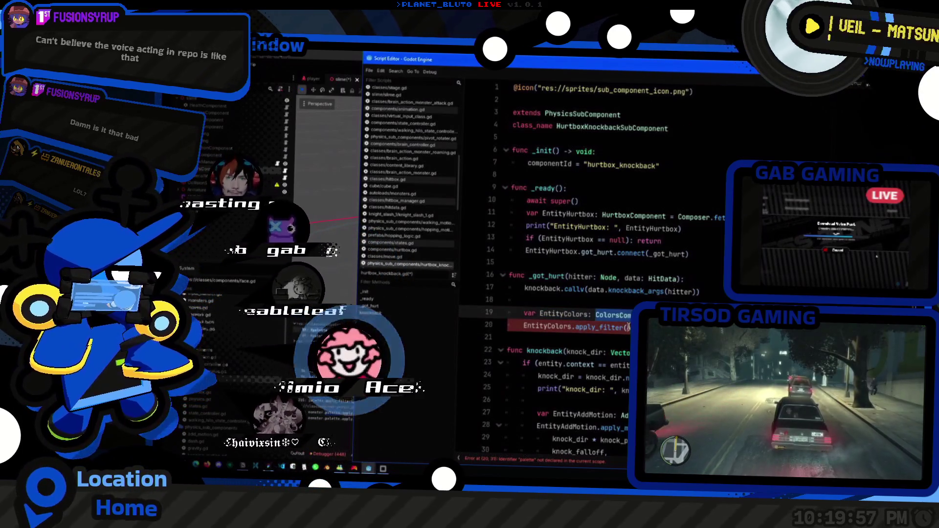
pyautogui.click(629, 327)
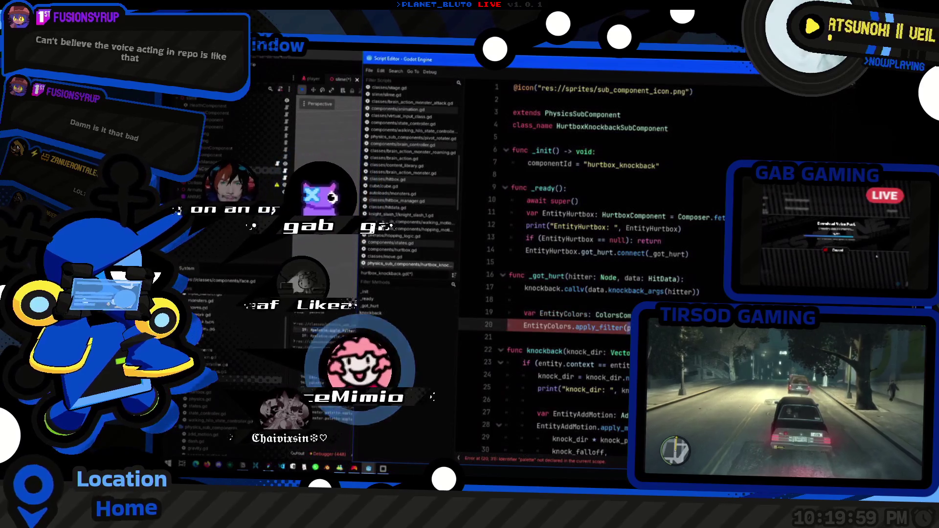
pyautogui.hotkey('ctrl', 'v')
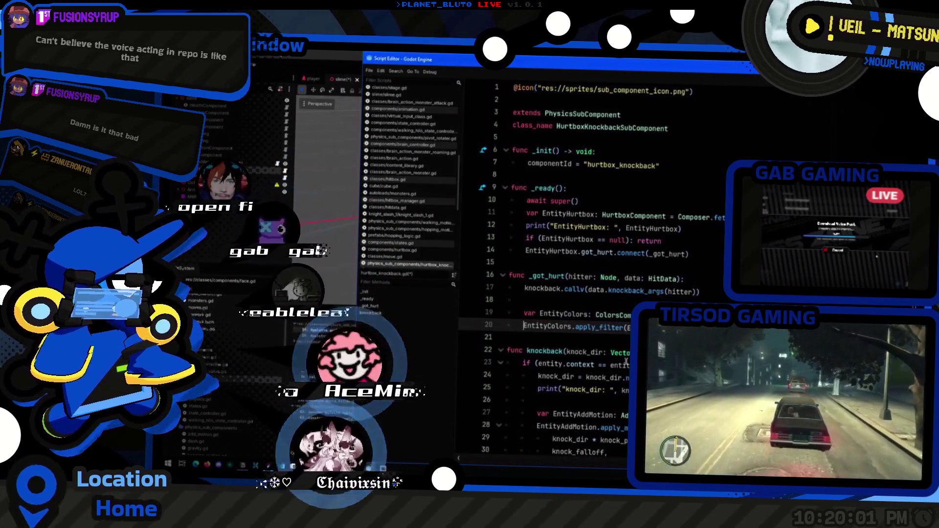
pyautogui.hotkey('alt', 'Tab')
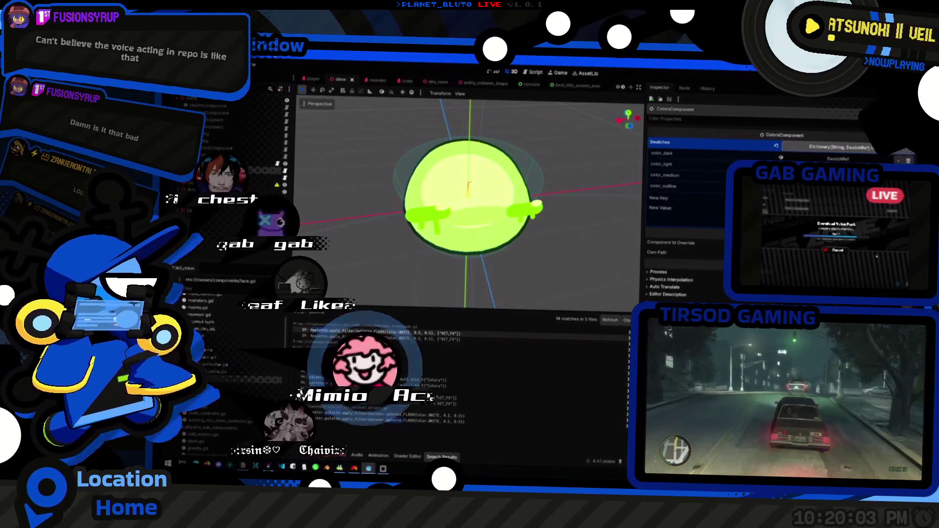
# - Save and run the game with F5 to test the changes
pyautogui.hotkey('ctrl', 's')
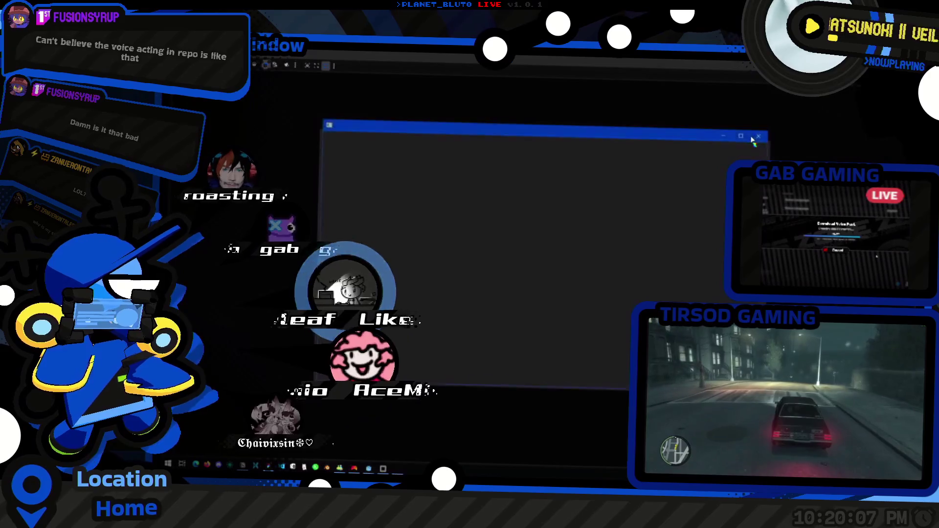
pyautogui.press('F5')
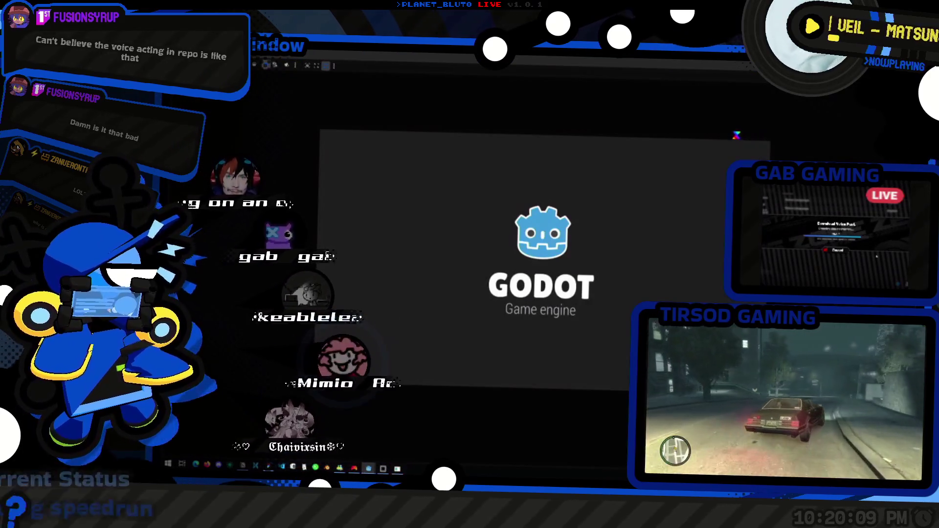
pyautogui.hotkey('alt', 'Tab')
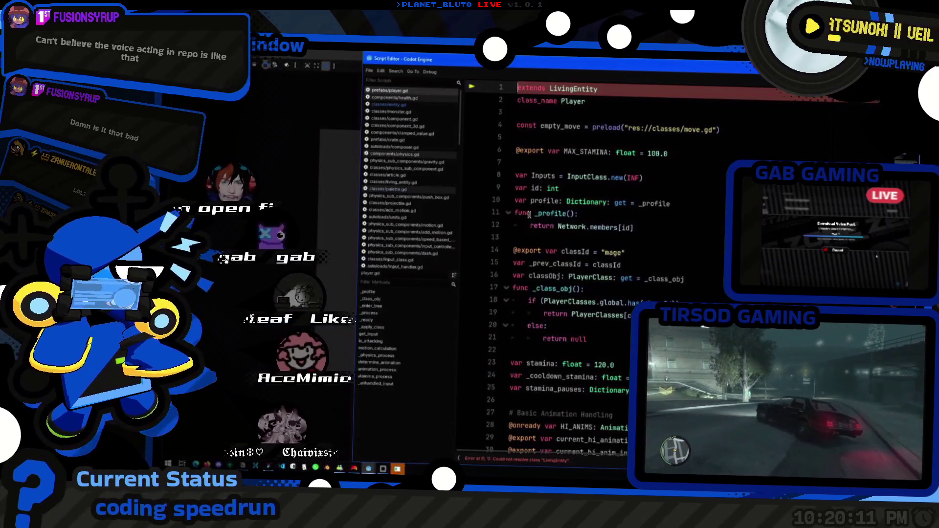
# - Follow LivingEntity to DNSEntity and comment out the two palette setup lines in _ready
pyautogui.keyDown('ctrl'); pyautogui.click(574, 88); pyautogui.keyUp('ctrl')
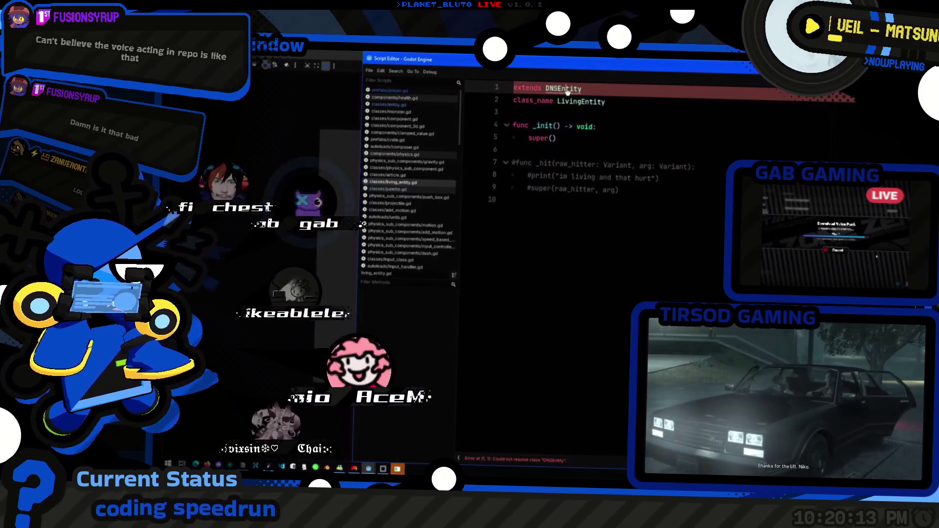
pyautogui.scroll(-7, 611, 220)
pyautogui.click(615, 268)
pyautogui.scroll(-20, 614, 268)
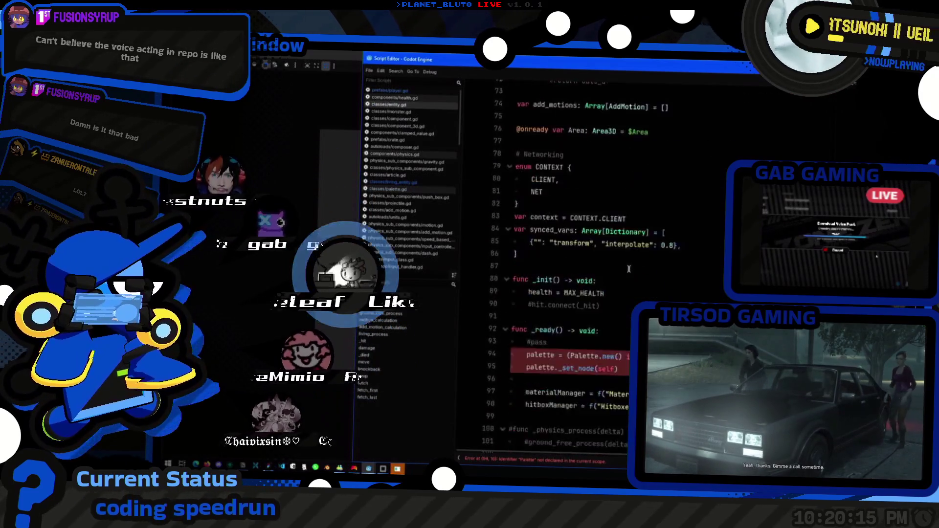
pyautogui.click(578, 250)
pyautogui.hotkey('shift', 'Up')
pyautogui.hotkey('ctrl', 'k')
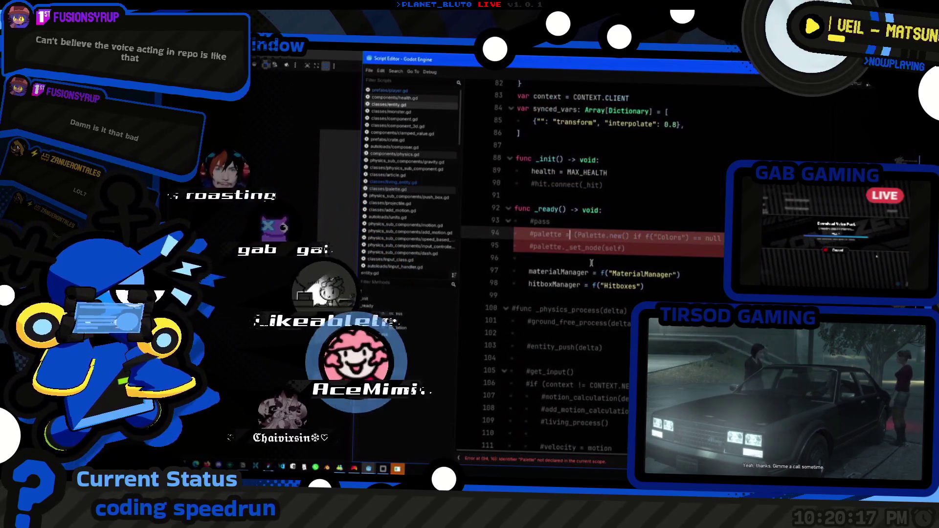
# - Scroll to the palette flash call on line 215, then return to the main editor
pyautogui.scroll(-20, 576, 263)
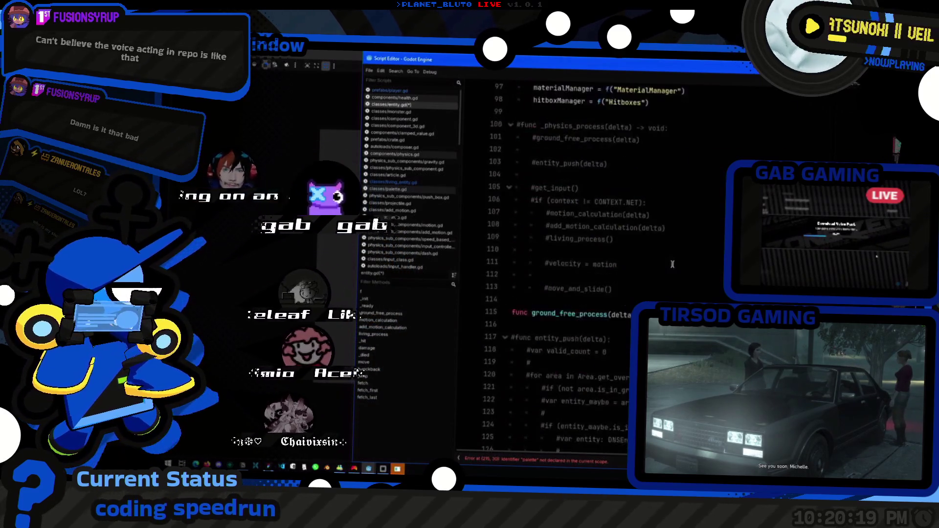
pyautogui.scroll(-11, 636, 259)
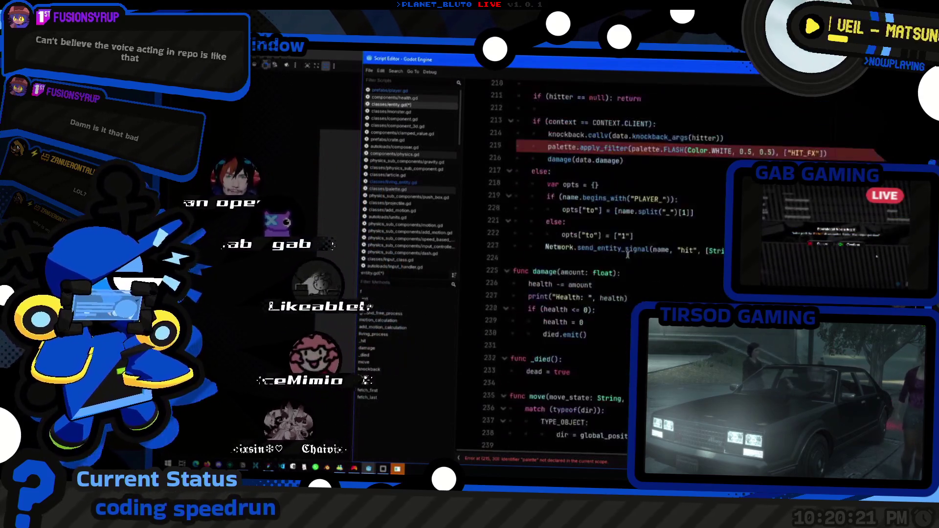
pyautogui.click(613, 260)
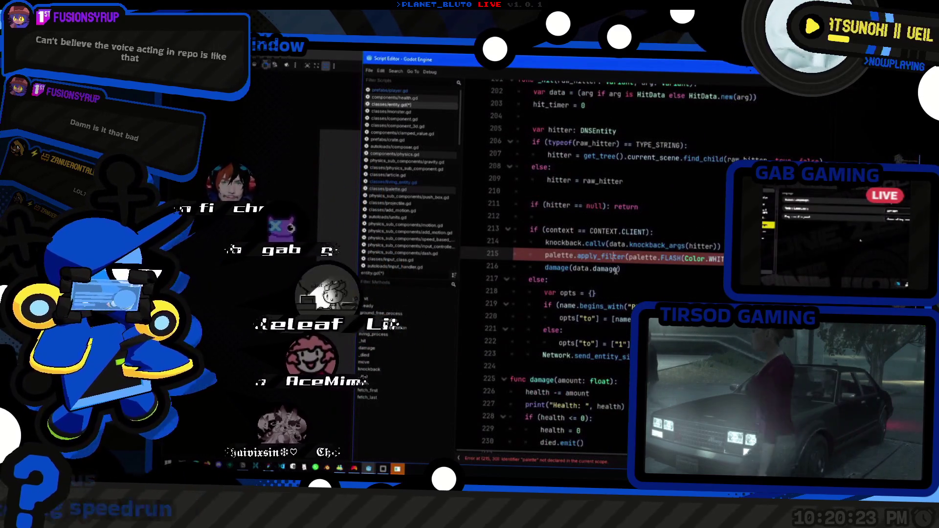
pyautogui.scroll(-15, 616, 271)
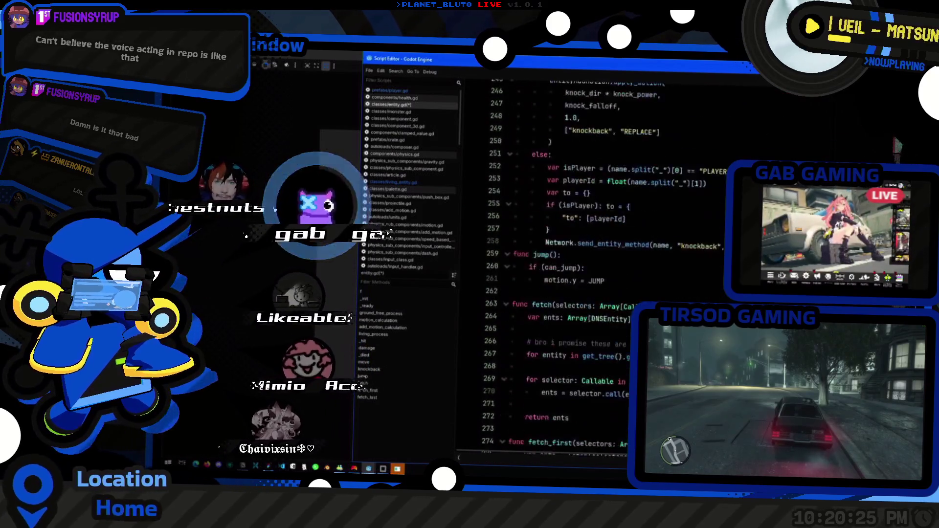
pyautogui.scroll(-4, 563, 245)
pyautogui.hotkey('alt', 'Tab')
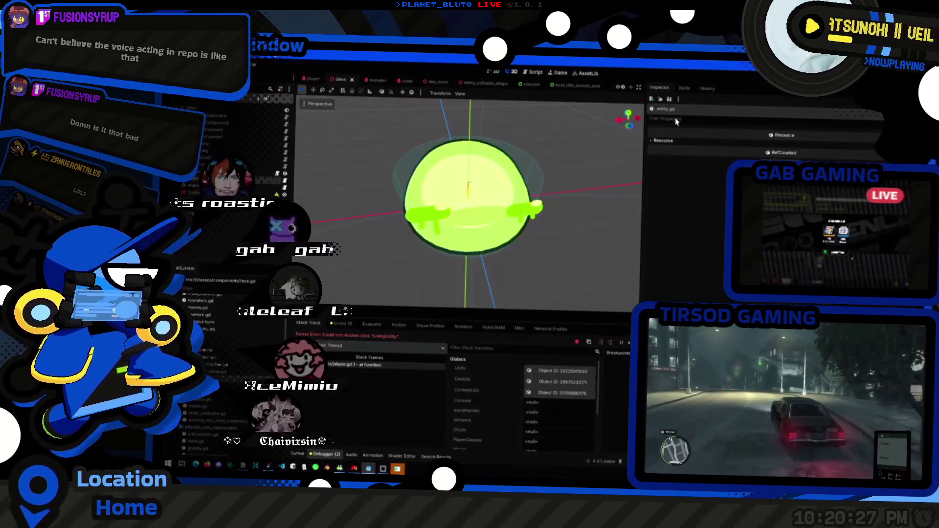
# - Run the project and host a lobby, breaking at line 60's invalid swatch._indexer assignment
pyautogui.press('F5')
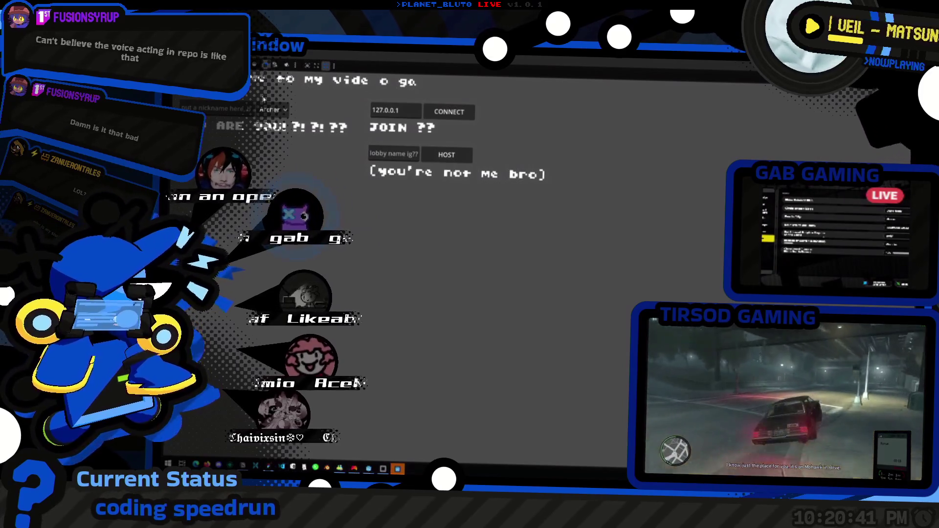
pyautogui.click(447, 154)
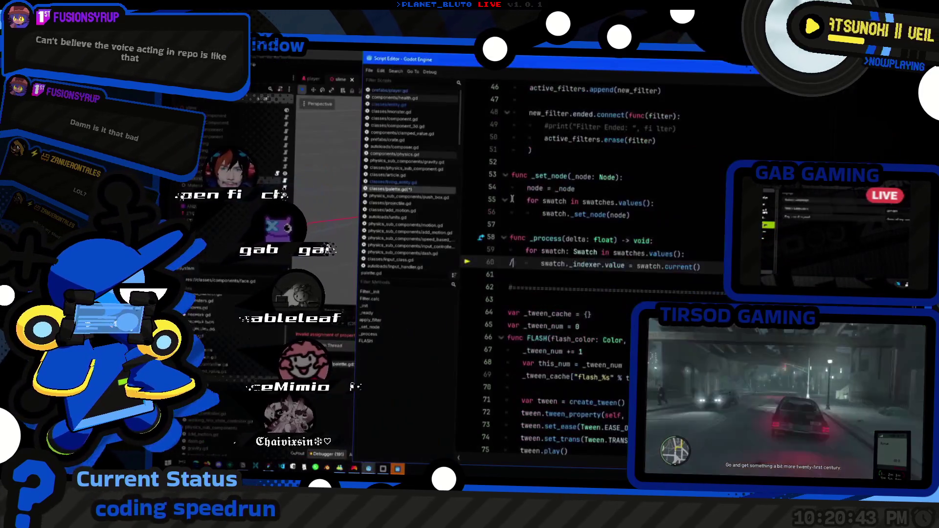
pyautogui.scroll(-4, 660, 235)
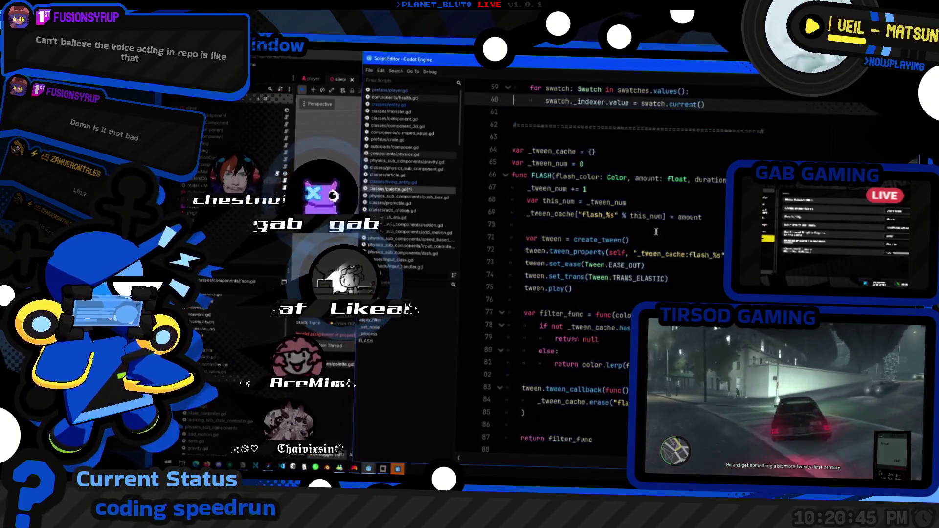
pyautogui.hotkey('alt', 'Tab')
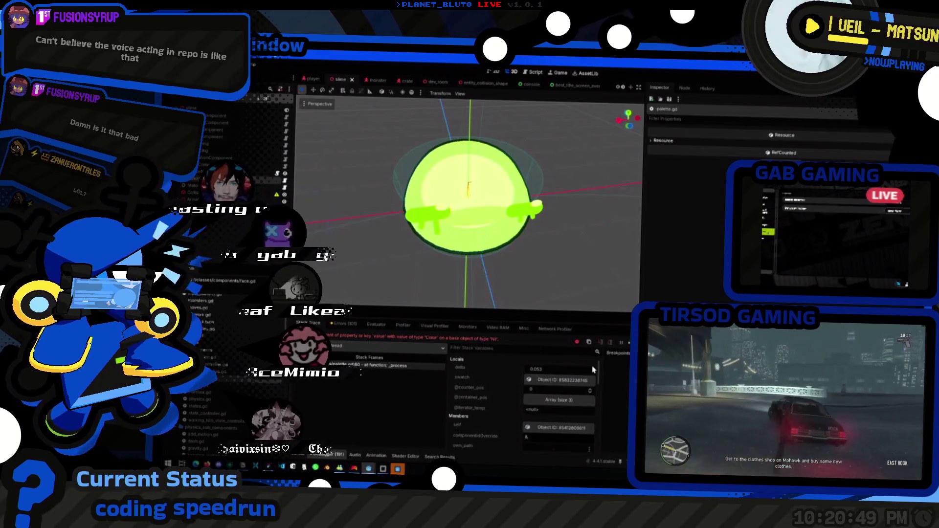
pyautogui.hotkey('alt', 'Tab')
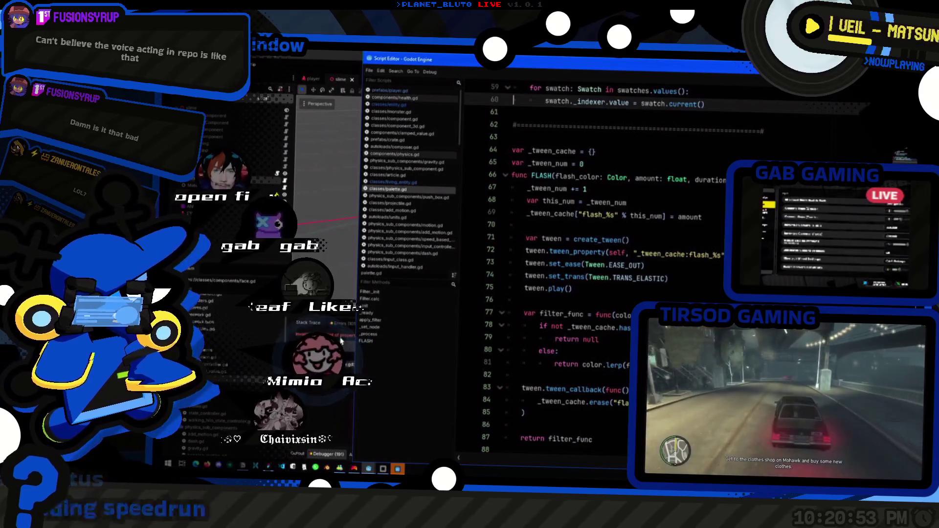
pyautogui.hotkey('alt', 'Tab')
pyautogui.hotkey('alt', 'Tab')
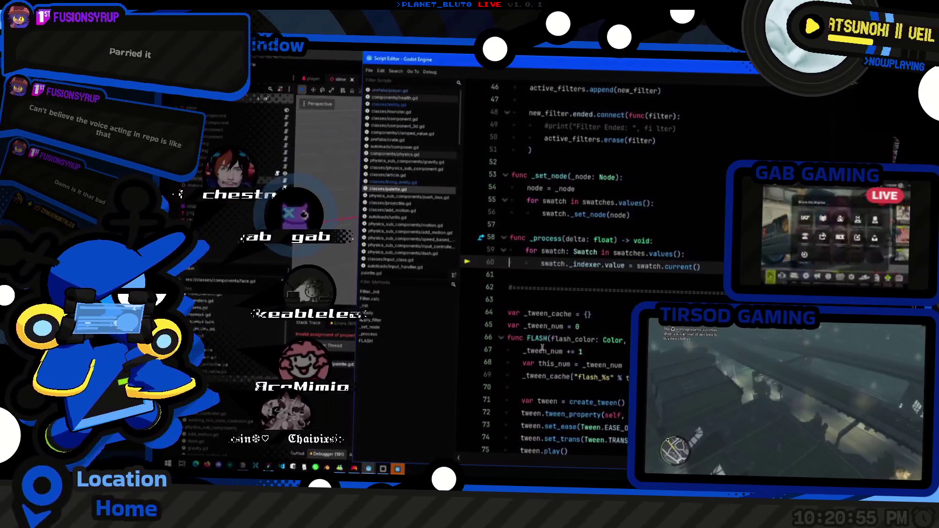
pyautogui.moveTo(542, 347)
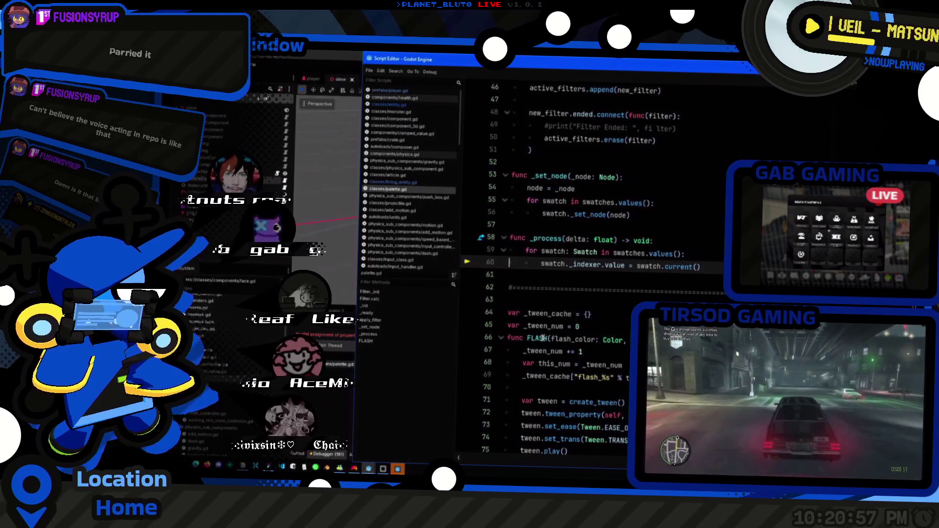
pyautogui.press('F11')
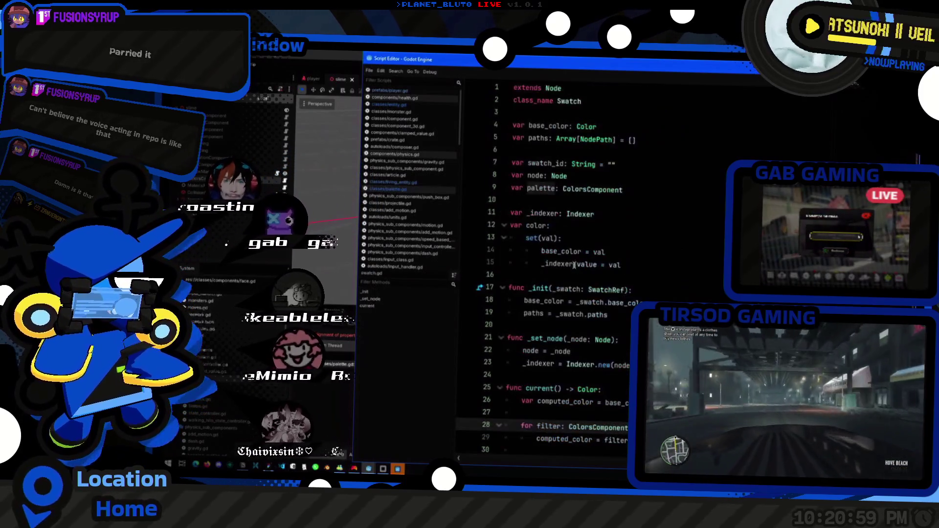
pyautogui.scroll(-1, 627, 302)
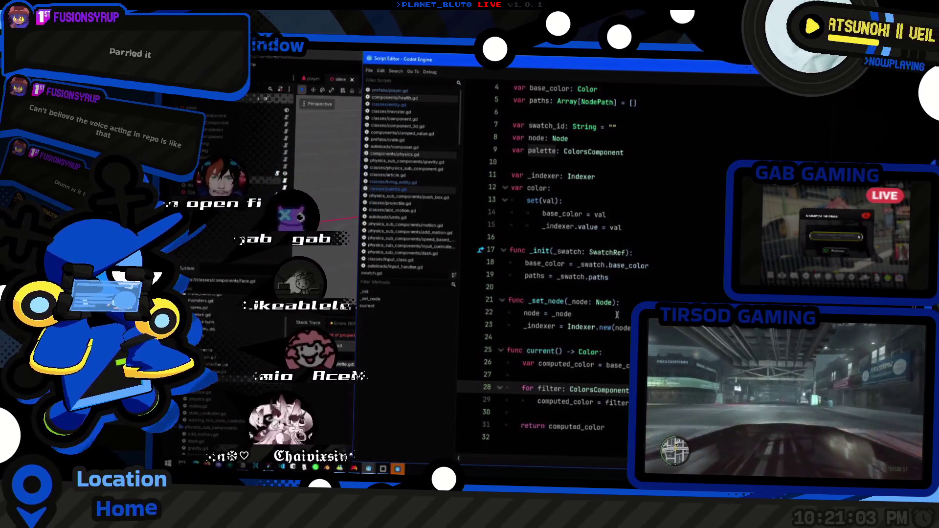
pyautogui.scroll(1, 615, 317)
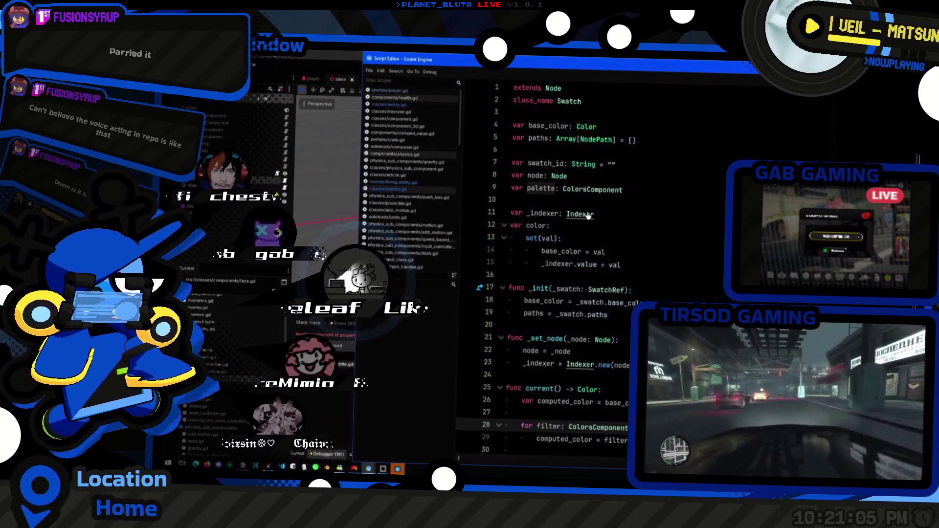
pyautogui.keyDown('ctrl'); pyautogui.click(590, 214); pyautogui.keyUp('ctrl')
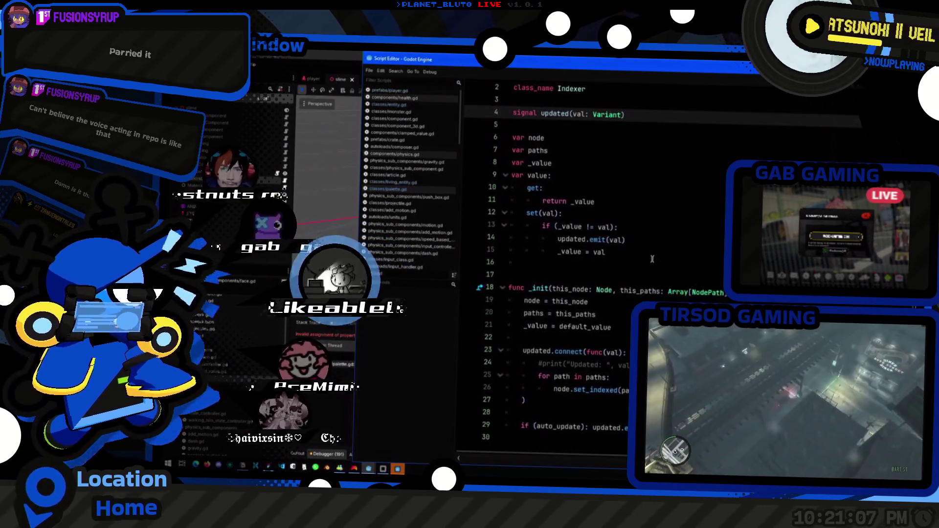
pyautogui.hotkey('alt', 'Left')
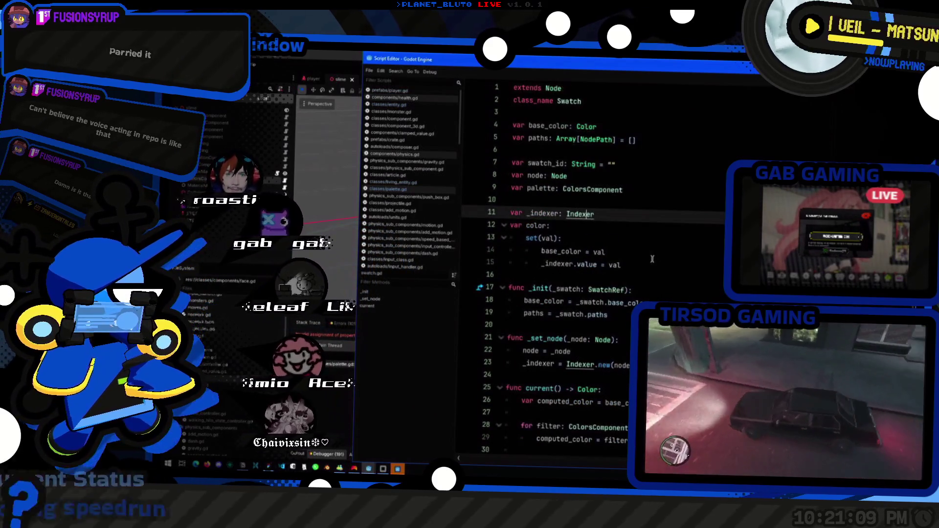
pyautogui.hotkey('alt', 'Left')
pyautogui.hotkey('alt', 'Left')
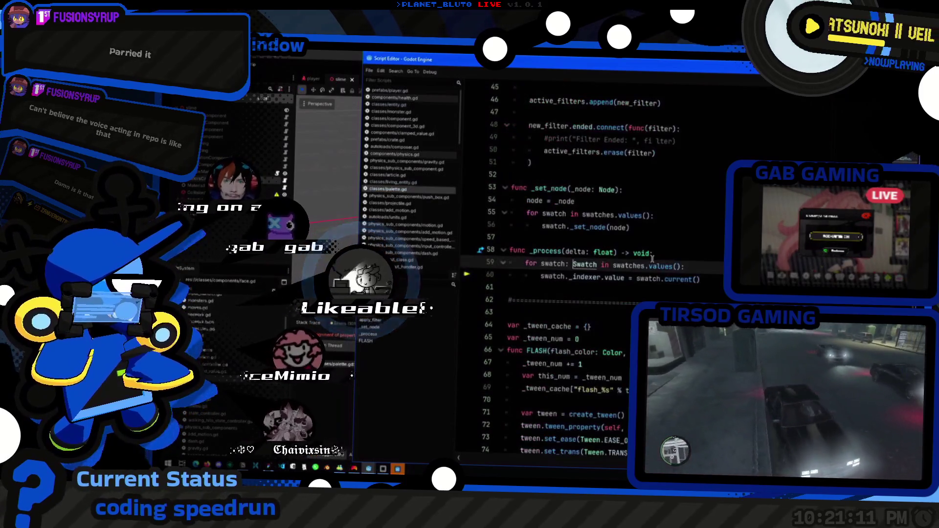
# - Inspect the swatch creation line in palette.gd's _ready and search for other uses of _set_node
pyautogui.scroll(1, 655, 256)
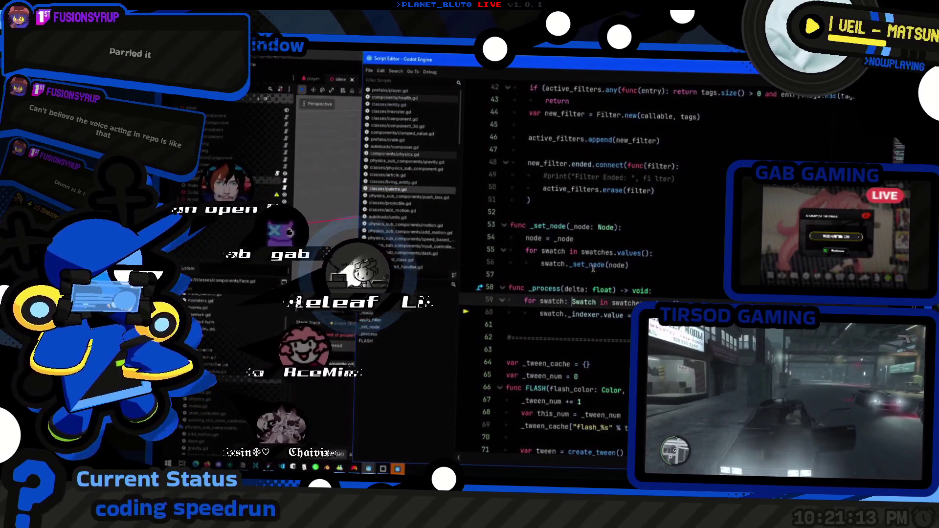
pyautogui.scroll(14, 650, 276)
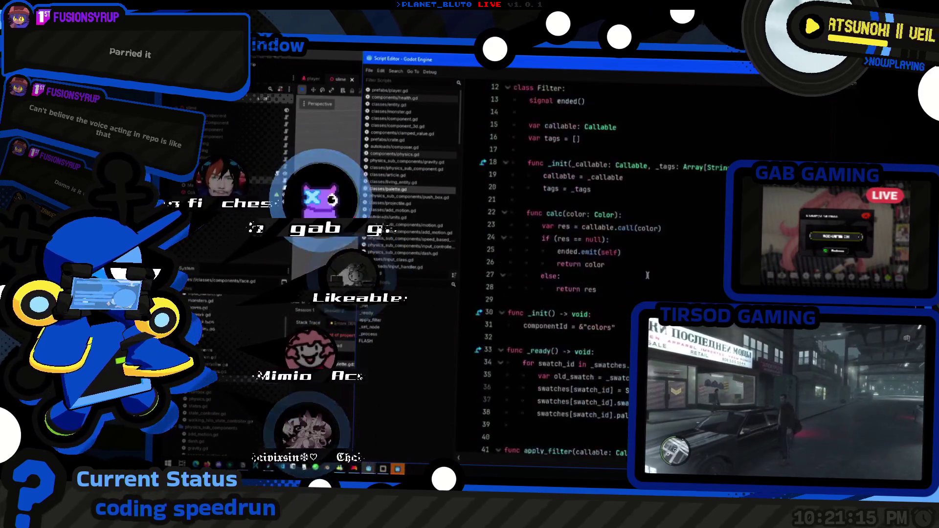
pyautogui.scroll(-1, 539, 186)
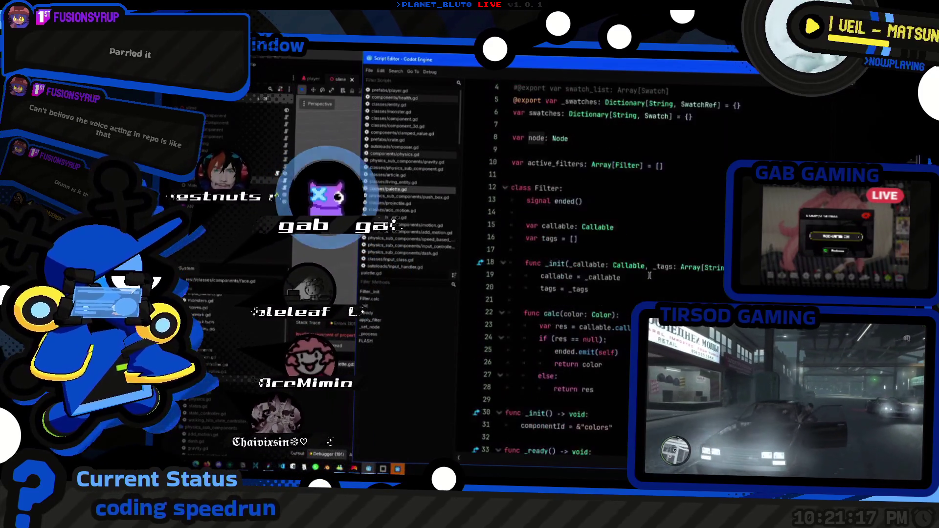
pyautogui.scroll(1, 532, 182)
pyautogui.click(607, 177)
pyautogui.scroll(-6, 638, 231)
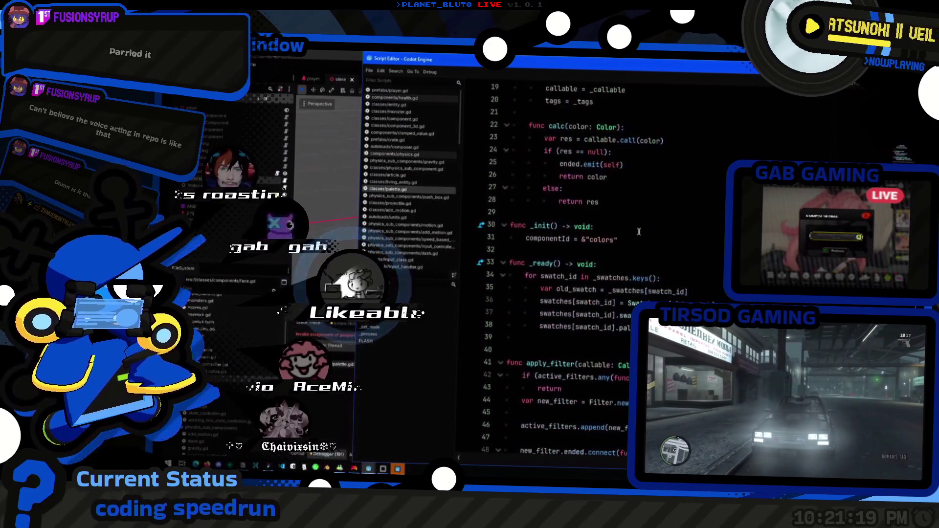
pyautogui.click(693, 273)
pyautogui.press('Down')
pyautogui.press('Down')
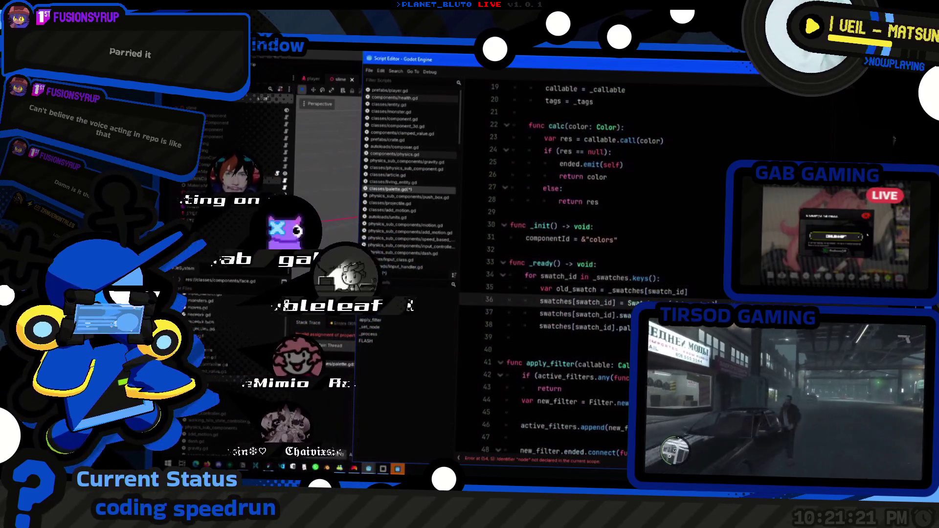
pyautogui.scroll(2, 721, 299)
pyautogui.scroll(-6, 721, 300)
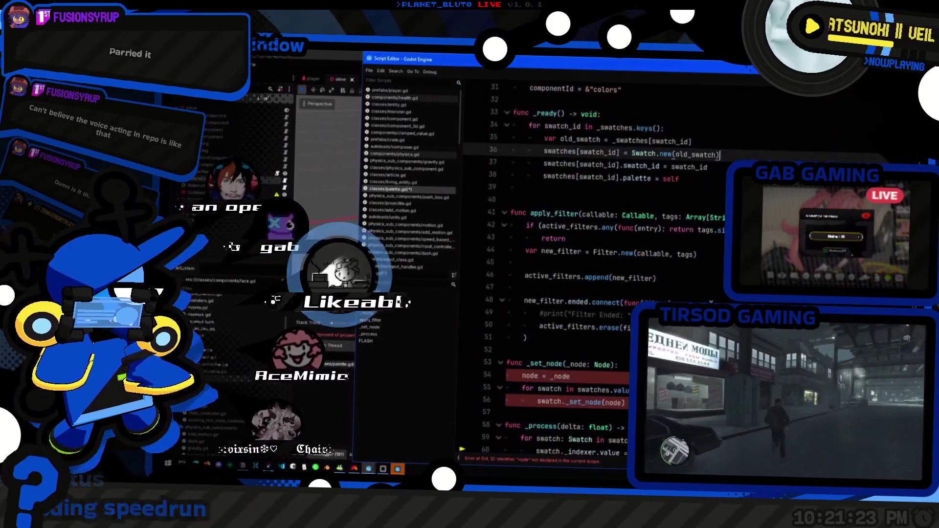
pyautogui.doubleClick(551, 363)
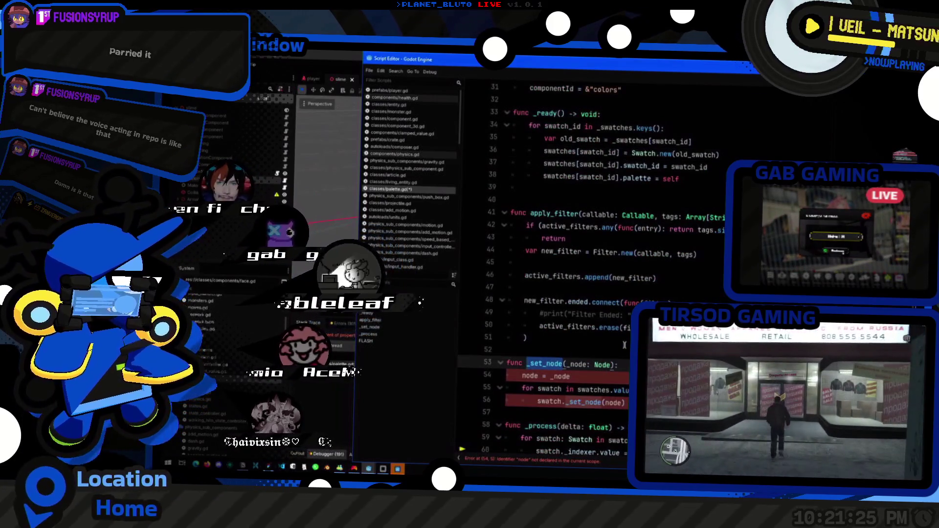
pyautogui.hotkey('ctrl', 'f')
pyautogui.press('Escape')
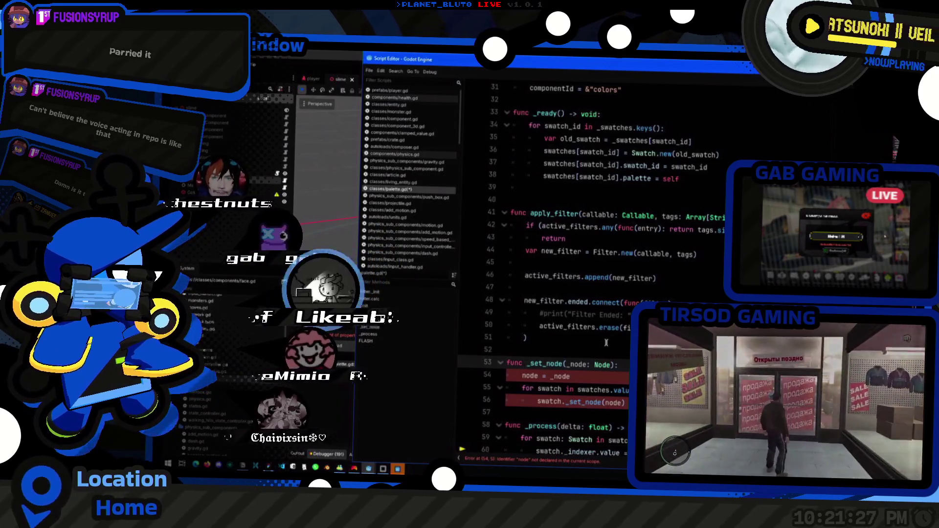
# - Undo a trial edit of the palette assignment line and comment out the _set_node function
pyautogui.click(571, 376)
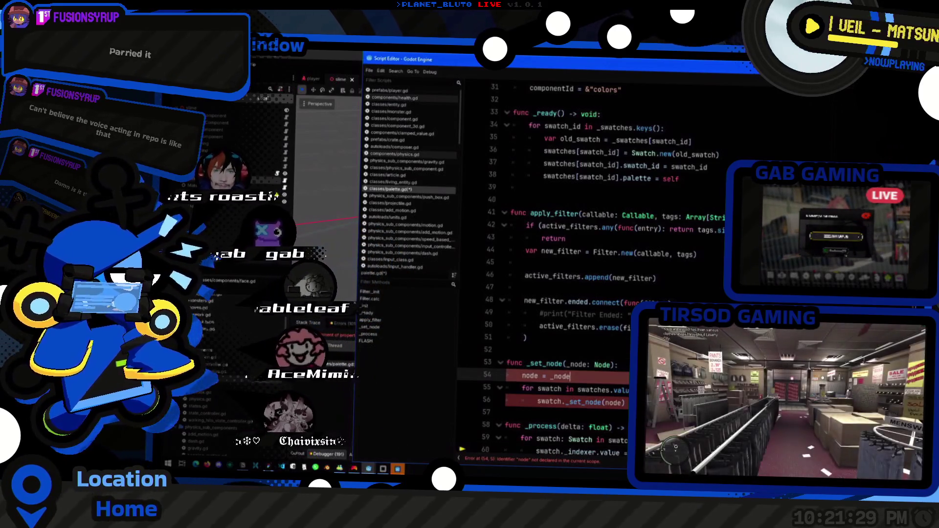
pyautogui.scroll(3, 548, 226)
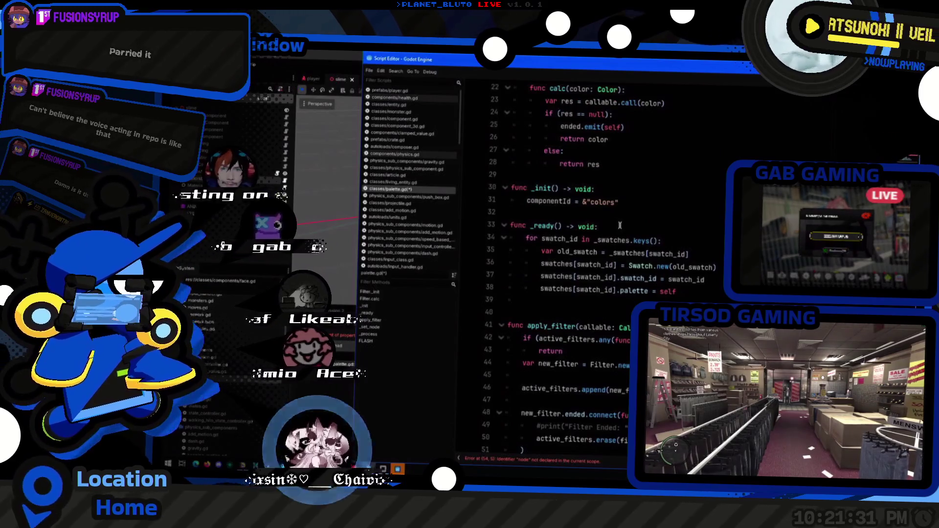
pyautogui.click(713, 293)
pyautogui.hotkey('ctrl', 'shift', 'd')
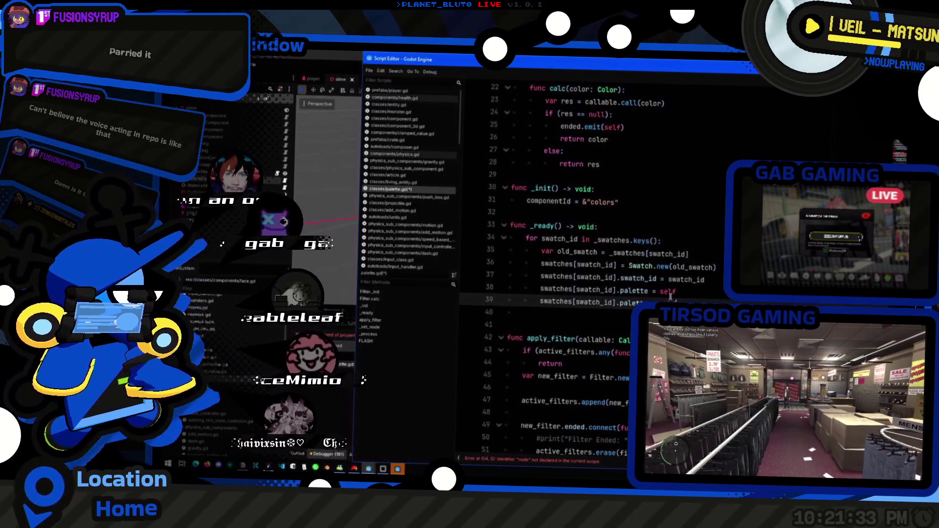
pyautogui.write('_nod')
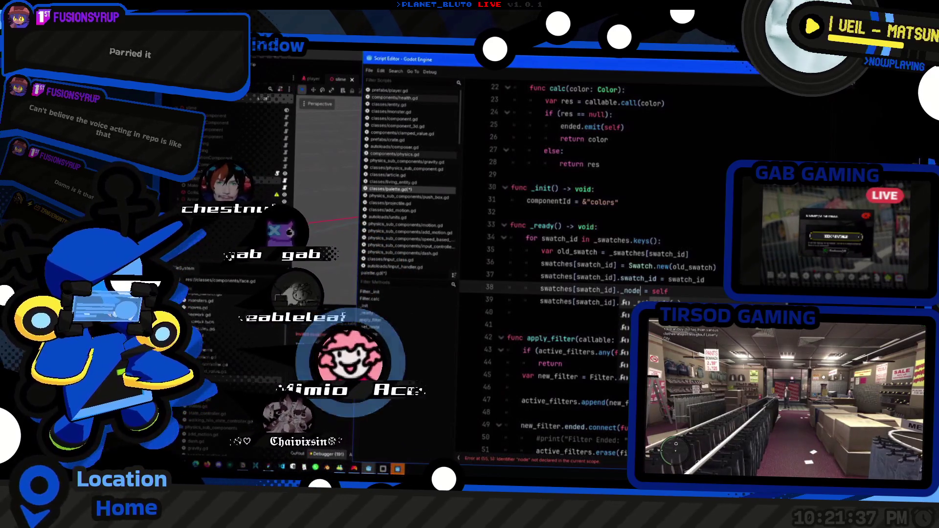
pyautogui.scroll(-4, 587, 269)
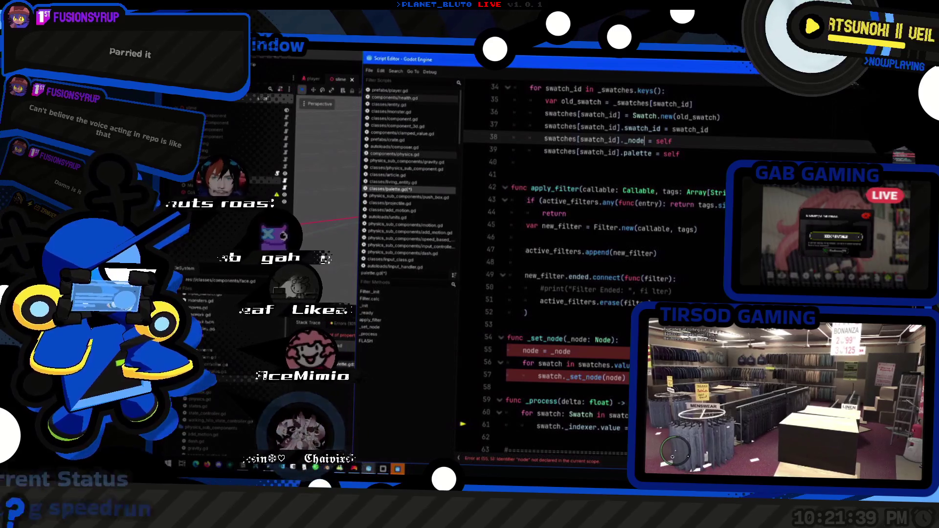
pyautogui.hotkey('ctrl', 'z')
pyautogui.moveTo(613, 416)
pyautogui.mouseDown()
pyautogui.moveTo(539, 406)
pyautogui.moveTo(472, 382)
pyautogui.mouseUp()
pyautogui.hotkey('ctrl', 'k')
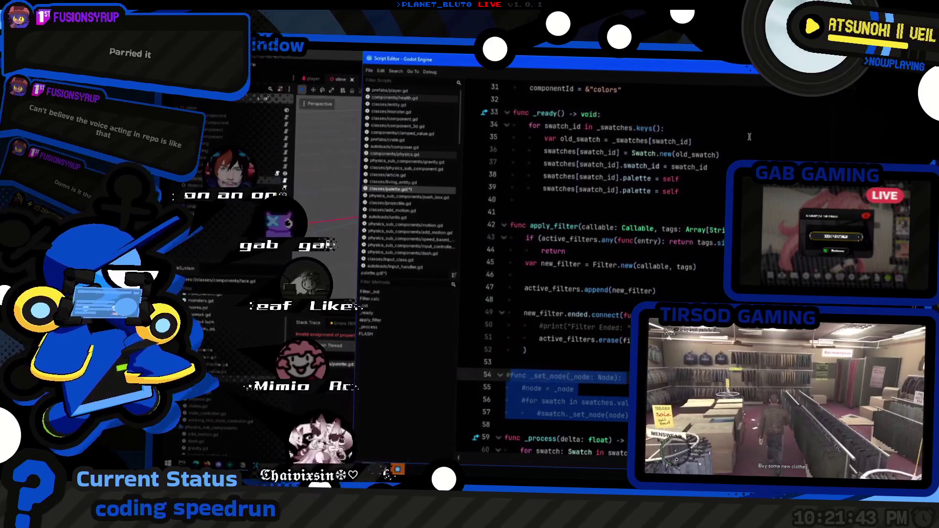
# - Make line 38 call swatches[swatch_id]._set_node(own), then launch the game with F5
pyautogui.doubleClick(640, 178)
pyautogui.write('_')
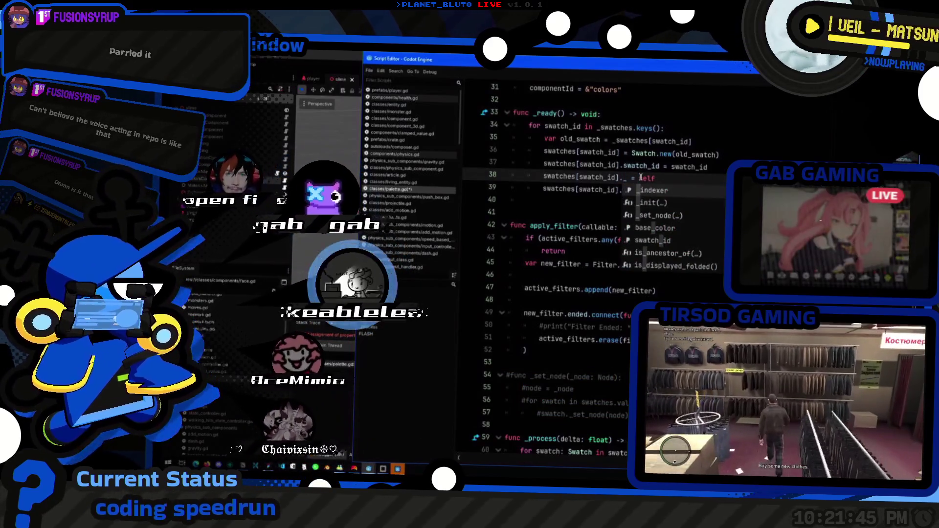
pyautogui.write('set_node(')
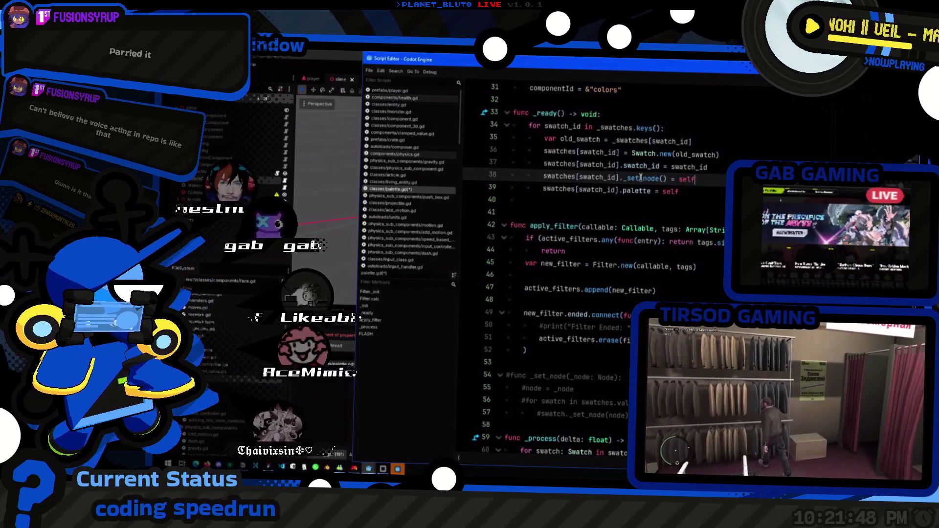
pyautogui.press('Return')
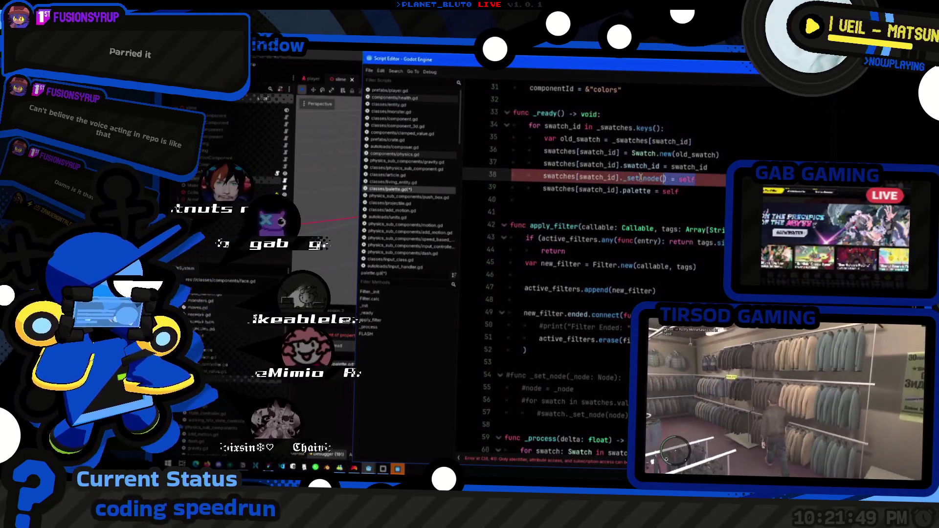
pyautogui.press('BackSpace')
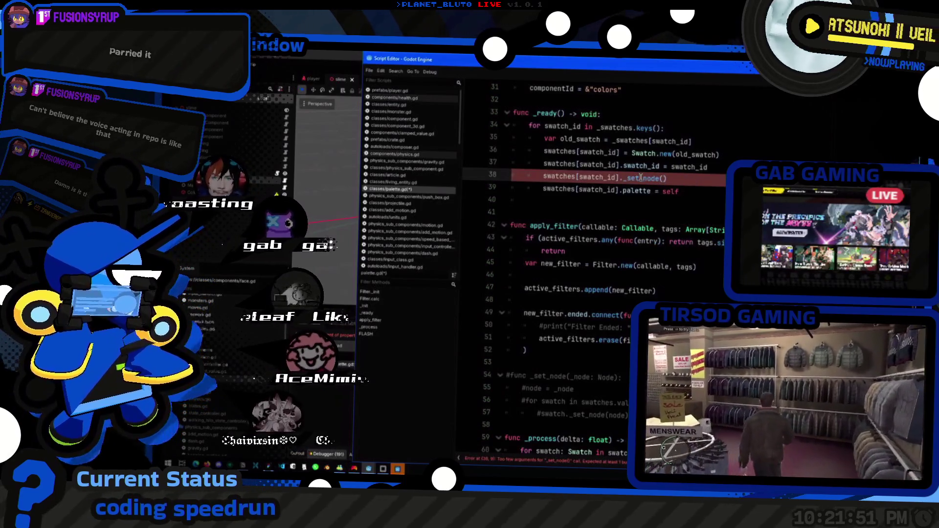
pyautogui.write('own')
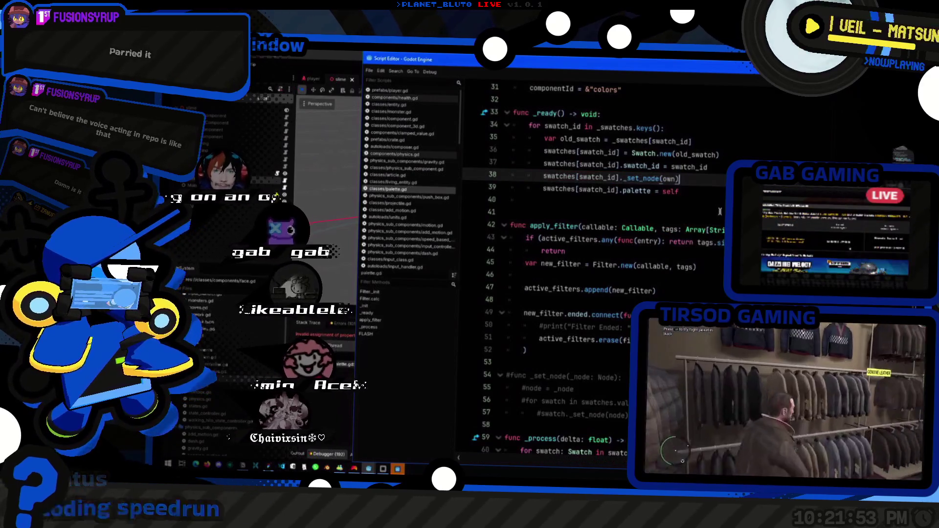
pyautogui.press('F5')
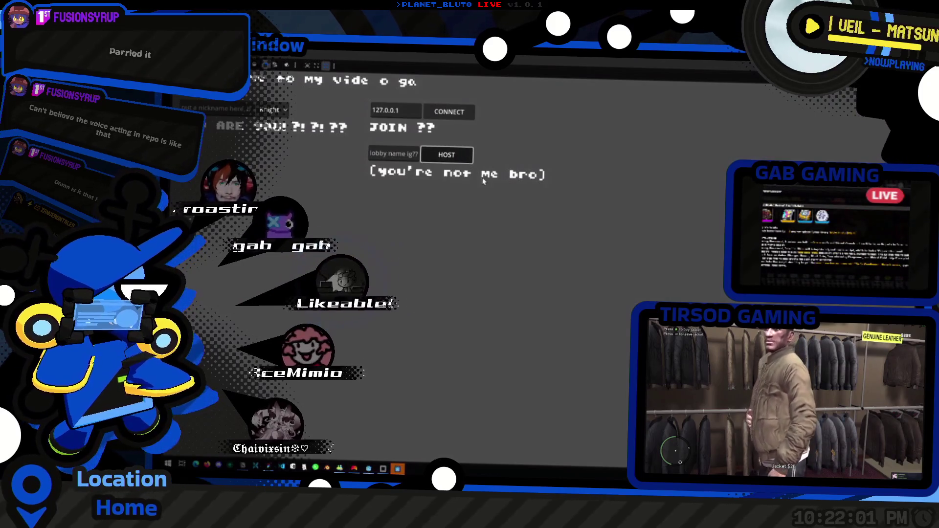
# - Host a lobby and walk the character among the slimes, then close the game
pyautogui.click(469, 157)
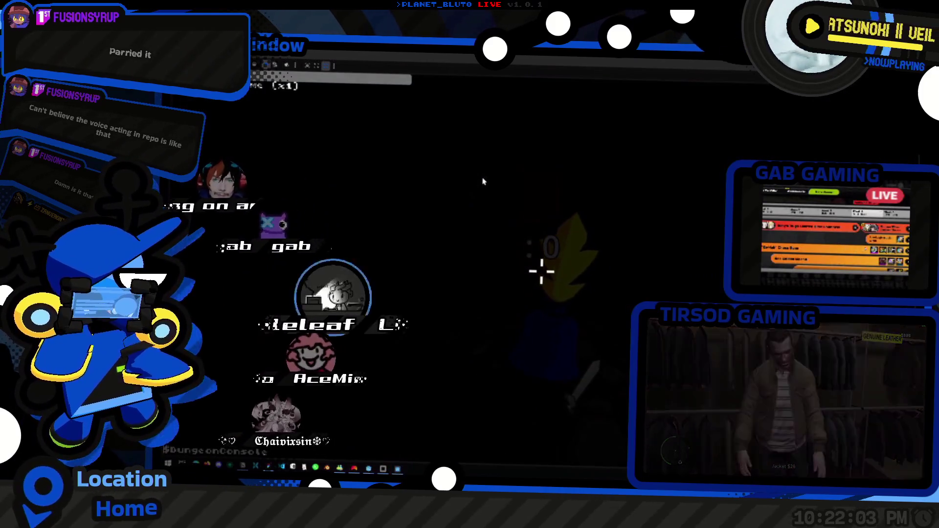
pyautogui.press('w')
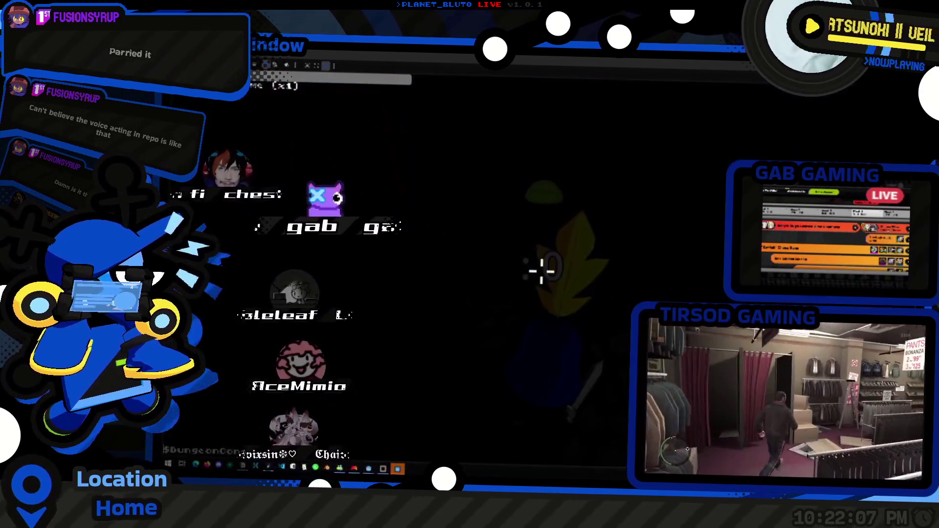
pyautogui.press('w')
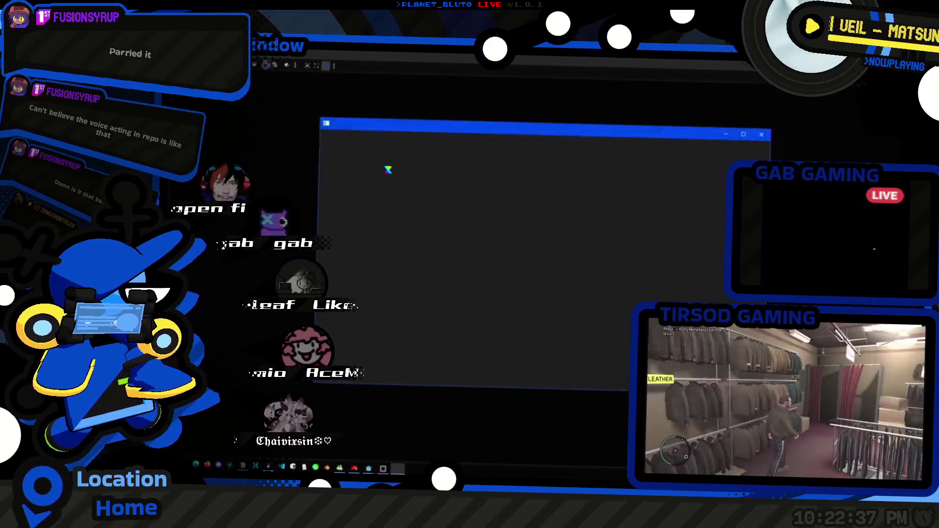
pyautogui.press('super+Tab')
pyautogui.press('Return')
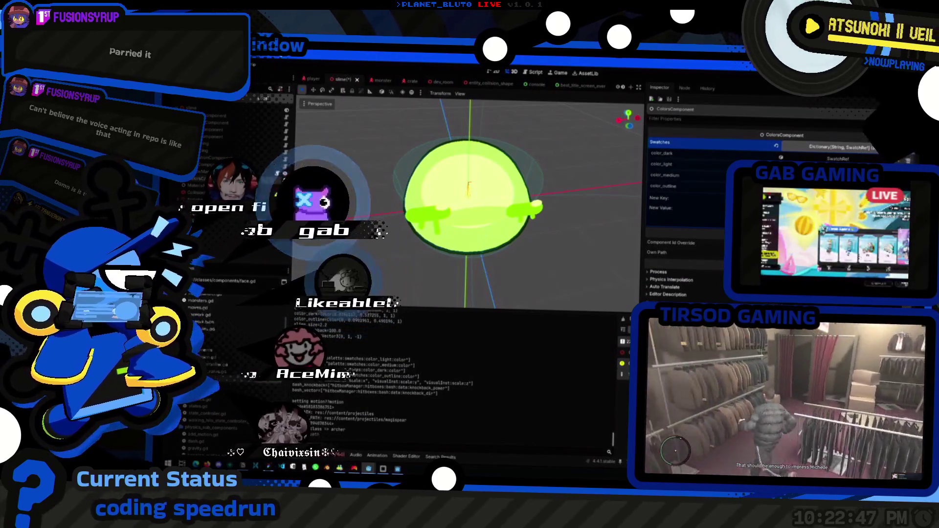
# - Save, relaunch and host the lobby again, then switch away from the running game
pyautogui.hotkey('ctrl', 's')
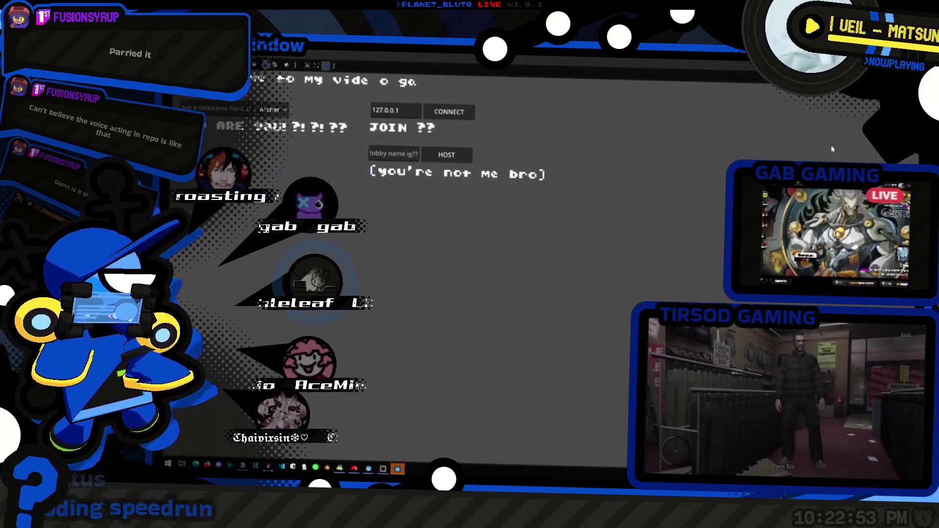
pyautogui.click(284, 140)
pyautogui.click(447, 155)
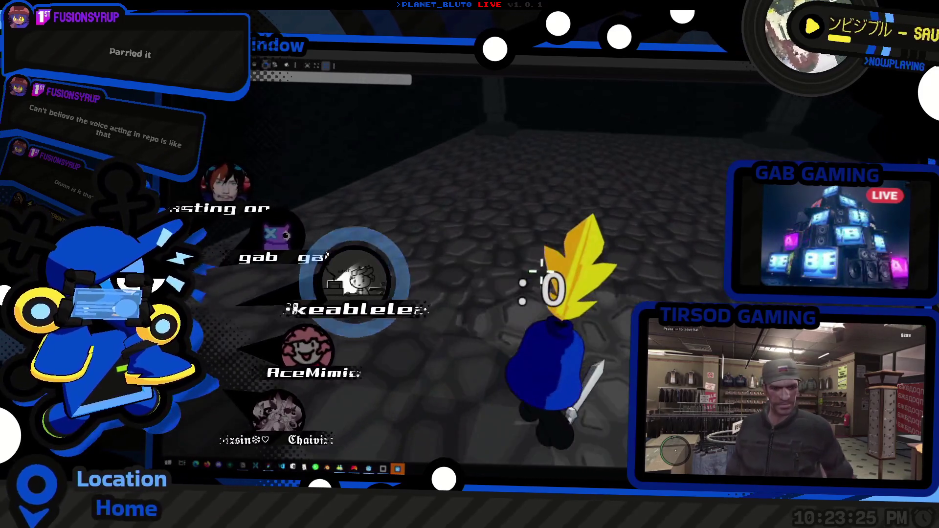
pyautogui.hotkey('alt', 'Tab')
pyautogui.hotkey('alt', 'Tab')
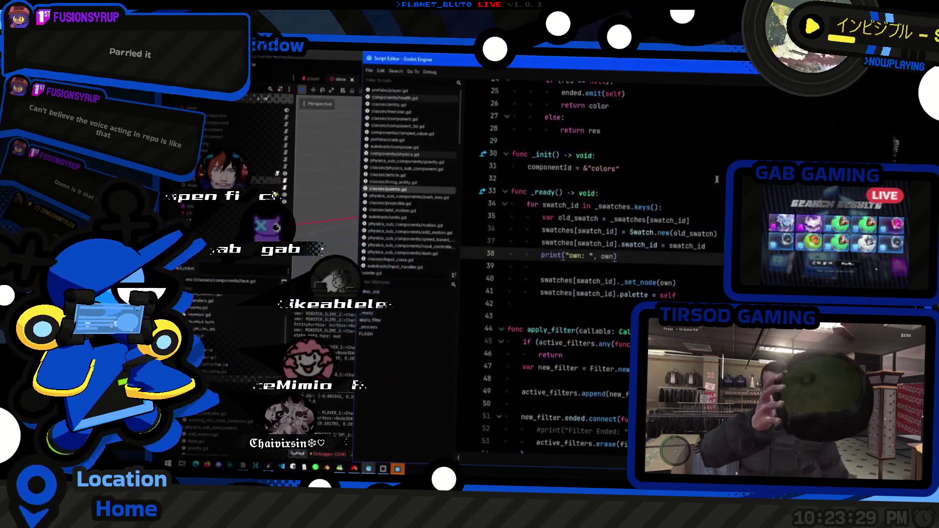
pyautogui.hotkey('alt', 'Tab')
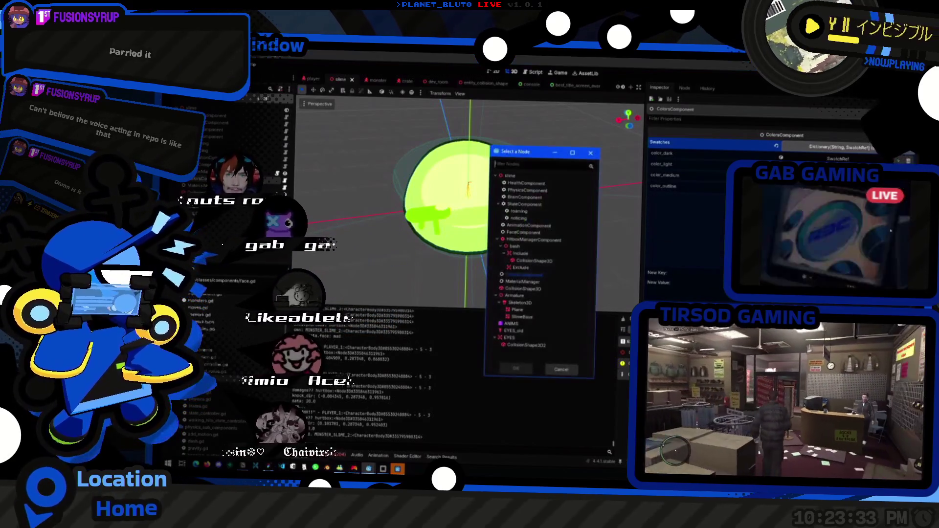
pyautogui.press('Escape')
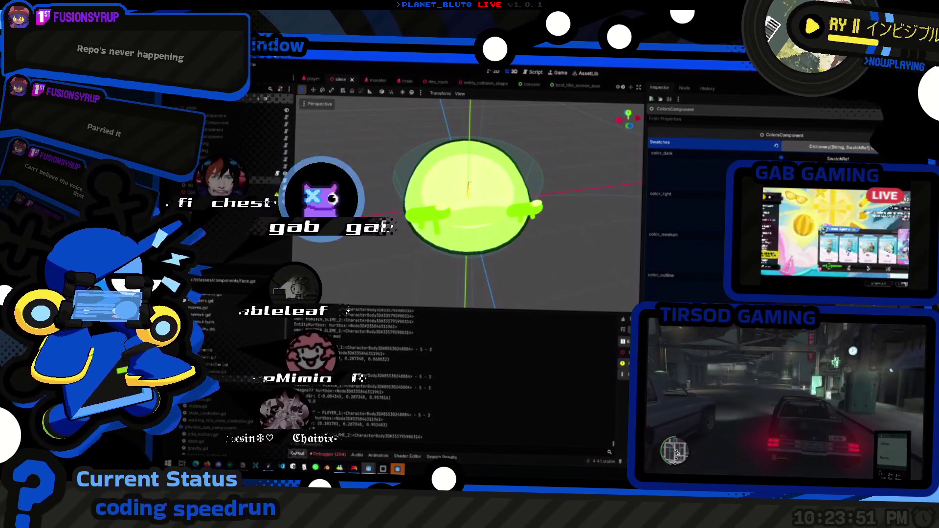
pyautogui.hotkey('alt', 'Tab')
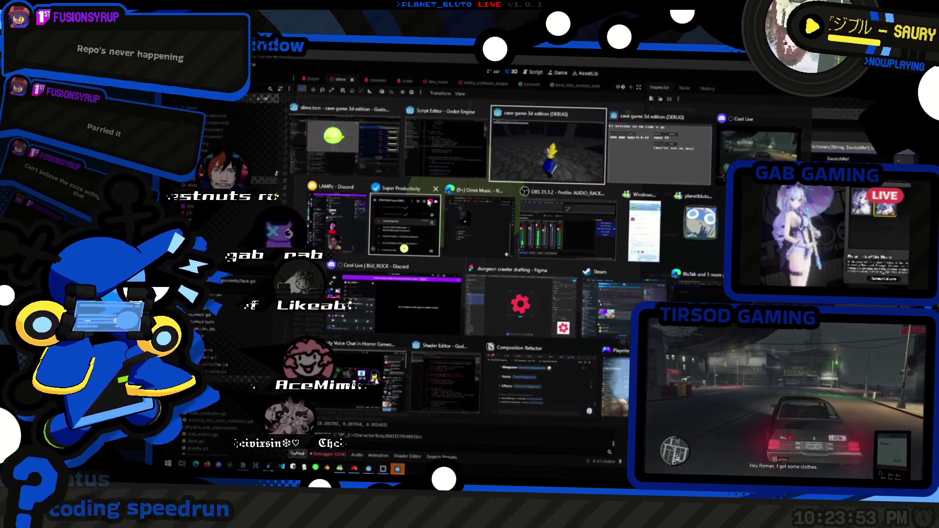
# - Delete the debug print line and the leftover blank line from _ready
pyautogui.hotkey('shift', 'Tab')
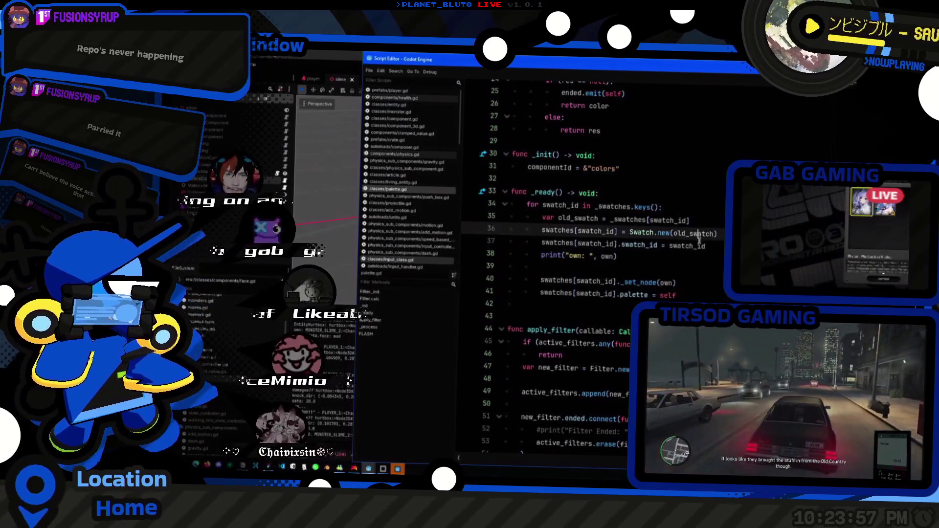
pyautogui.hotkey('shift', 'Home')
pyautogui.press('BackSpace')
pyautogui.press('BackSpace')
pyautogui.press('Down')
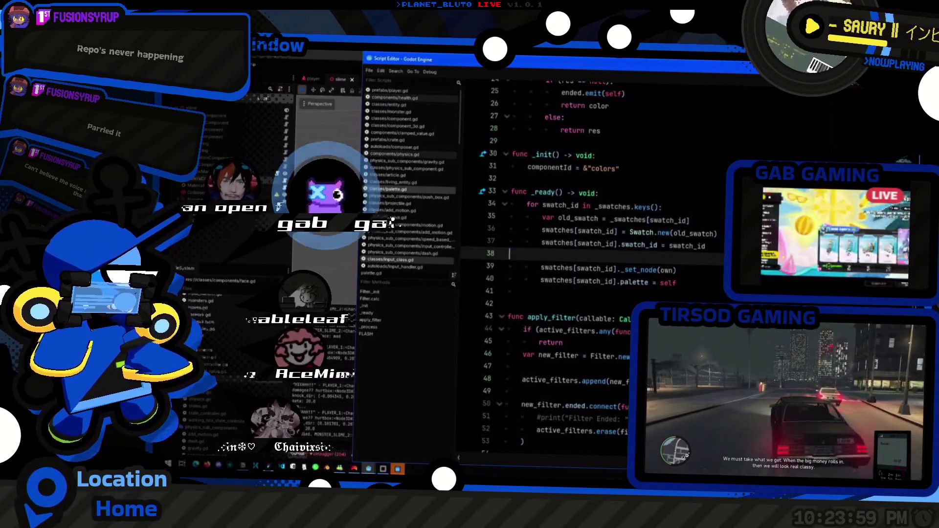
pyautogui.hotkey('ctrl', 'shift', 'k')
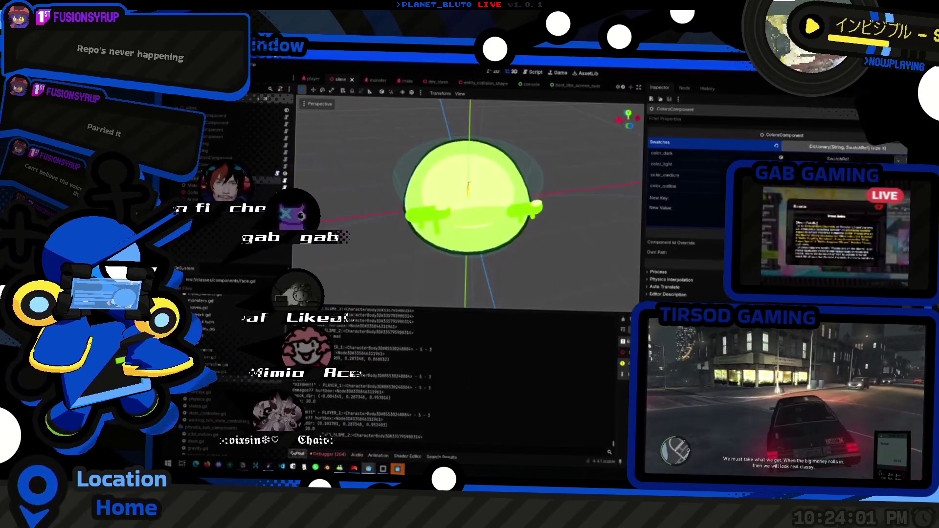
pyautogui.click(678, 270)
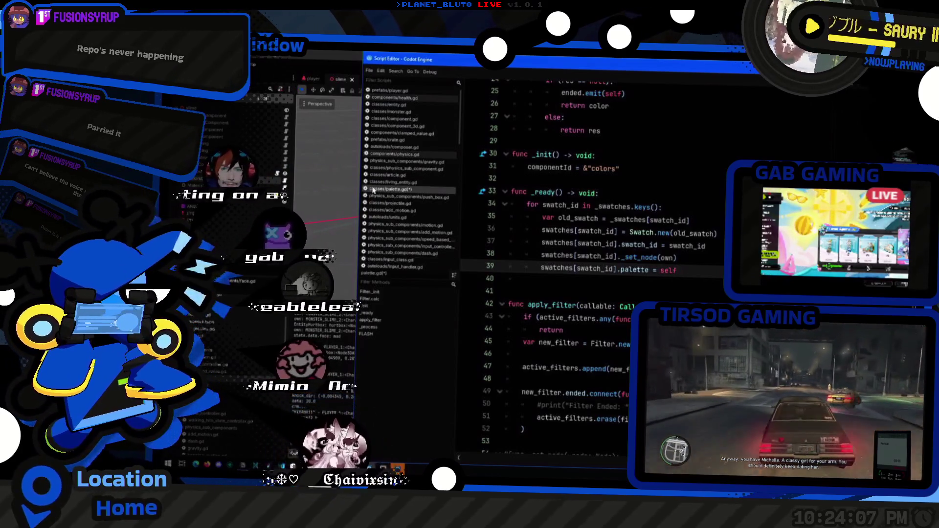
# - Search all project files for 'varian' to locate where variantDict is defined
pyautogui.hotkey('shift', 'alt', 'o')
pyautogui.write('varian')
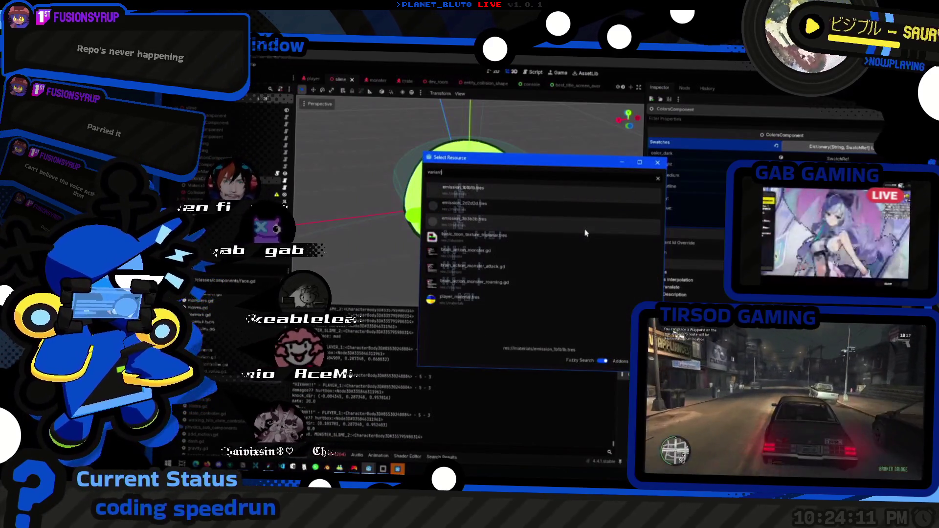
pyautogui.press('Escape')
pyautogui.hotkey('alt', 'Tab')
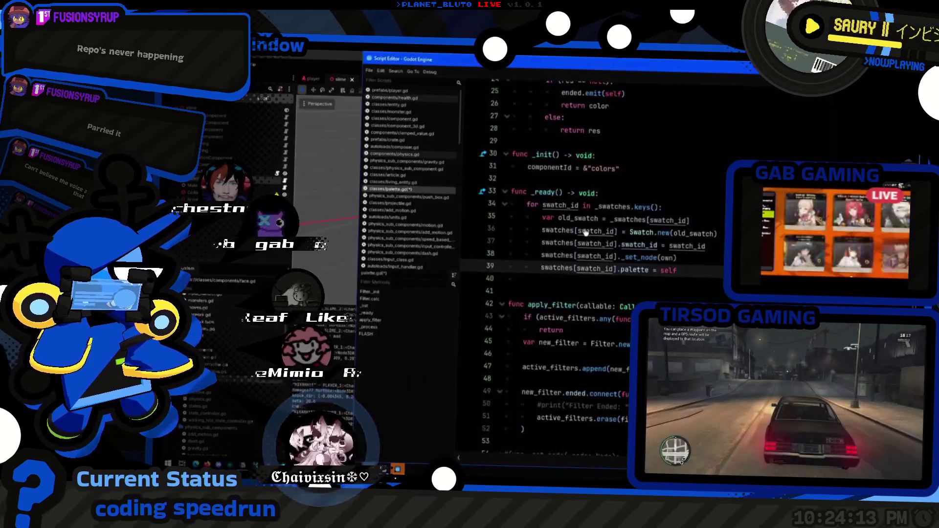
pyautogui.hotkey('ctrl', 'shift', 'f')
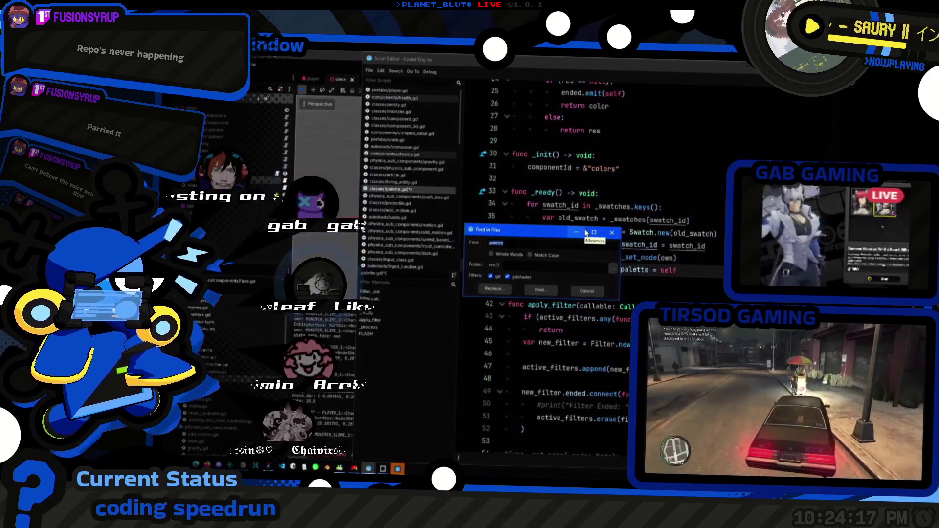
pyautogui.write('varian')
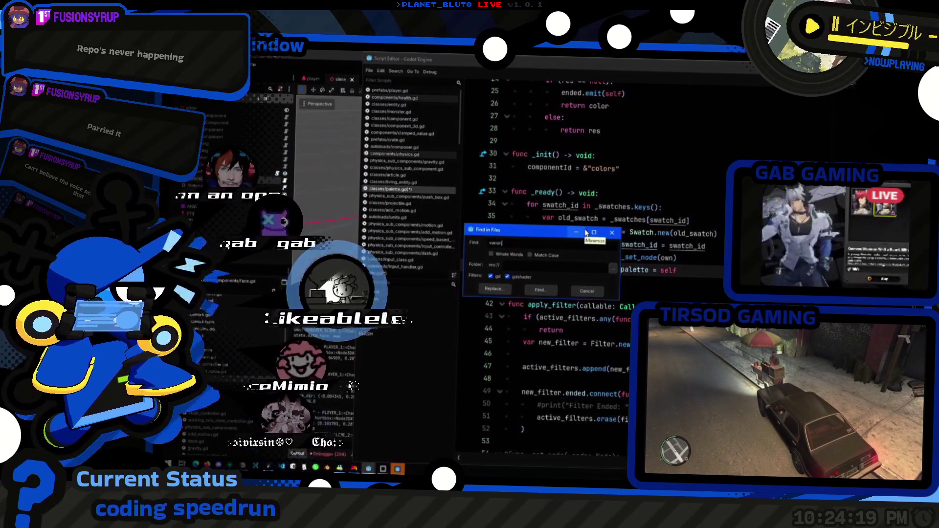
pyautogui.press('Return')
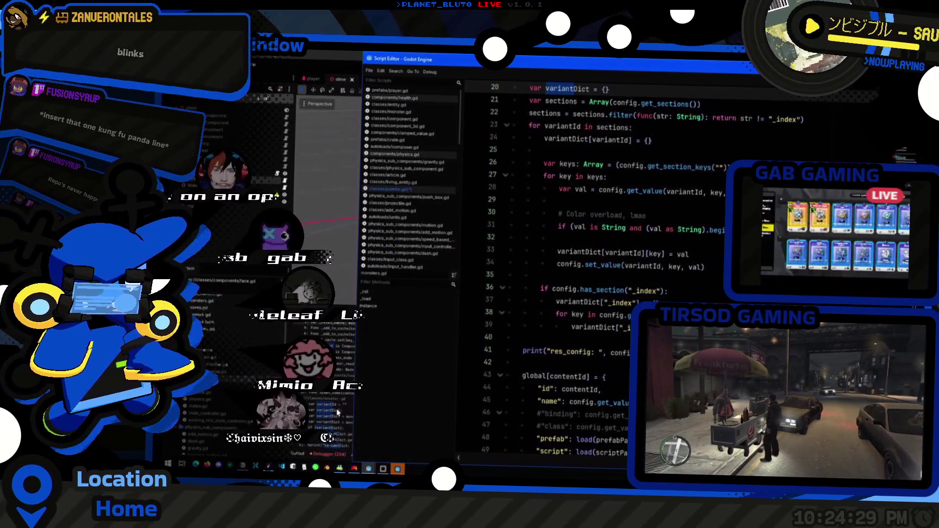
# - Open monster.gd from the results and inspect the variant_dict and get_indexed lines near line 58
pyautogui.click(338, 413)
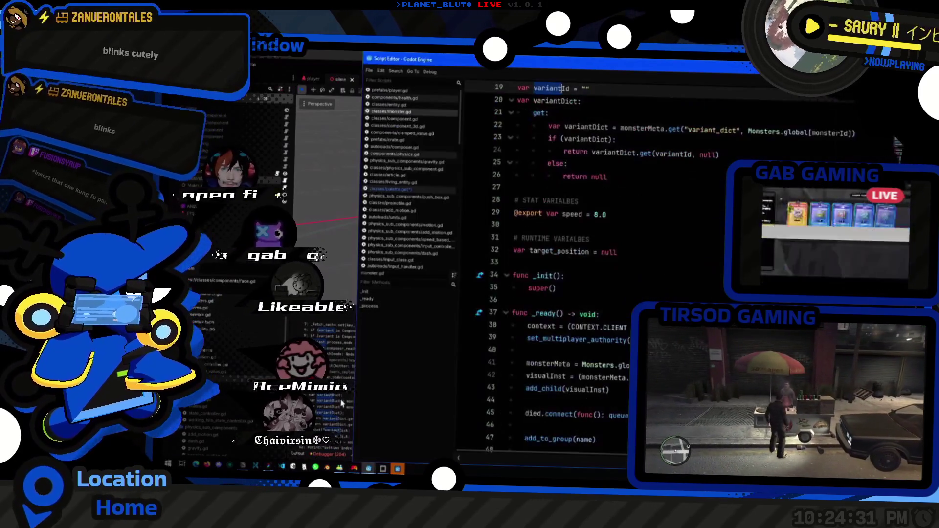
pyautogui.scroll(-2, 330, 410)
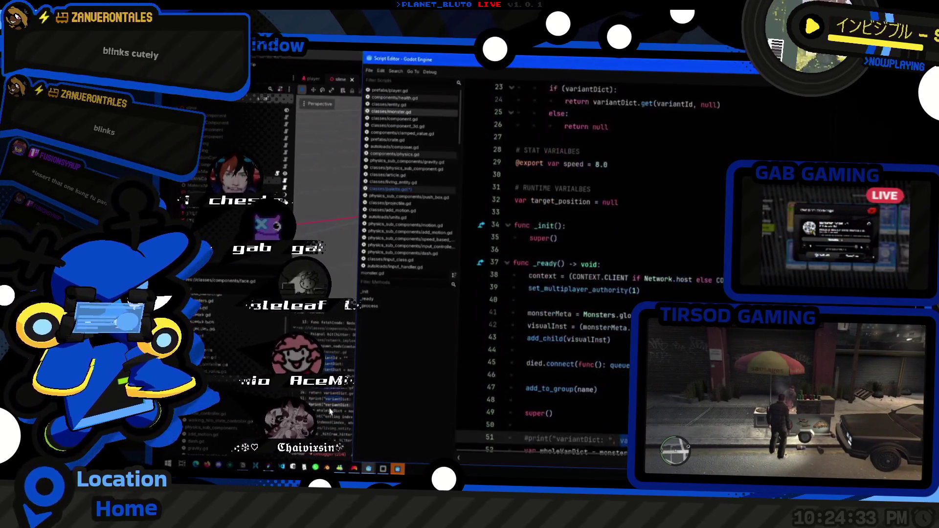
pyautogui.click(331, 411)
pyautogui.press('Down')
pyautogui.press('Down')
pyautogui.press('Down')
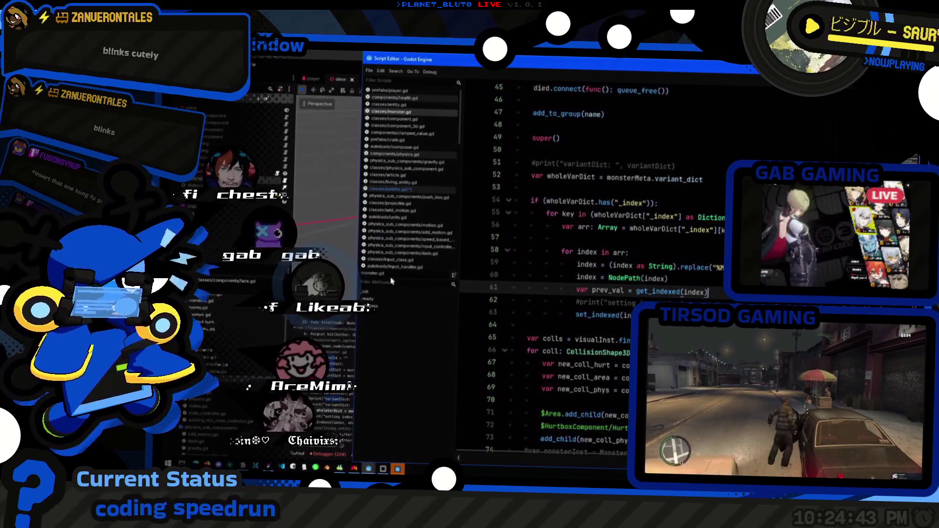
pyautogui.click(574, 252)
pyautogui.hotkey('alt', 'Tab')
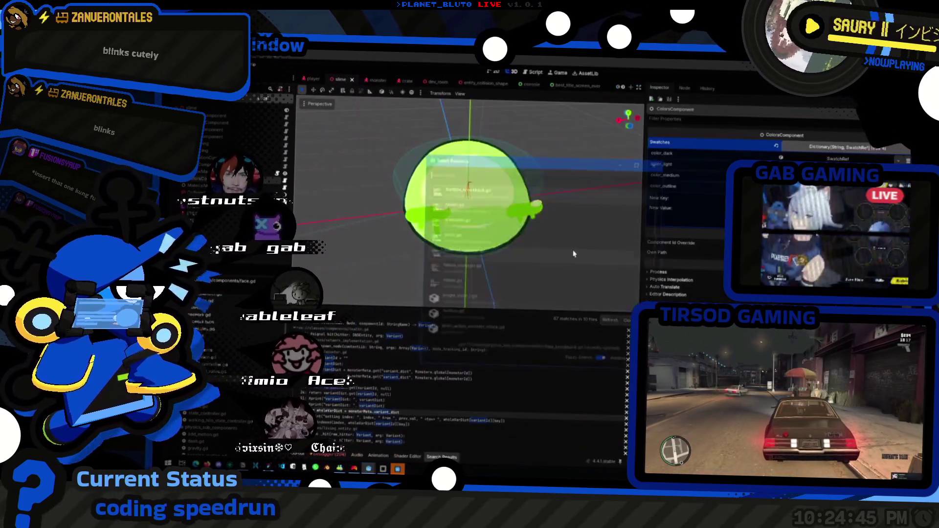
# - Try quick-open searches for 'slime.tn', 'config', 'slime_face' and 'in', then open monster.gd
pyautogui.write('slime.tn')
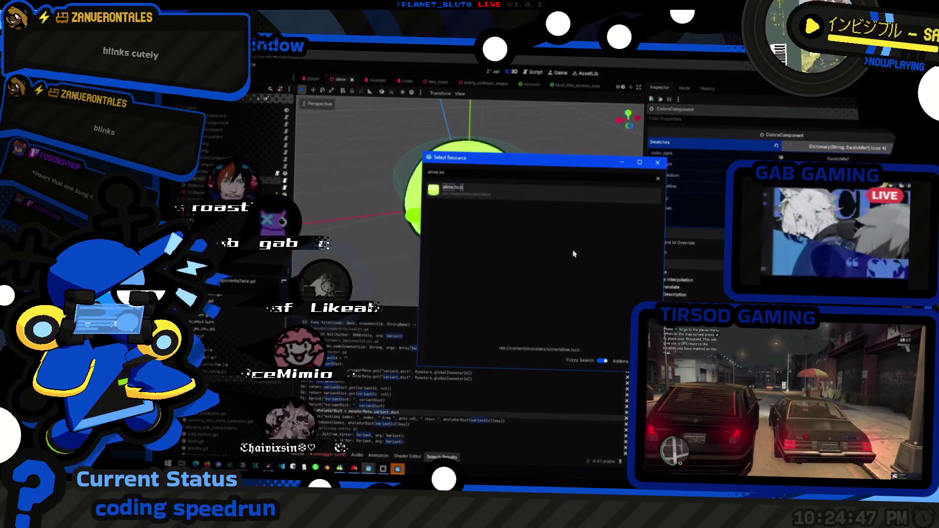
pyautogui.hotkey('ctrl', 'a')
pyautogui.write('config')
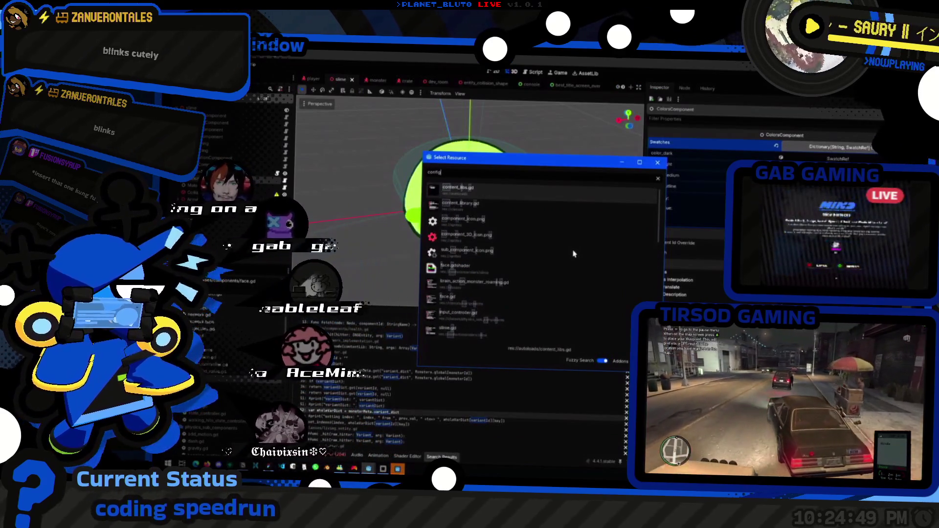
pyautogui.hotkey('ctrl', 'a')
pyautogui.write('slime_face')
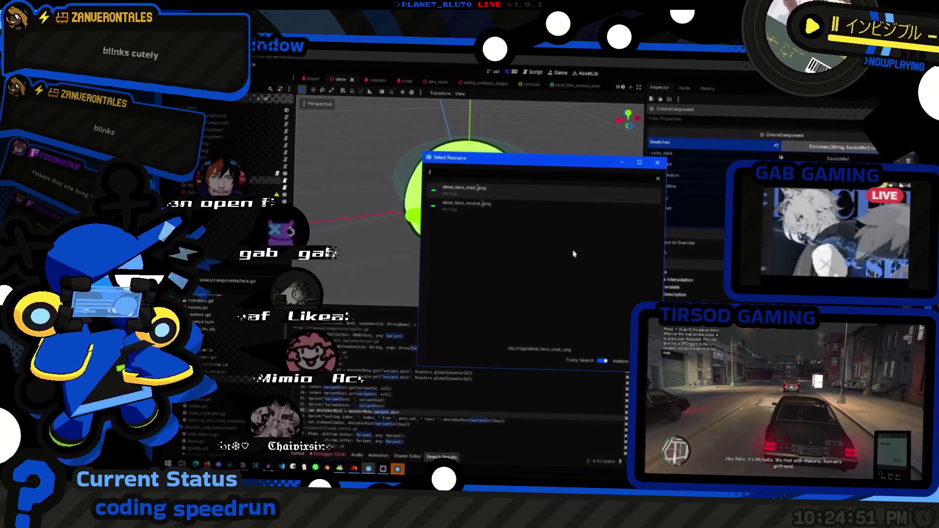
pyautogui.hotkey('ctrl', 'a')
pyautogui.write('in')
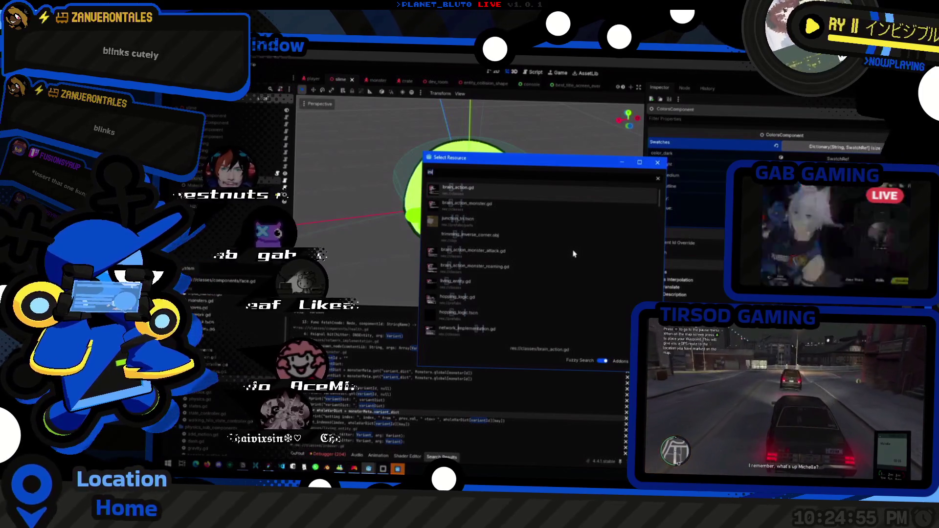
pyautogui.press('BackSpace')
pyautogui.press('BackSpace')
pyautogui.scroll(-5, 543, 263)
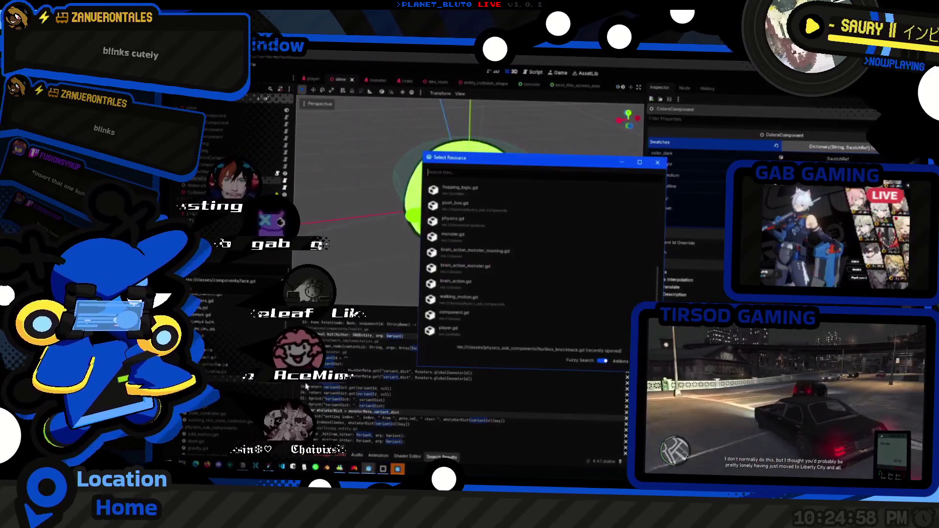
pyautogui.doubleClick(452, 234)
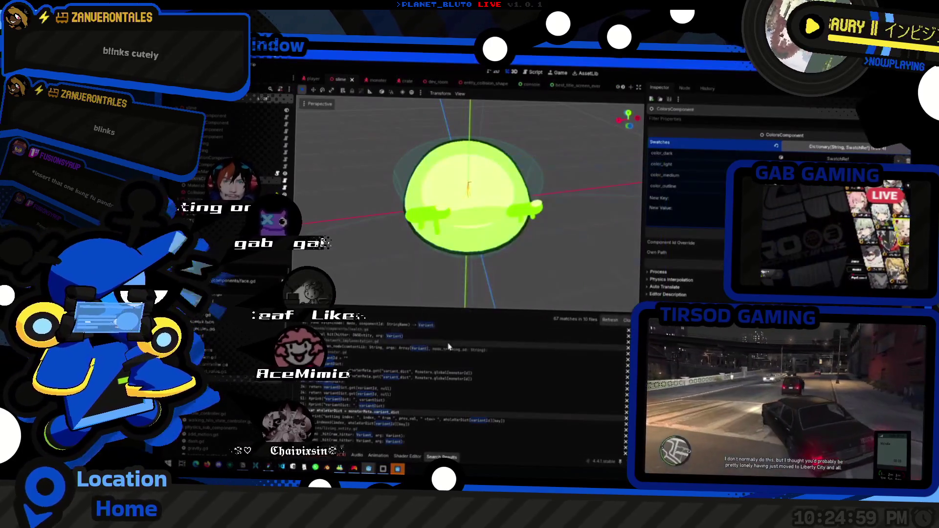
# - Filter the open-scripts list with 'in', then toggle the script editor to show the slime config.ini
pyautogui.click(410, 84)
pyautogui.write('in')
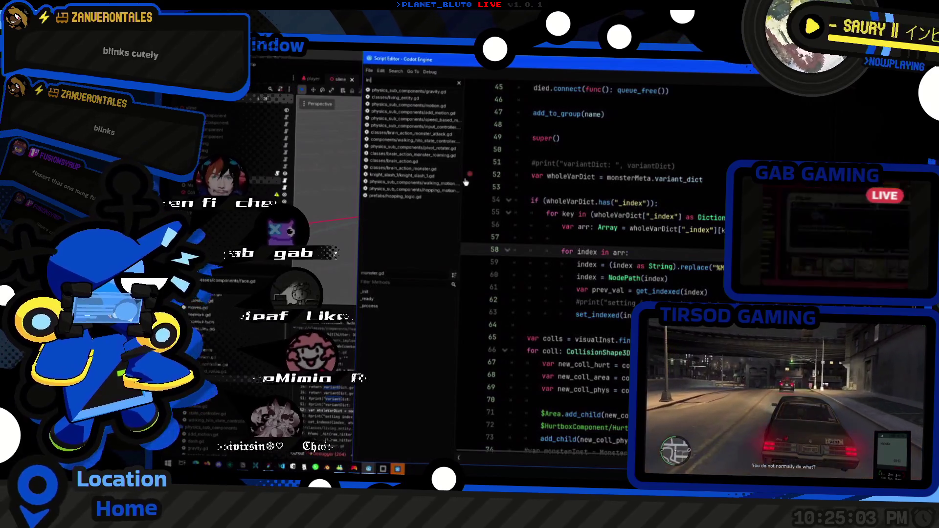
pyautogui.press('BackSpace')
pyautogui.press('BackSpace')
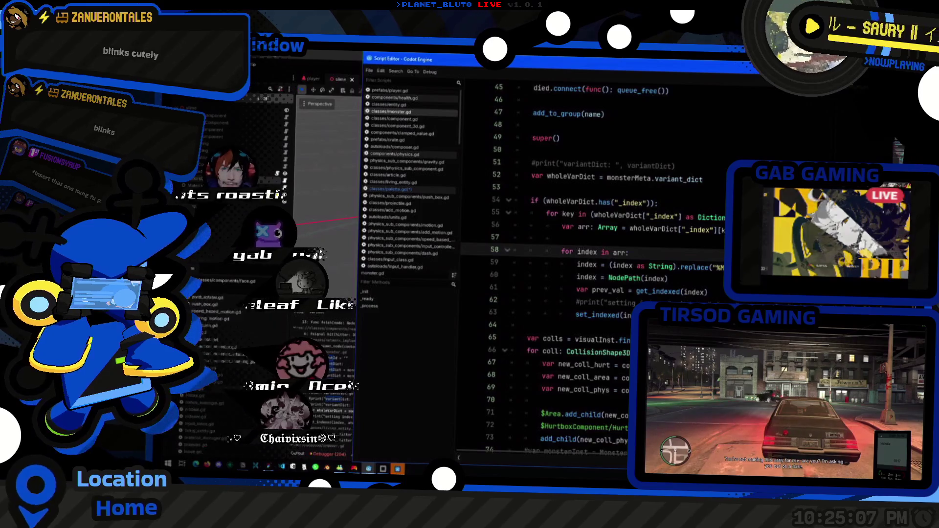
pyautogui.hotkey('ctrl', 'F2')
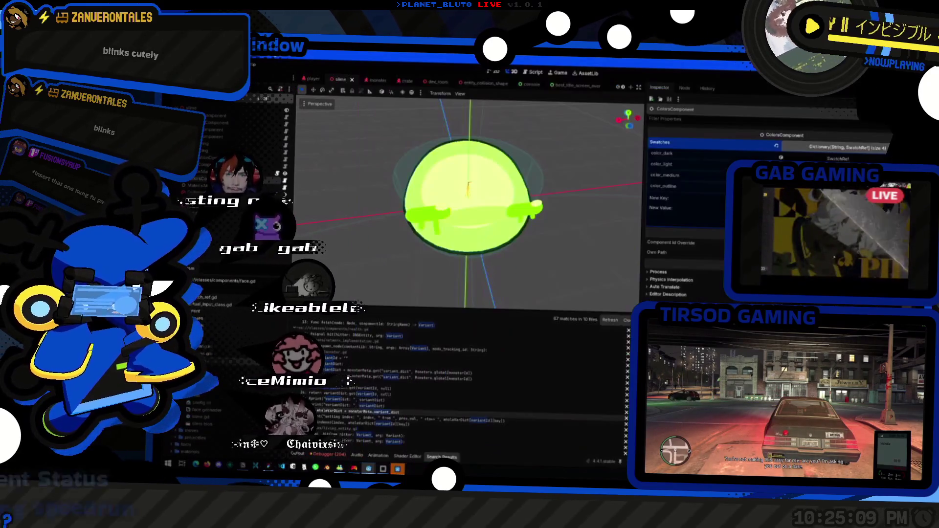
pyautogui.hotkey('ctrl', 'F3')
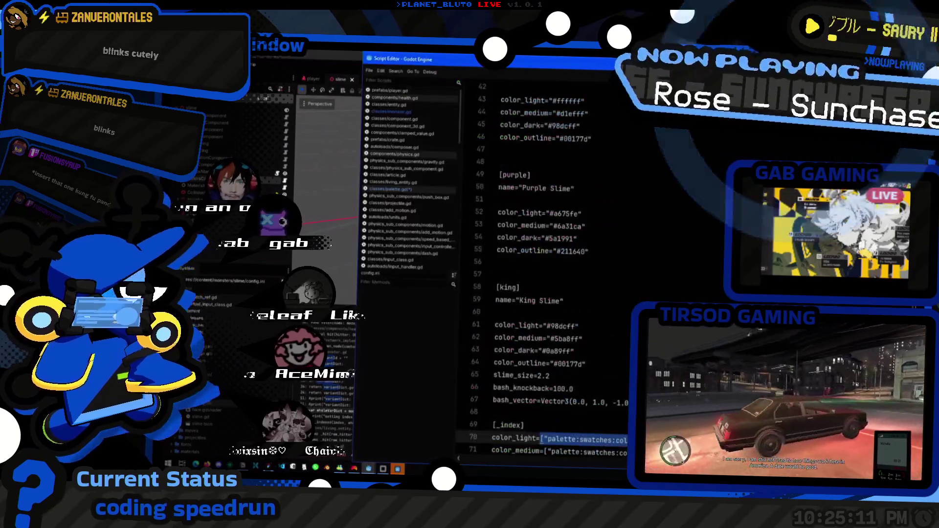
# - Change the palette prefix of the _index path on line 70 to &colors
pyautogui.doubleClick(564, 352)
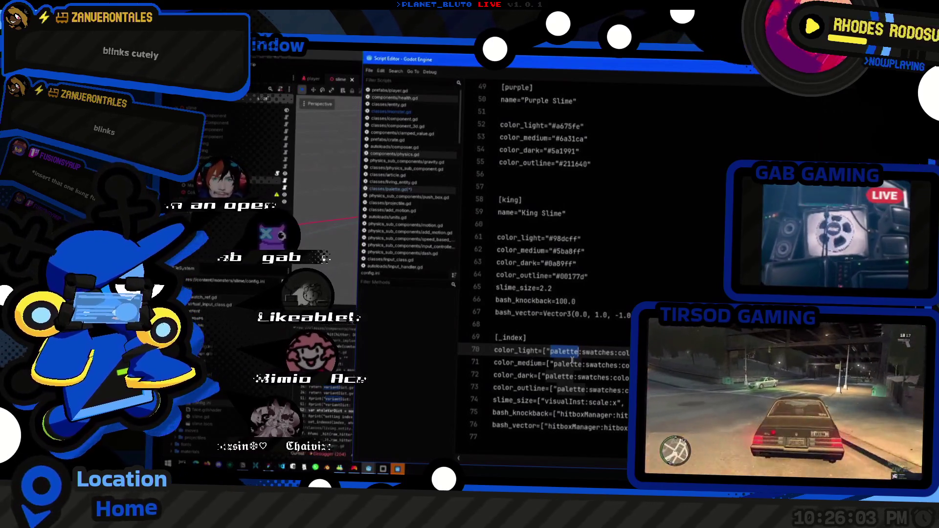
pyautogui.write('aekprofafkdpospokdfs')
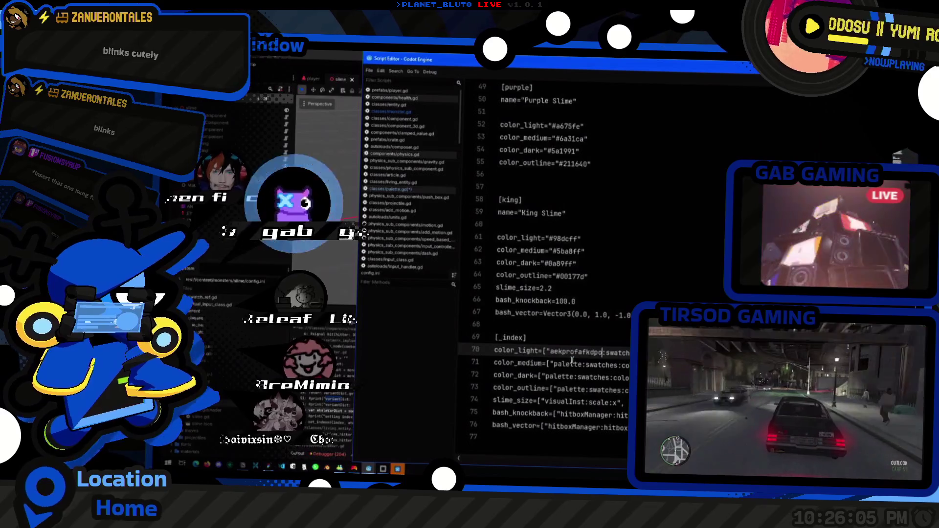
pyautogui.hotkey('ctrl', 'z')
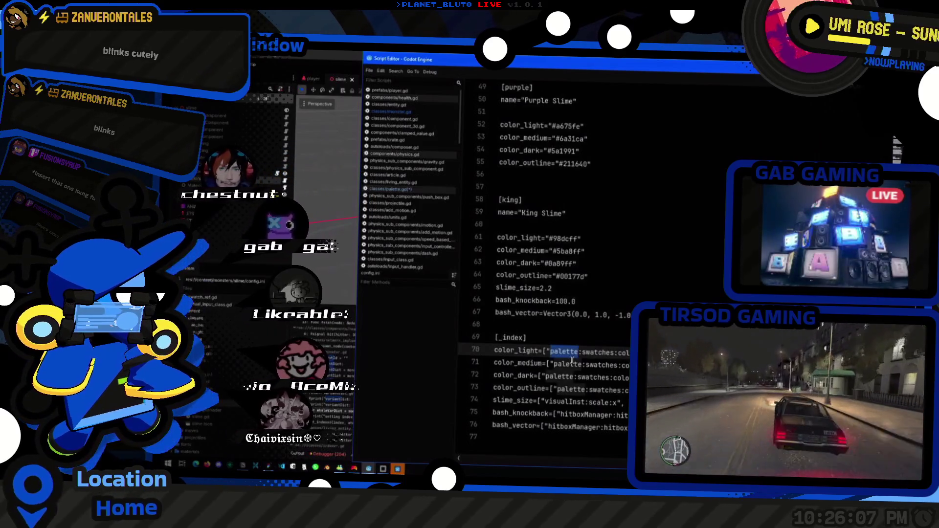
pyautogui.press('Right')
pyautogui.hotkey('ctrl', 'shift', 'Right')
pyautogui.write('co')
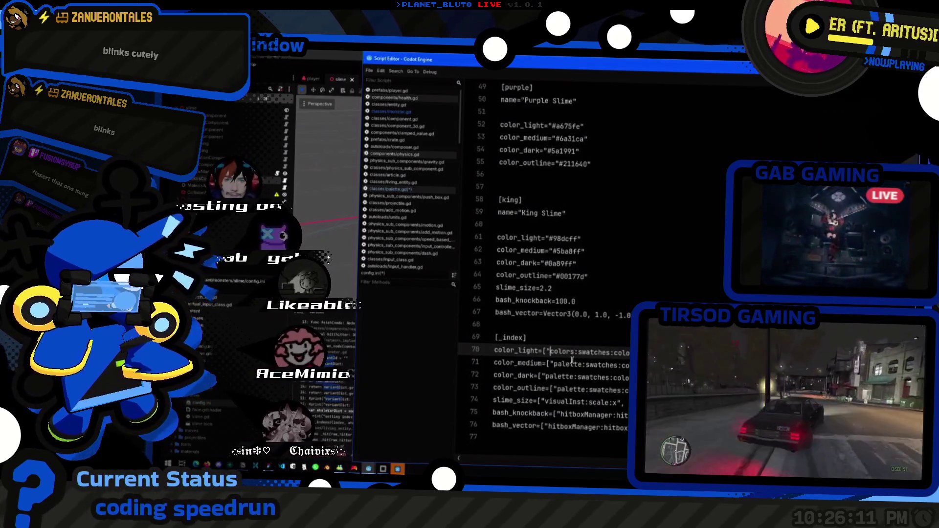
pyautogui.write('Q')
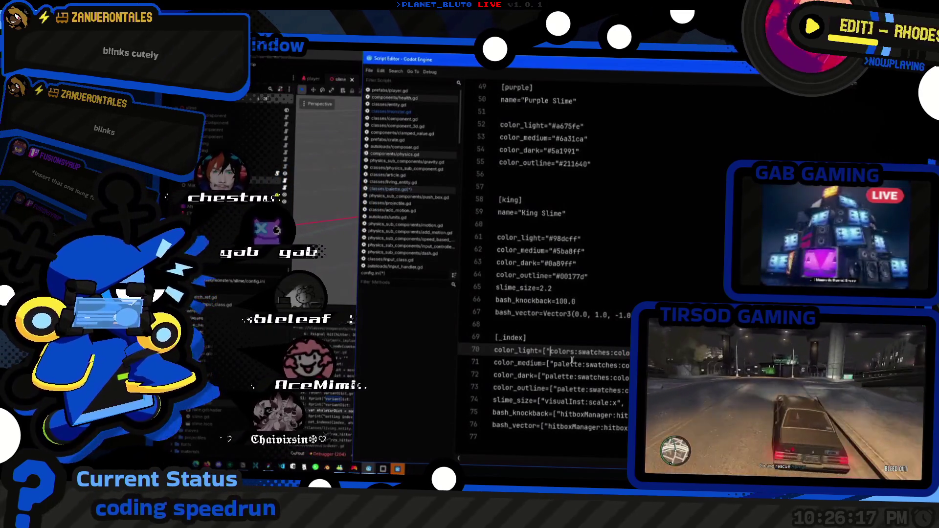
pyautogui.write('&')
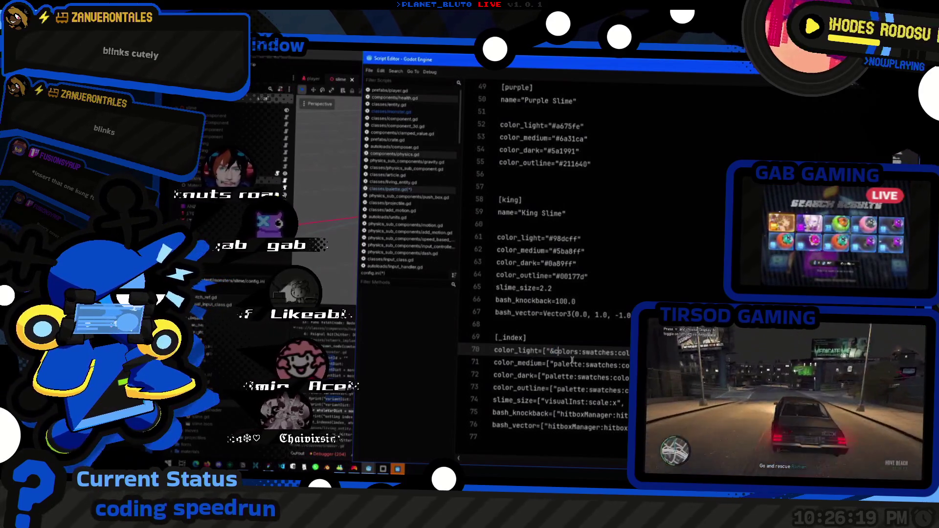
pyautogui.hotkey('ctrl', 'shift', 'Left')
pyautogui.hotkey('shift', 'Left')
# - Replace palette: with &colors: on lines 71–73 and save the config
pyautogui.press('Left')
pyautogui.press('Down')
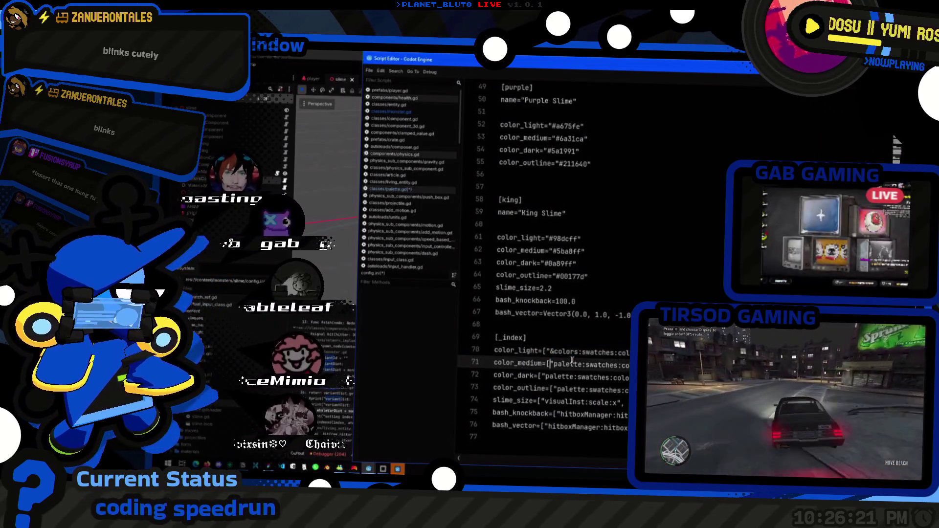
pyautogui.hotkey('ctrl', 'shift', 'Right')
pyautogui.hotkey('shift', 'Right')
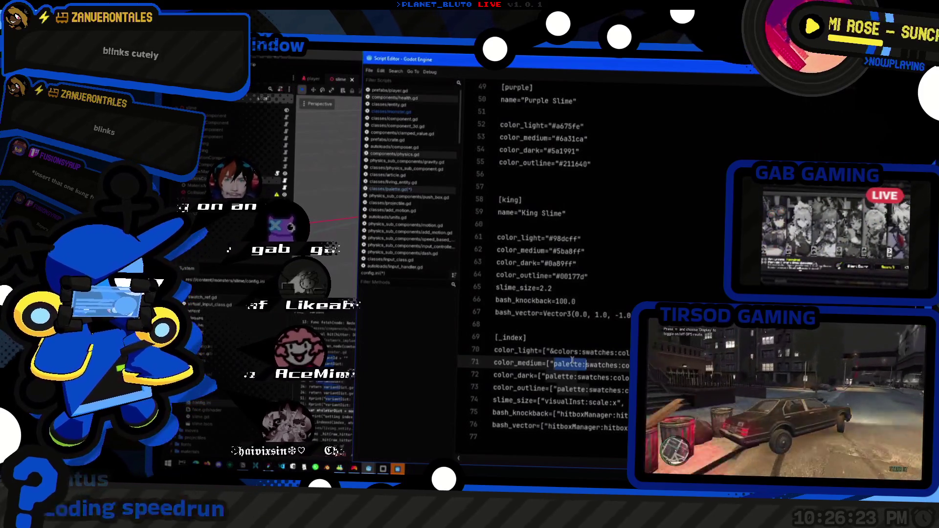
pyautogui.hotkey('ctrl', 'r')
pyautogui.write('&colors')
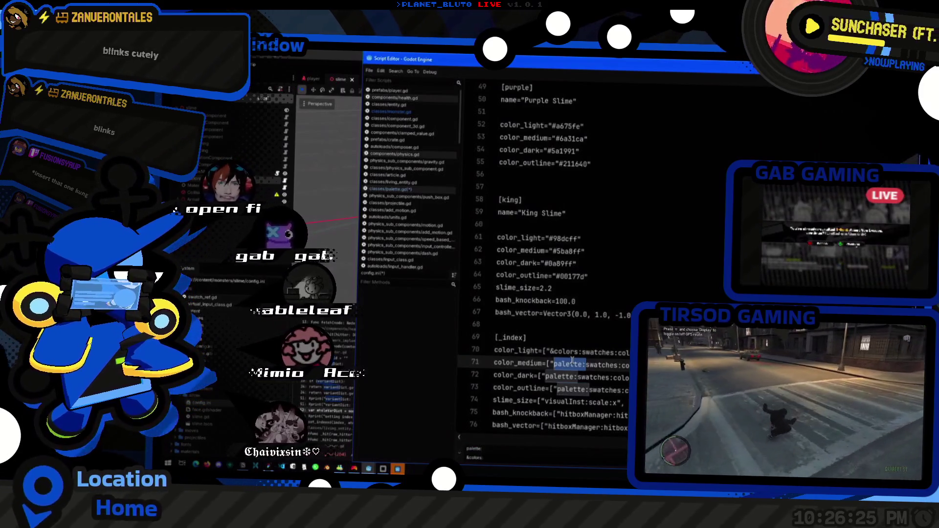
pyautogui.hotkey('shift', 'Return')
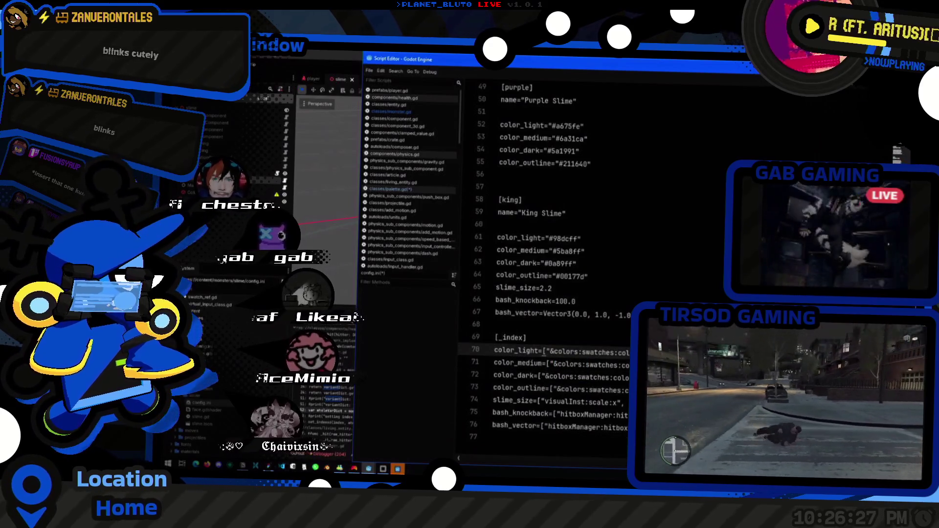
pyautogui.moveTo(584, 365); pyautogui.dragTo(553, 365)
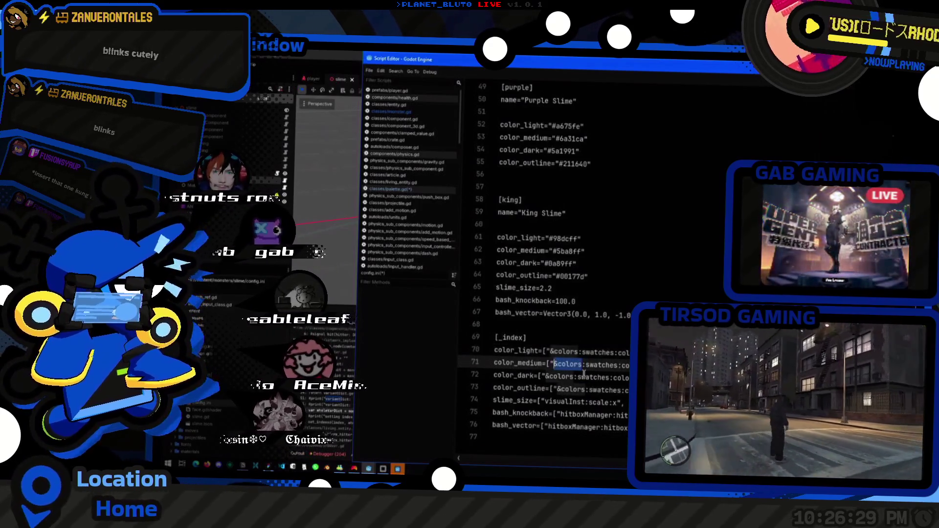
pyautogui.hotkey('ctrl', 's')
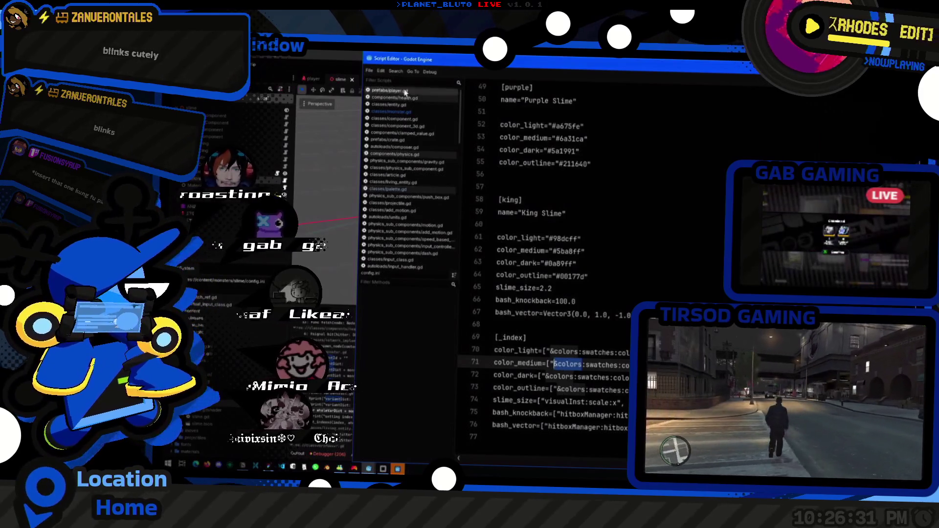
# - Open classes/monster.gd and scroll up to its _ready function
pyautogui.click(407, 112)
pyautogui.scroll(4, 587, 245)
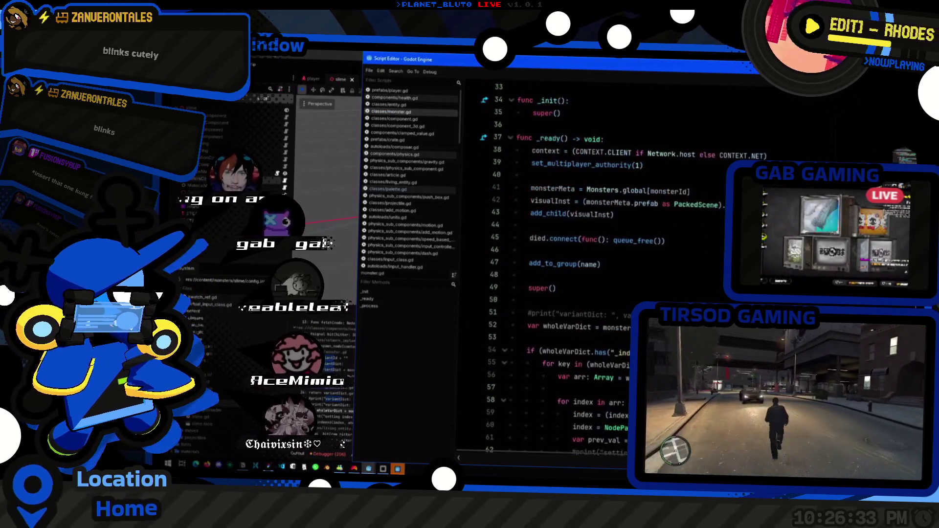
pyautogui.scroll(3, 587, 244)
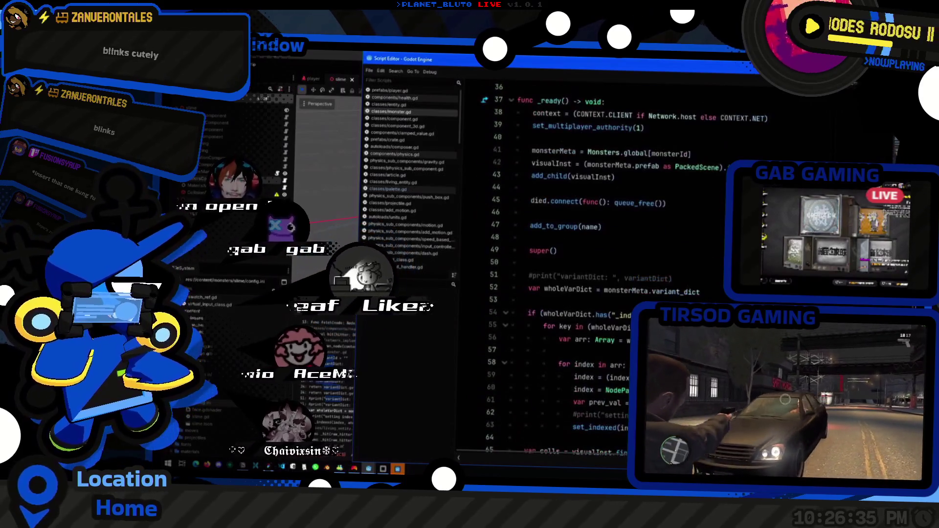
# - Delete the colls/CollisionShape3D loop (lines 65–73) and its leftover blank line from monster.gd's _ready
pyautogui.scroll(1, 644, 293)
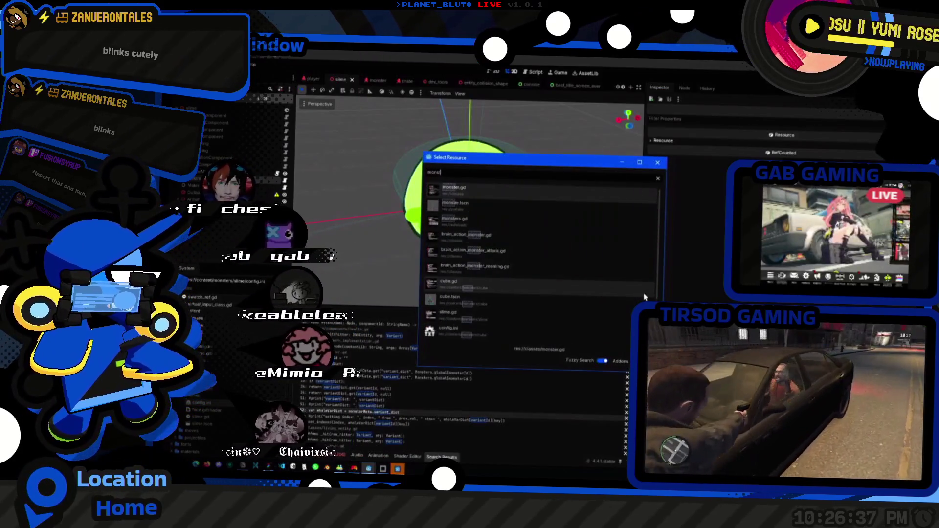
pyautogui.scroll(-6, 644, 293)
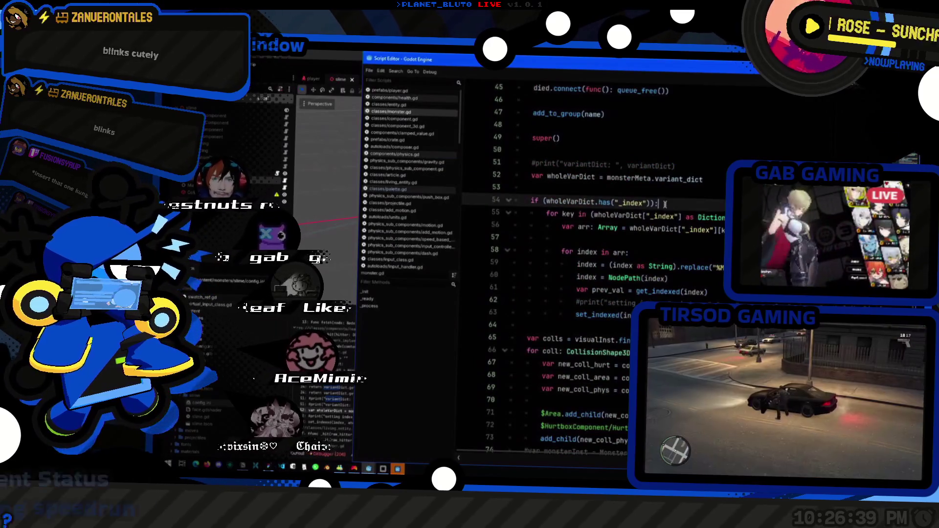
pyautogui.click(597, 188)
pyautogui.scroll(5, 636, 220)
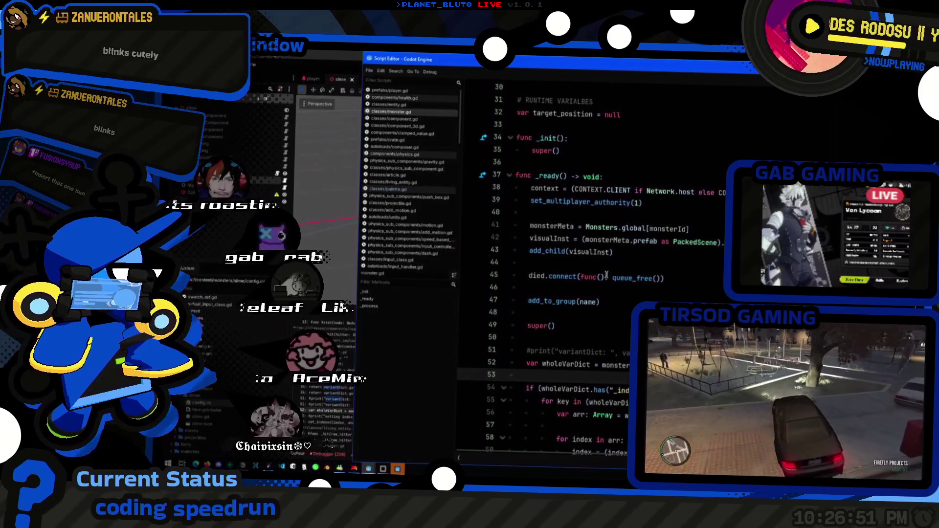
pyautogui.scroll(-6, 604, 304)
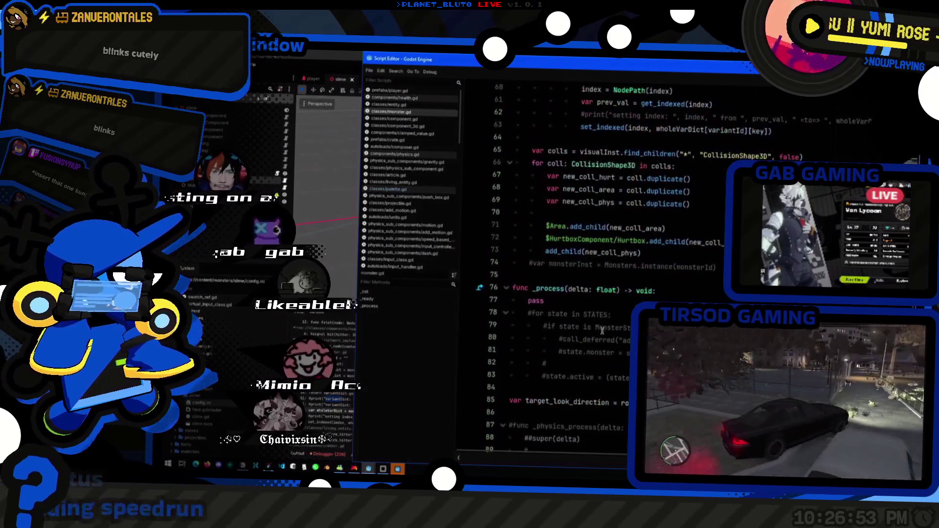
pyautogui.scroll(2, 603, 323)
pyautogui.scroll(-1, 601, 332)
pyautogui.scroll(2, 601, 332)
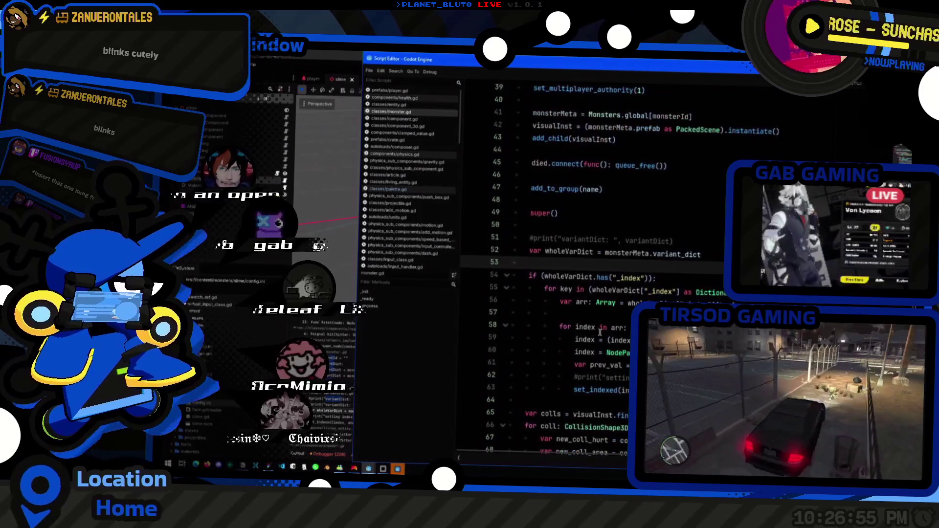
pyautogui.scroll(-1, 601, 332)
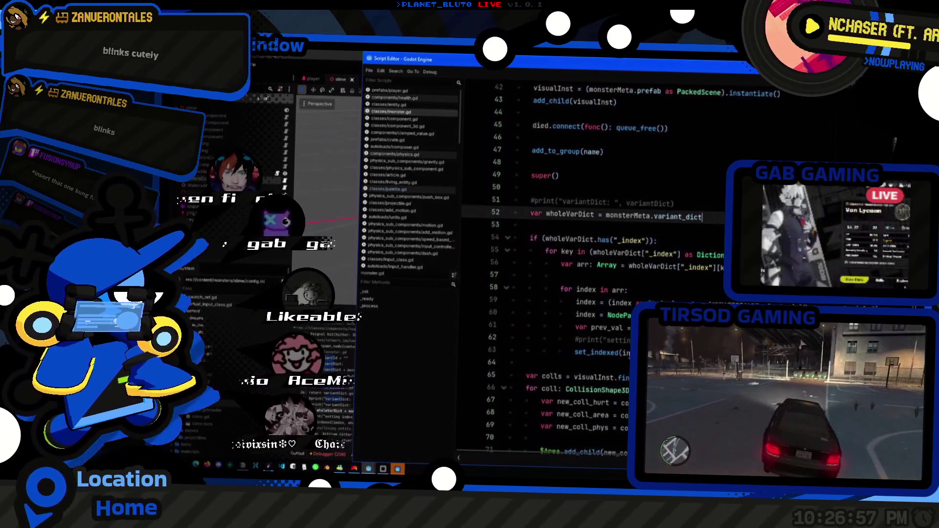
pyautogui.scroll(-2, 624, 351)
pyautogui.scroll(-1, 624, 351)
pyautogui.moveTo(626, 364)
pyautogui.mouseDown()
pyautogui.moveTo(489, 365)
pyautogui.moveTo(458, 262)
pyautogui.mouseUp()
pyautogui.press('Delete')
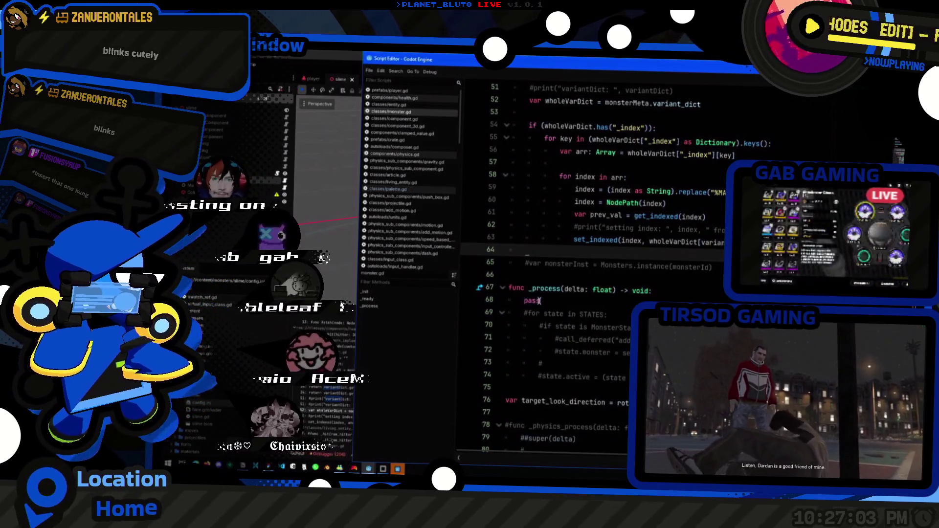
pyautogui.press('BackSpace')
pyautogui.scroll(3, 563, 245)
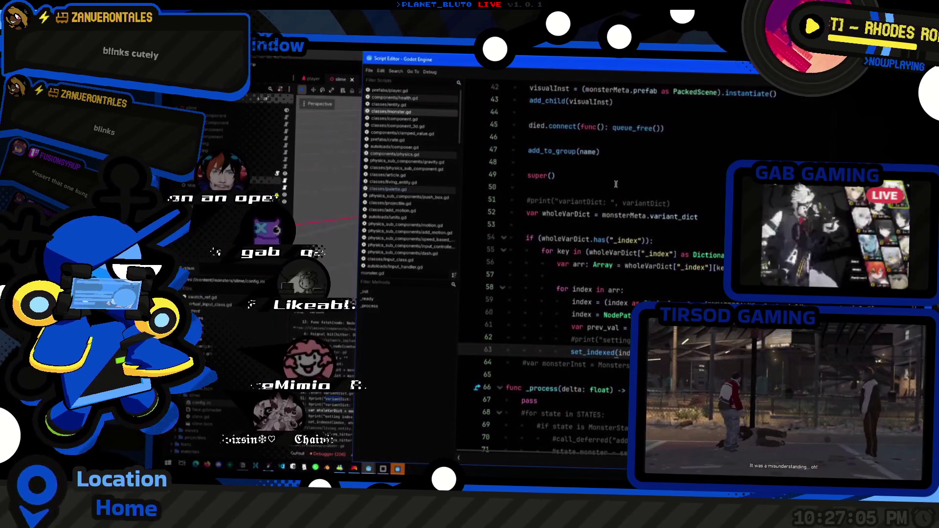
# - Paste the collision-shape code after super() and add 'await get_tree().process_frame' below it
pyautogui.click(624, 180)
pyautogui.hotkey('ctrl', 'v')
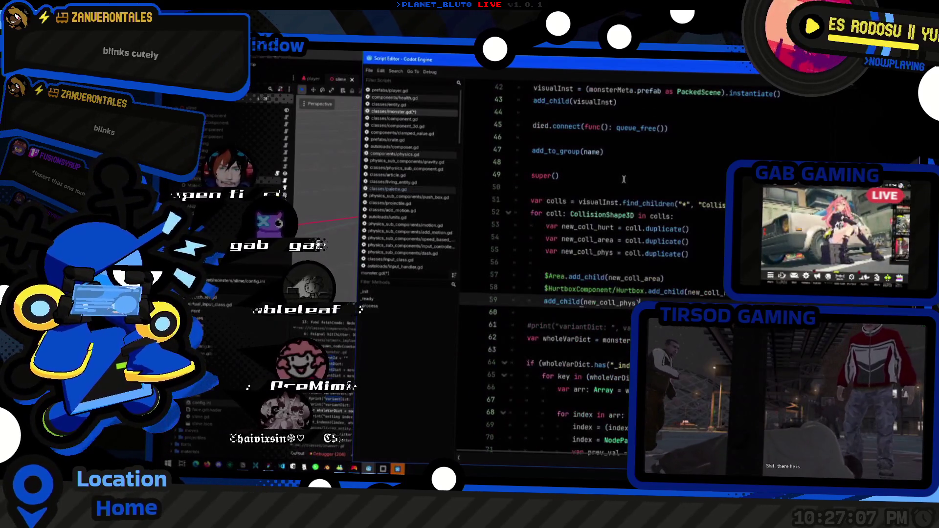
pyautogui.scroll(-2, 621, 242)
pyautogui.press('Return')
pyautogui.press('Return')
pyautogui.press('BackSpace')
pyautogui.write('await')
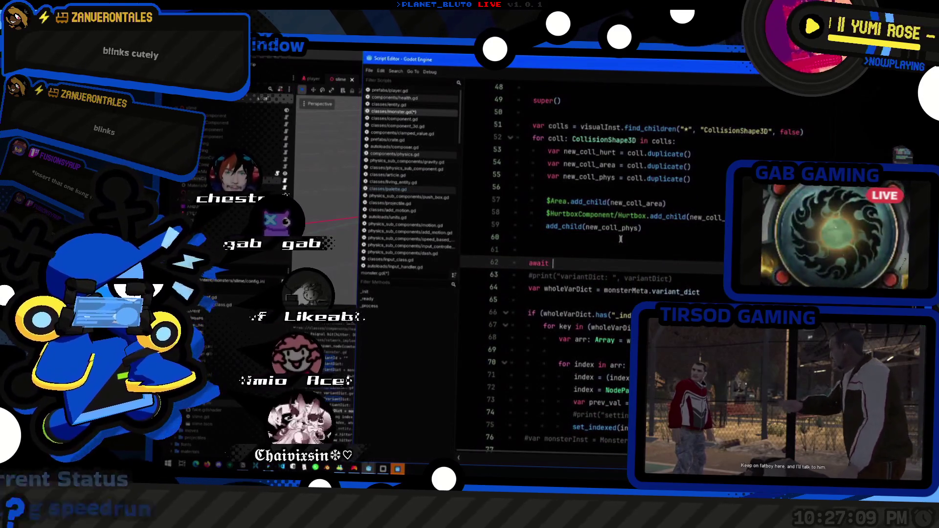
pyautogui.write(' get_')
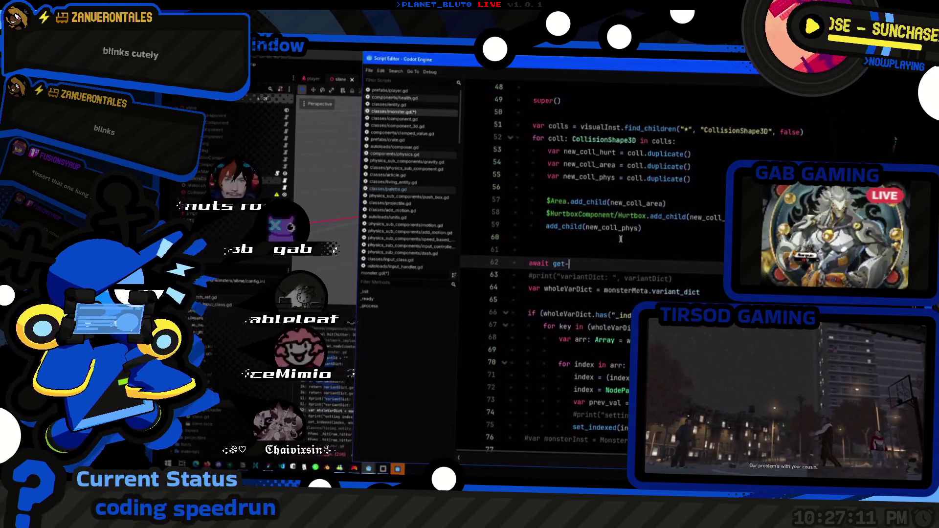
pyautogui.write('tree().pro')
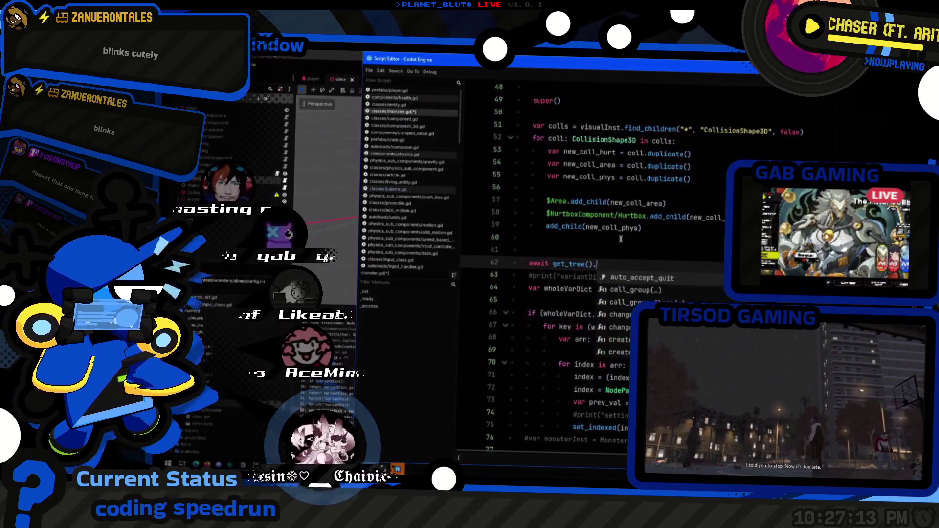
pyautogui.press('Return')
# - Start an 'if (index' condition above the index assignment and type the loop variable as 'index: String'
pyautogui.scroll(-3, 634, 219)
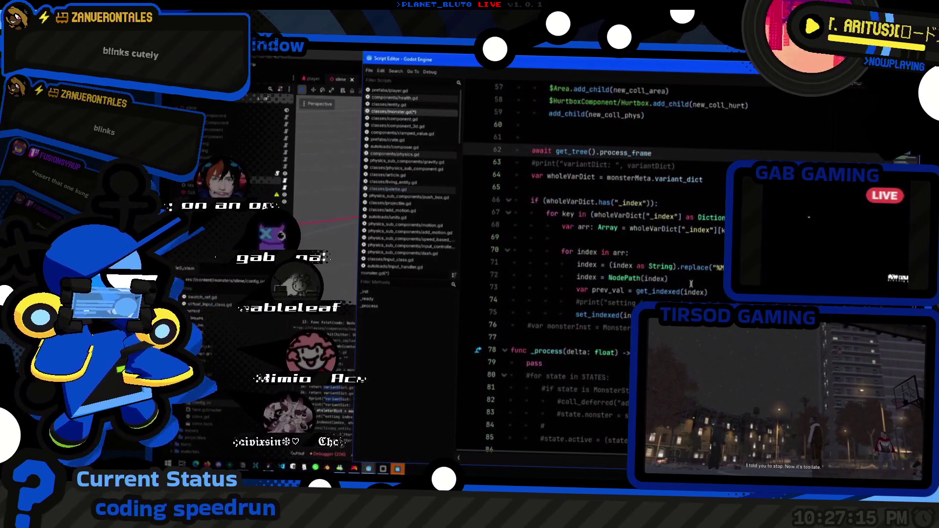
pyautogui.click(703, 240)
pyautogui.click(703, 256)
pyautogui.scroll(-1, 703, 255)
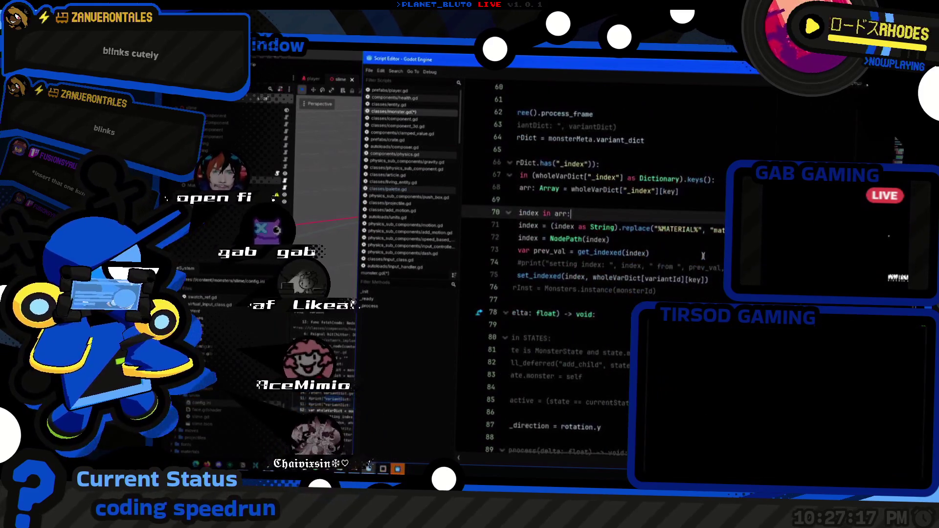
pyautogui.doubleClick(588, 227)
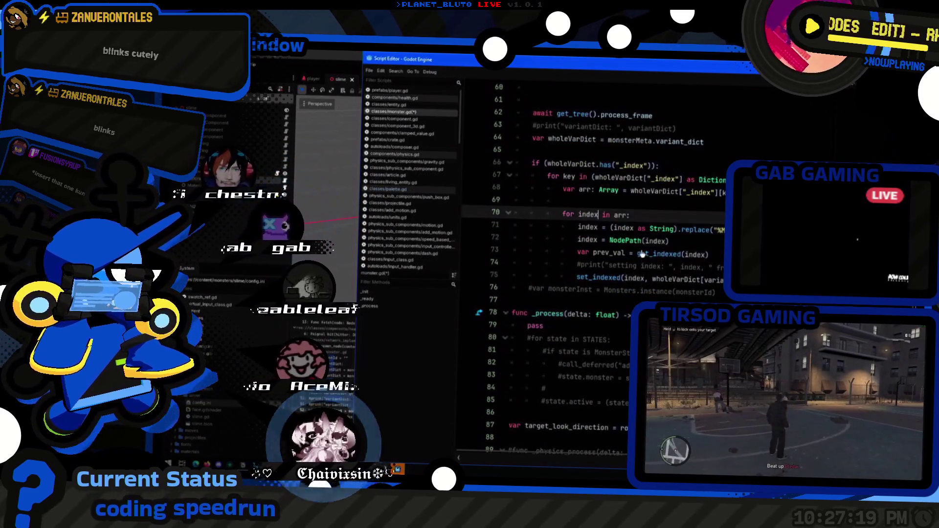
pyautogui.hotkey('ctrl', 'shift', 'Return')
pyautogui.write('if (index.st')
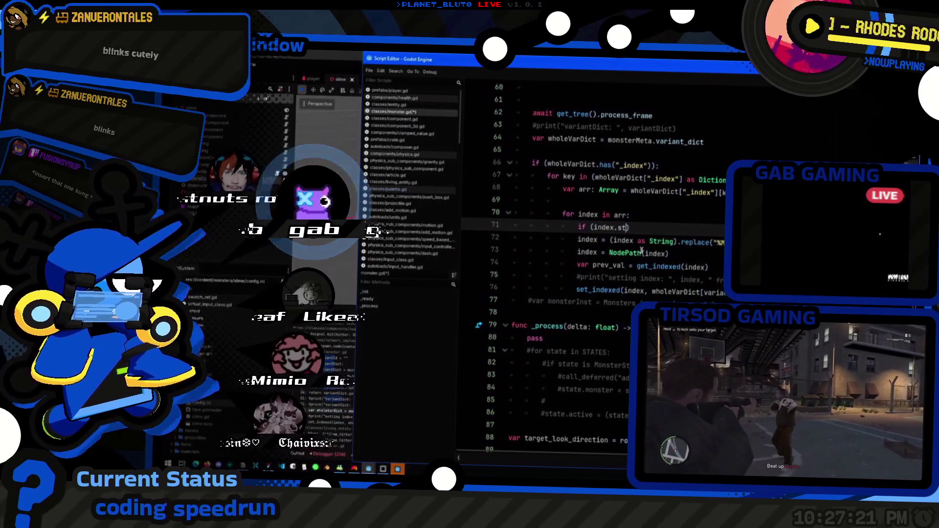
pyautogui.press('BackSpace')
pyautogui.press('Up')
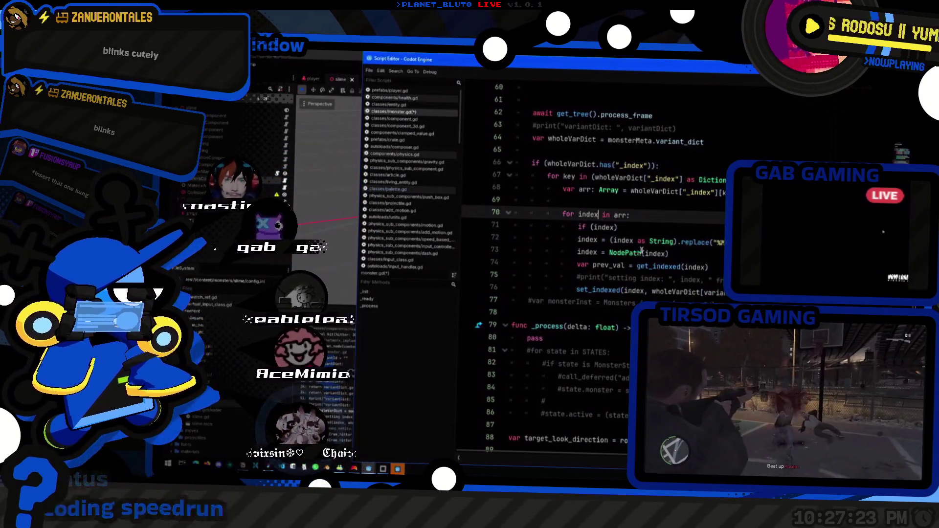
pyautogui.press('Left')
pyautogui.press('Left')
pyautogui.press('Left')
pyautogui.write(': String')
# - Complete the condition as index.begins_with("&") and call Composer.fetch(self, …) inside it
pyautogui.press('Home')
pyautogui.press('Down')
pyautogui.press('End')
pyautogui.press('Left')
pyautogui.write('.begins_with("')
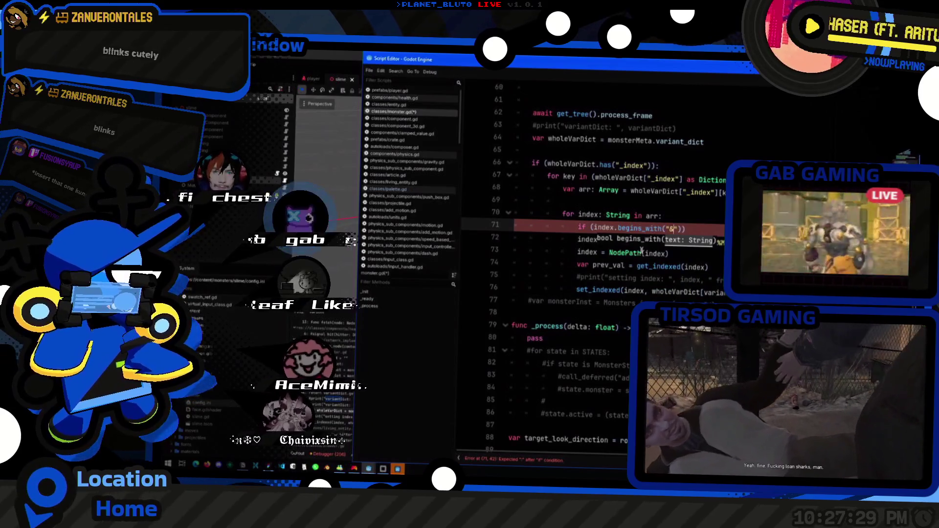
pyautogui.write('&')
pyautogui.press('End')
pyautogui.write(':')
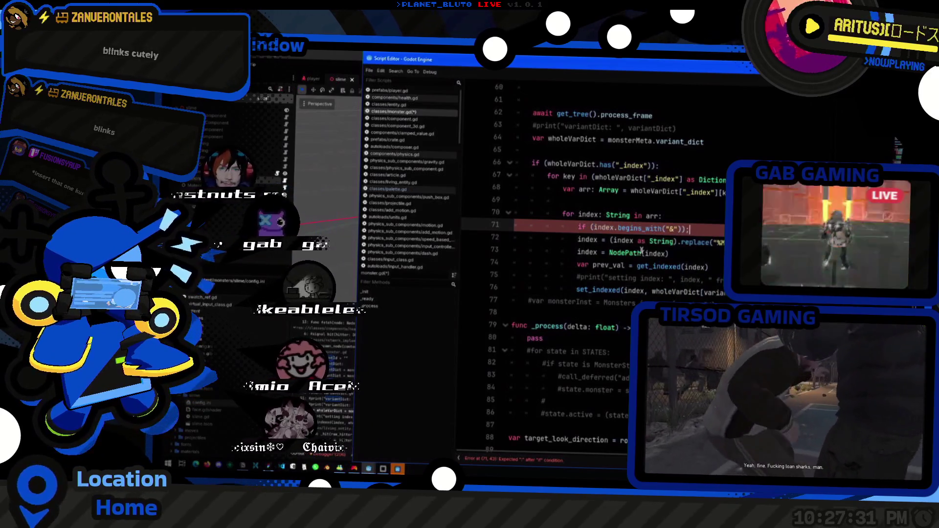
pyautogui.press('Return')
pyautogui.write('Composer.')
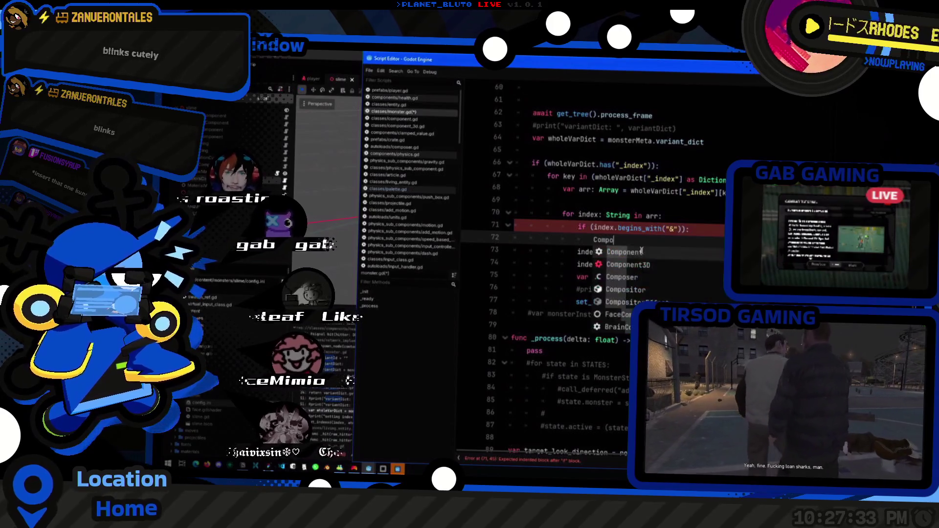
pyautogui.press('Return')
pyautogui.write('self, index')
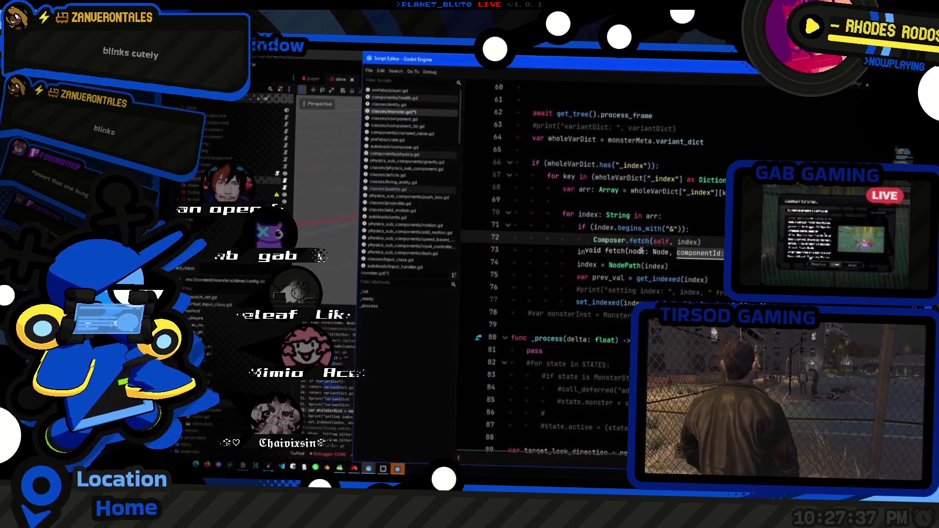
pyautogui.press('BackSpace')
pyautogui.press('BackSpace')
pyautogui.press('BackSpace')
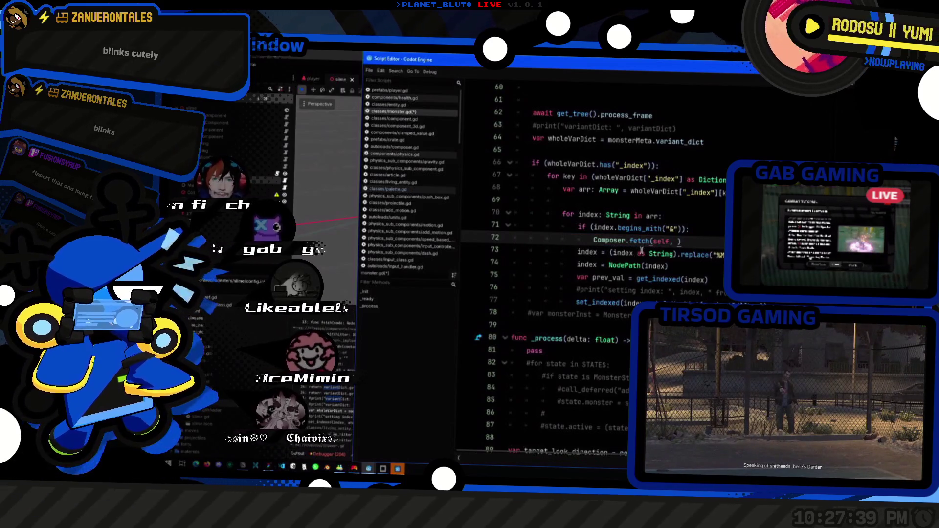
# - Pass NodePath(index) as the fetch argument and open the NodePath class documentation
pyautogui.scroll(1, 642, 250)
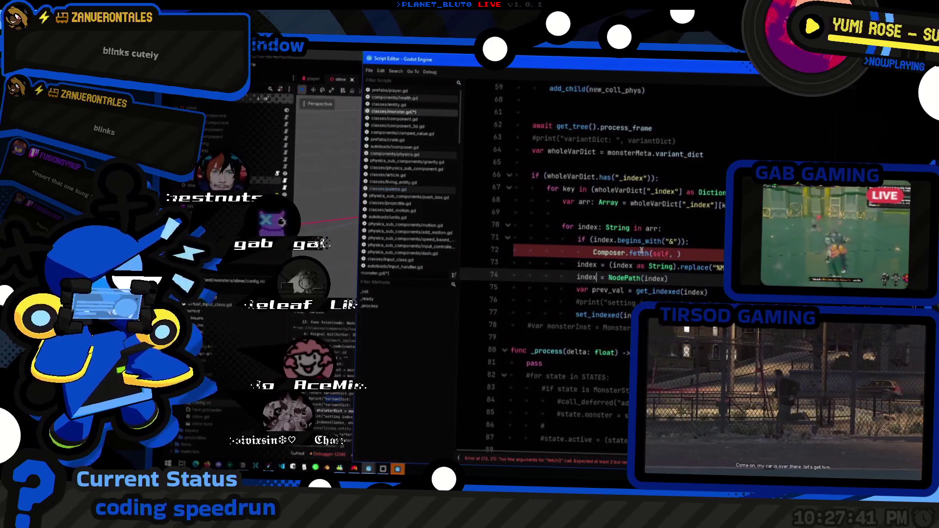
pyautogui.press('Up')
pyautogui.press('Up')
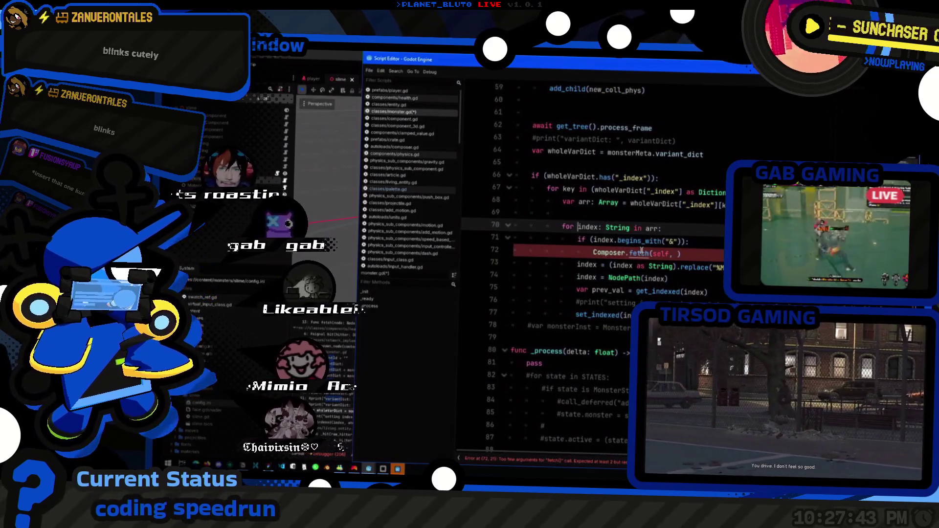
pyautogui.press('Down')
pyautogui.press('Down')
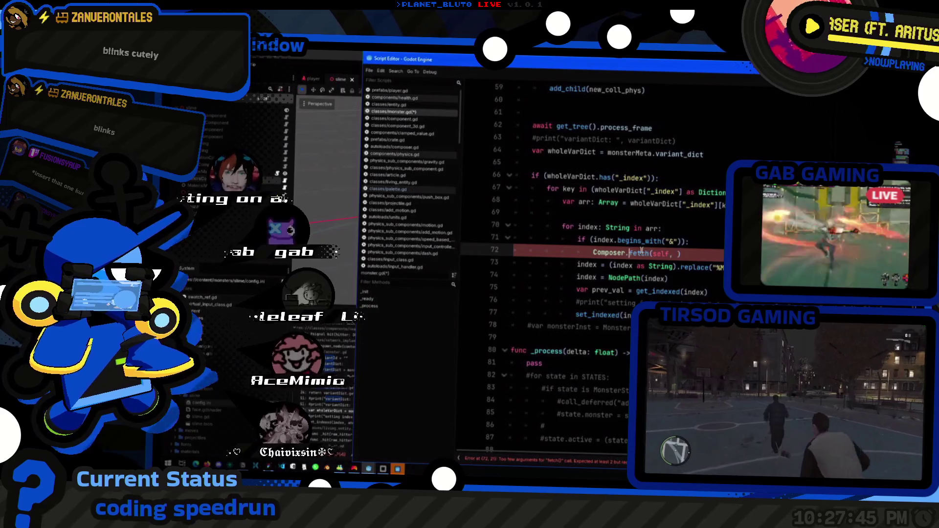
pyautogui.press('End')
pyautogui.press('Left')
pyautogui.write('NodePath(ind')
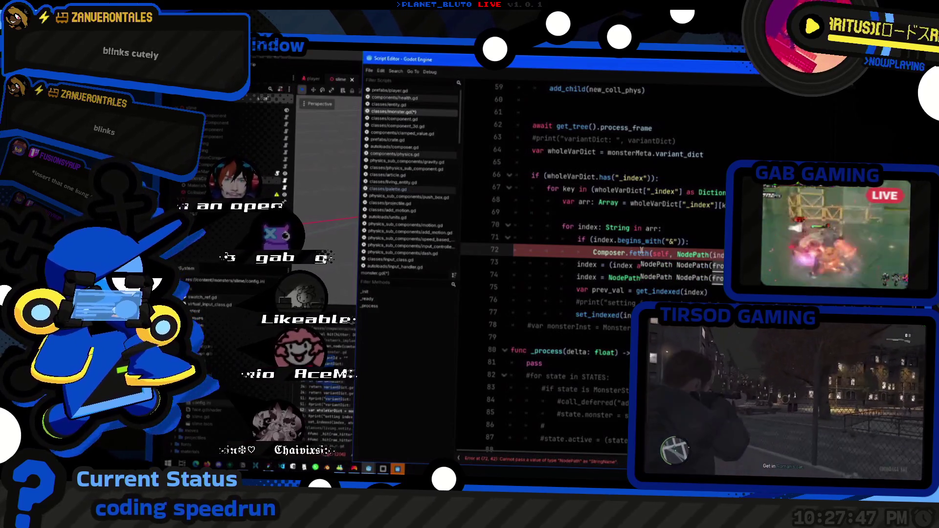
pyautogui.write('ex).')
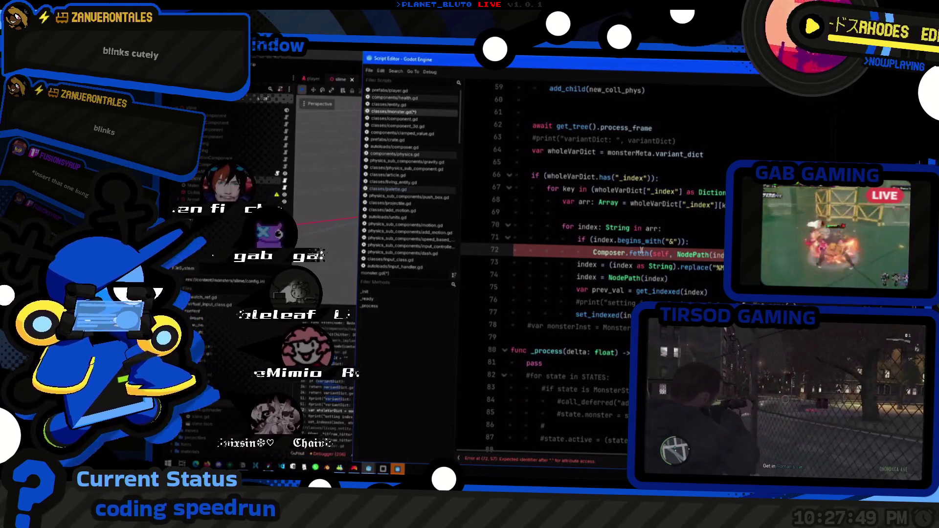
pyautogui.write('p')
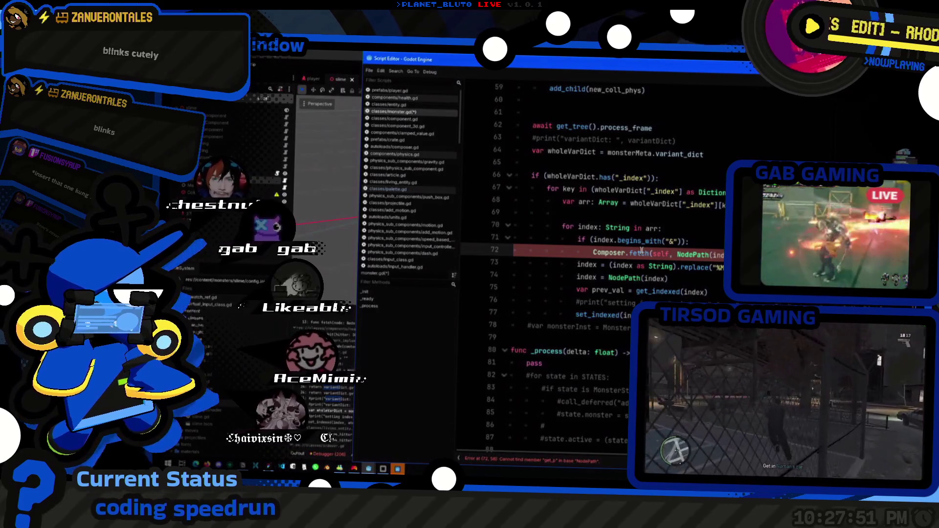
pyautogui.keyDown('ctrl'); pyautogui.click(694, 255); pyautogui.keyUp('ctrl')
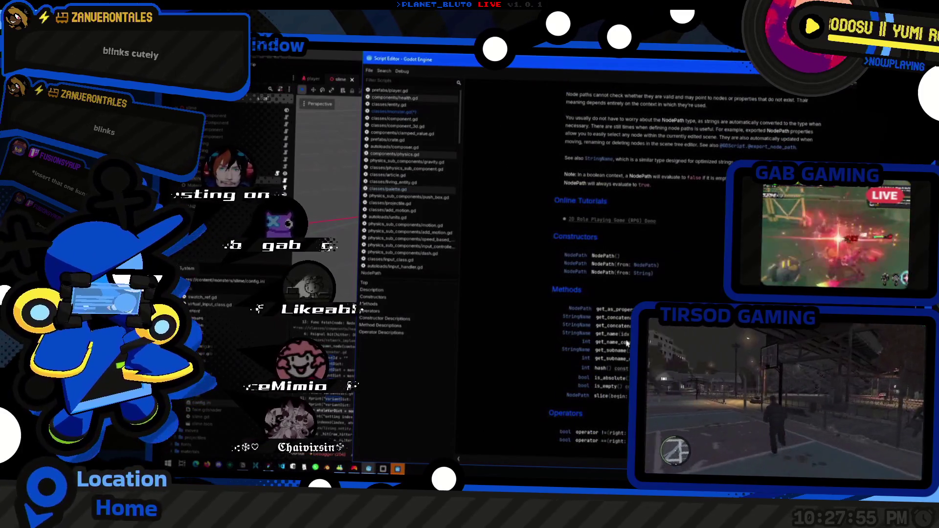
# - Check NodePath's get_name description, close the docs, and try appending .get_name() to the argument
pyautogui.click(607, 335)
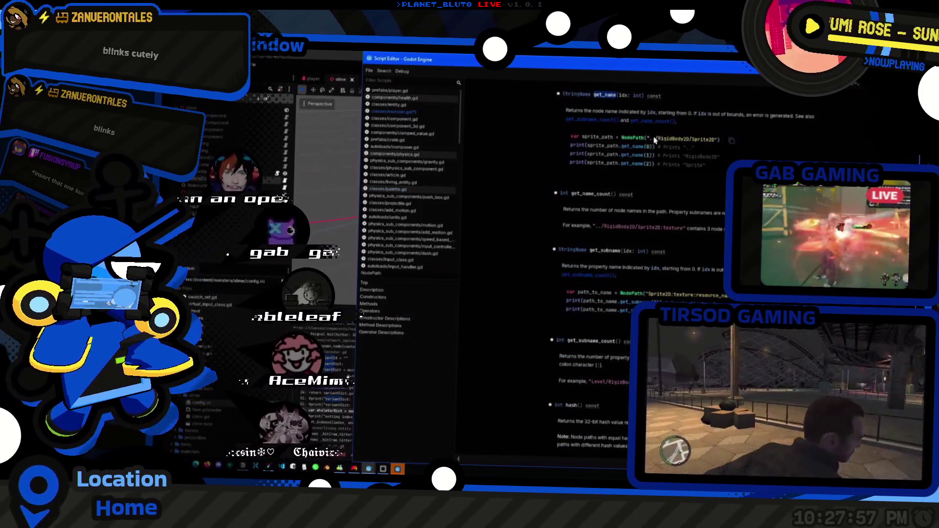
pyautogui.hotkey('alt', 'Left')
pyautogui.hotkey('ctrl', 'w')
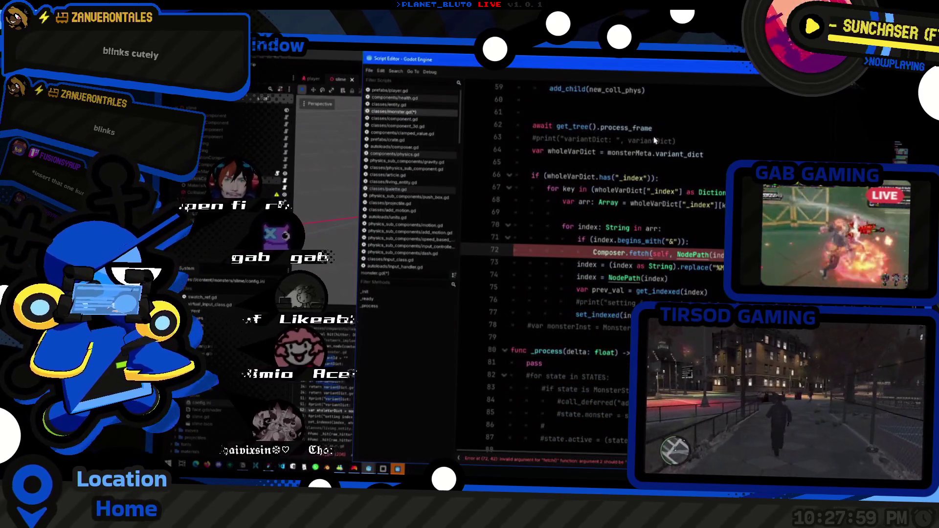
pyautogui.write('.get_name(')
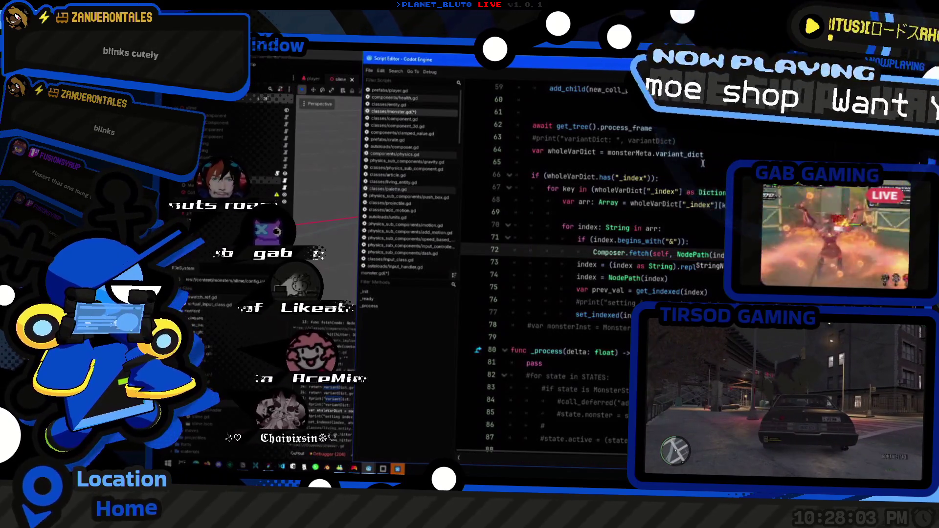
pyautogui.write('(')
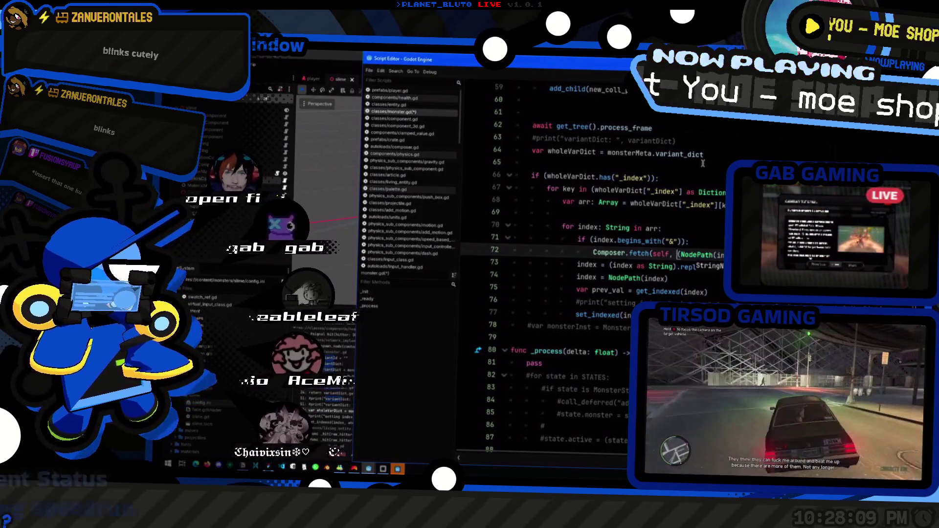
# - Replace the NodePath wrapper so the Composer.fetch argument on line 72 becomes index.split(
pyautogui.press('BackSpace')
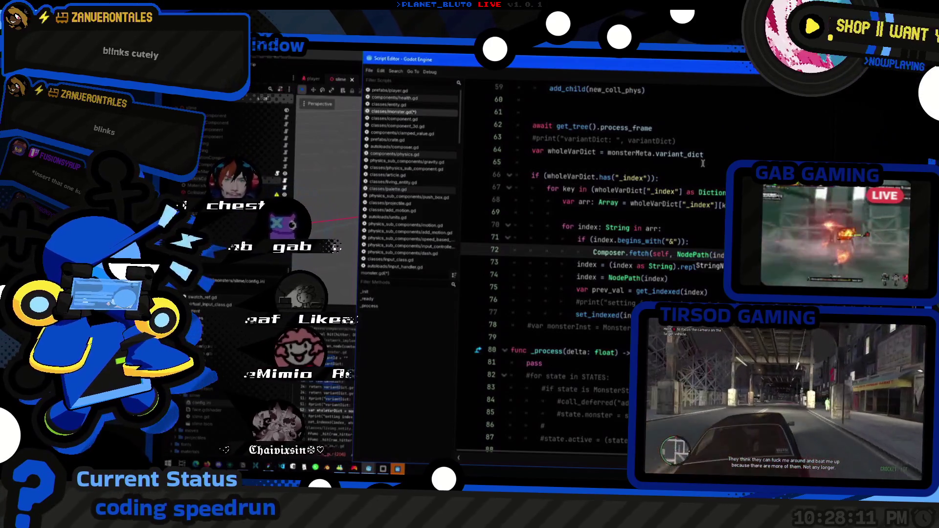
pyautogui.press('BackSpace')
pyautogui.press('BackSpace')
pyautogui.press('BackSpace')
pyautogui.write('index.')
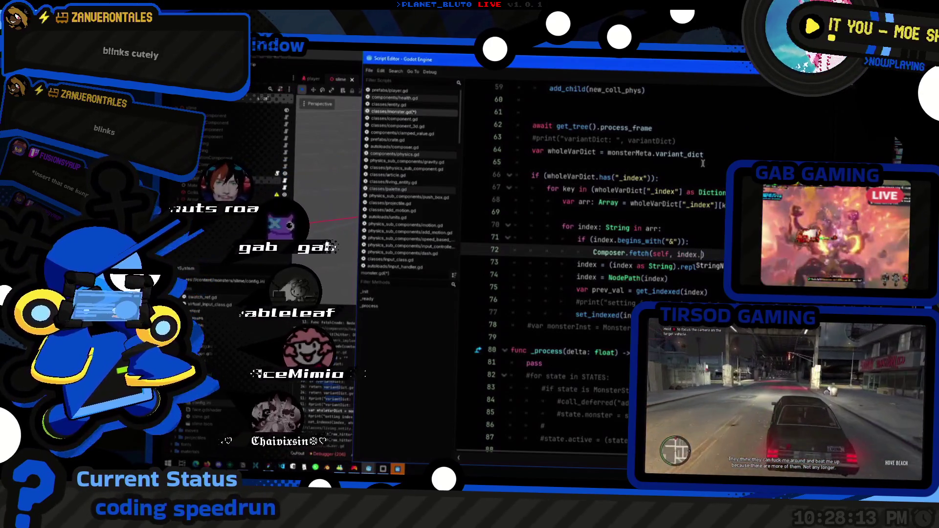
pyautogui.press('BackSpace')
pyautogui.hotkey('ctrl', 'Left')
pyautogui.write('"')
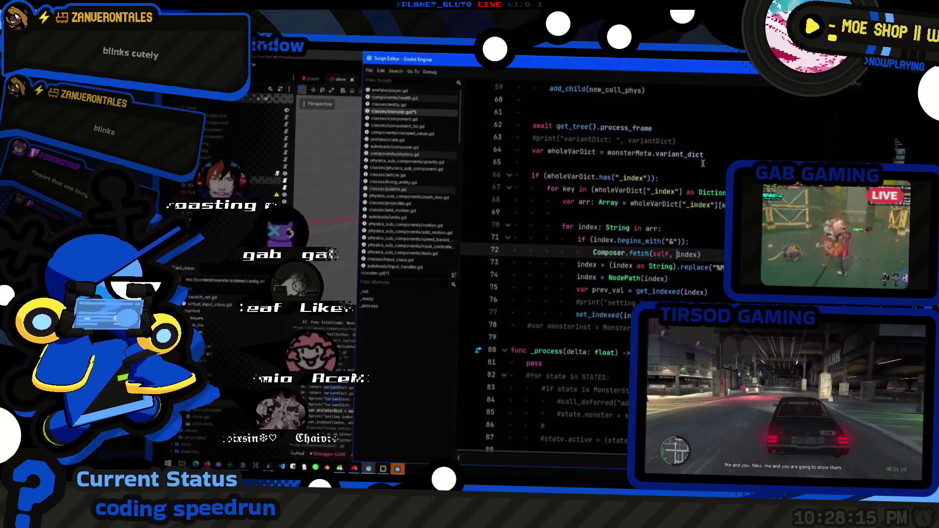
pyautogui.press('BackSpace')
pyautogui.write('split(')
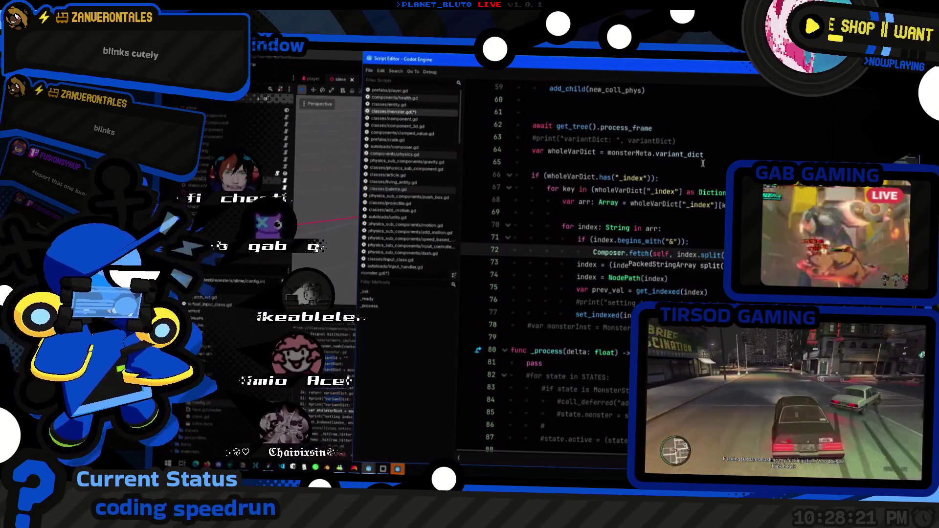
pyautogui.press('Escape')
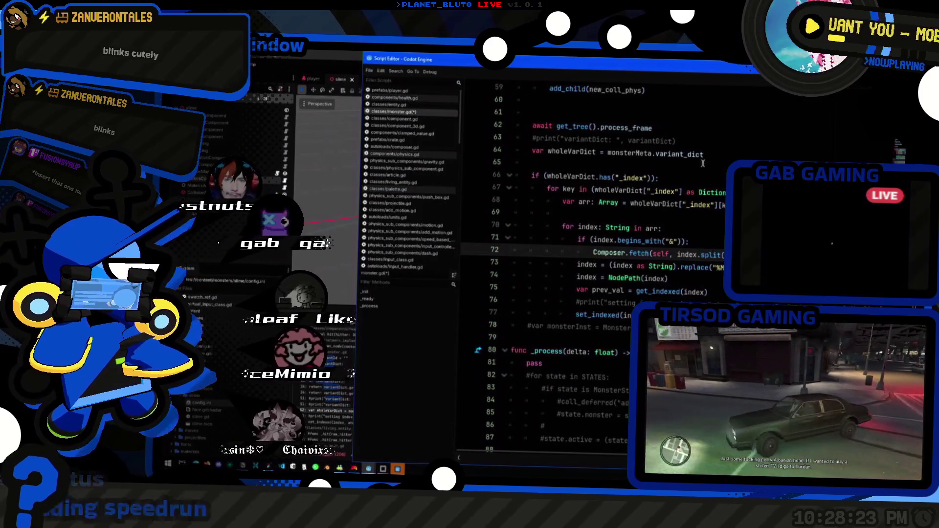
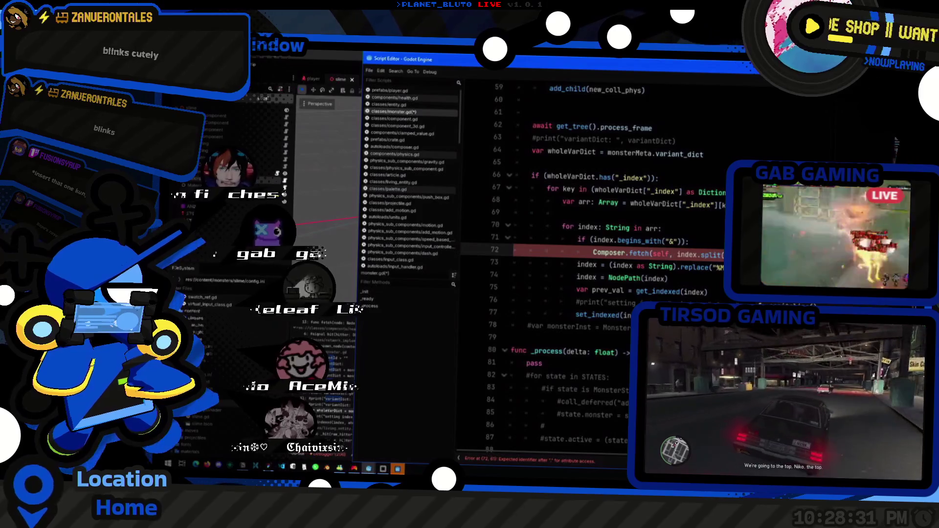
# - Look up the substr description in the String class reference
pyautogui.hotkey('alt', 'F1')
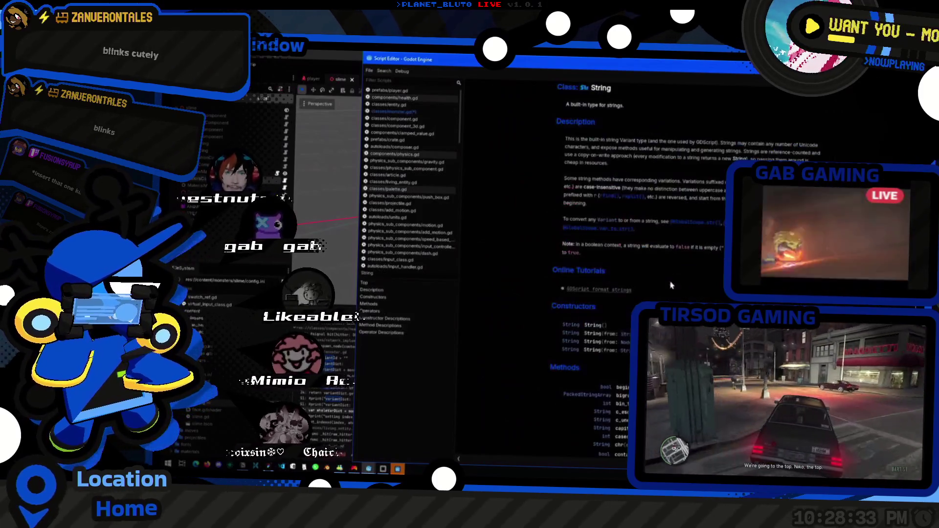
pyautogui.scroll(-10, 539, 269)
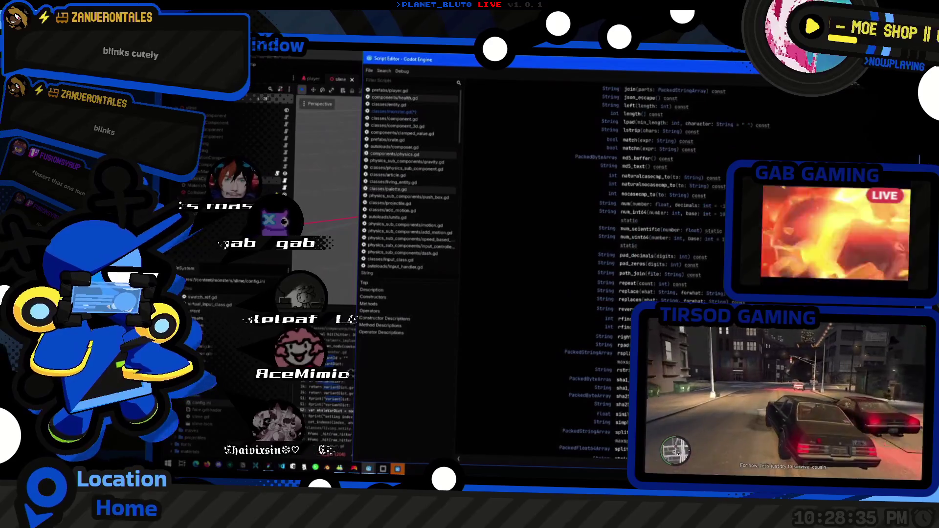
pyautogui.scroll(5, 538, 269)
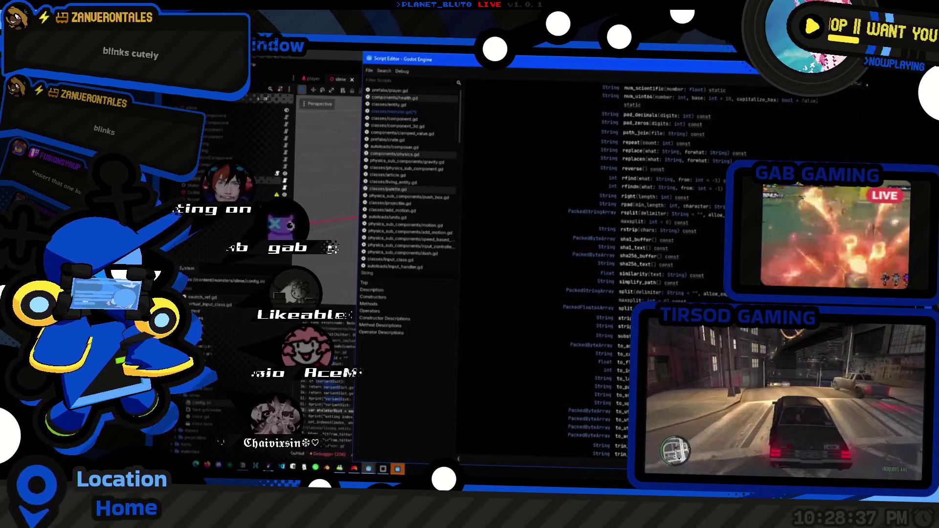
pyautogui.click(625, 337)
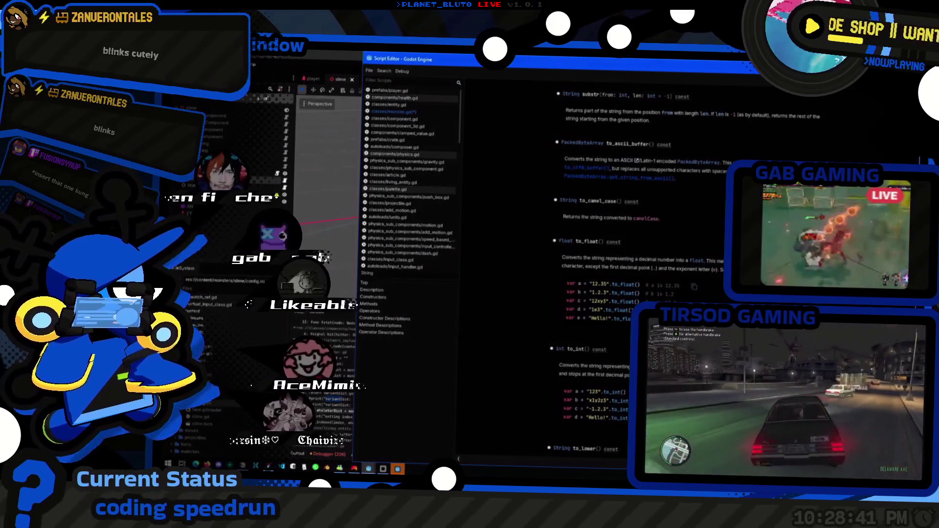
# - Add 'var topic = self' on a new line above the & check in monster.gd
pyautogui.click(394, 112)
pyautogui.click(636, 253)
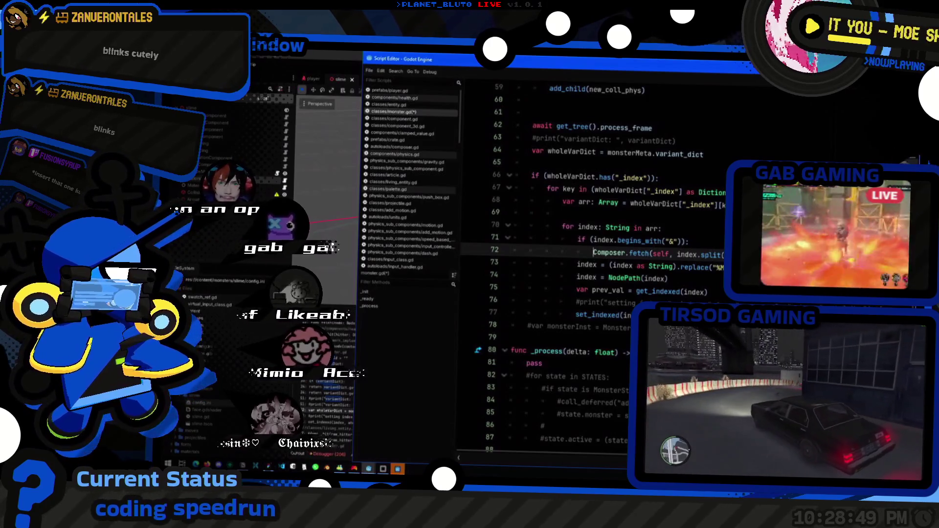
pyautogui.write('var ')
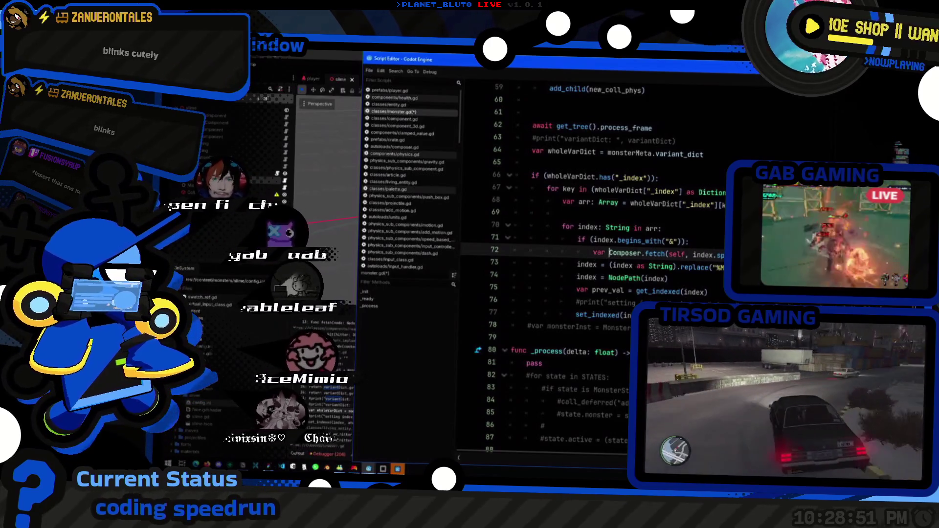
pyautogui.write('topic =')
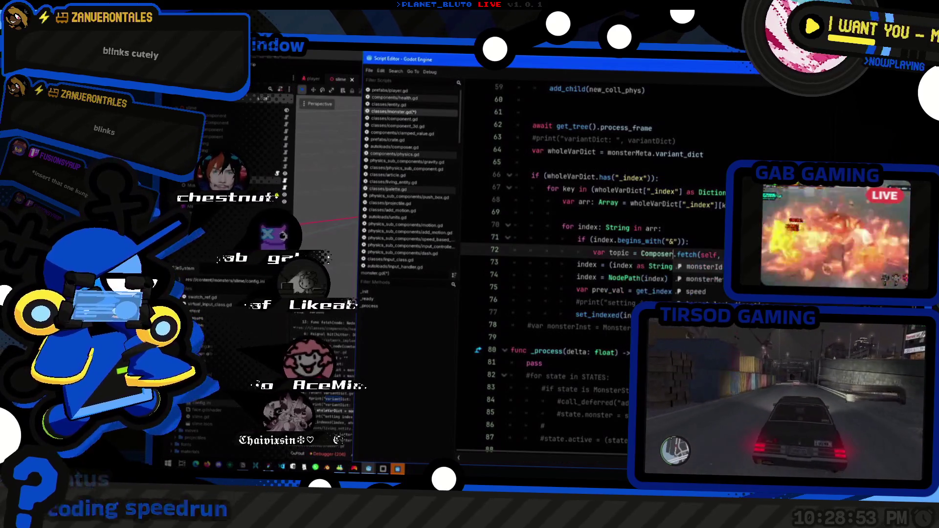
pyautogui.click(591, 240)
pyautogui.press('Return')
pyautogui.press('Return')
pyautogui.press('Up')
pyautogui.press('Up')
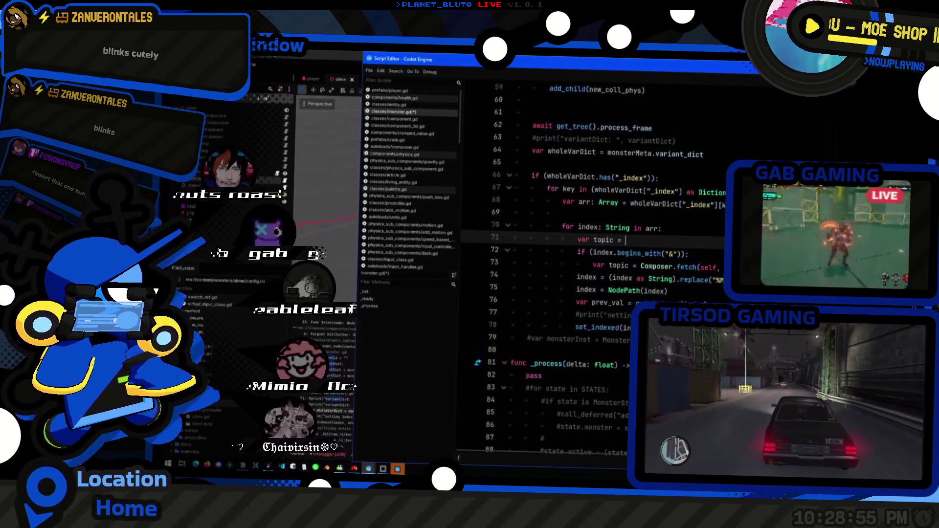
pyautogui.write('var topic = self')
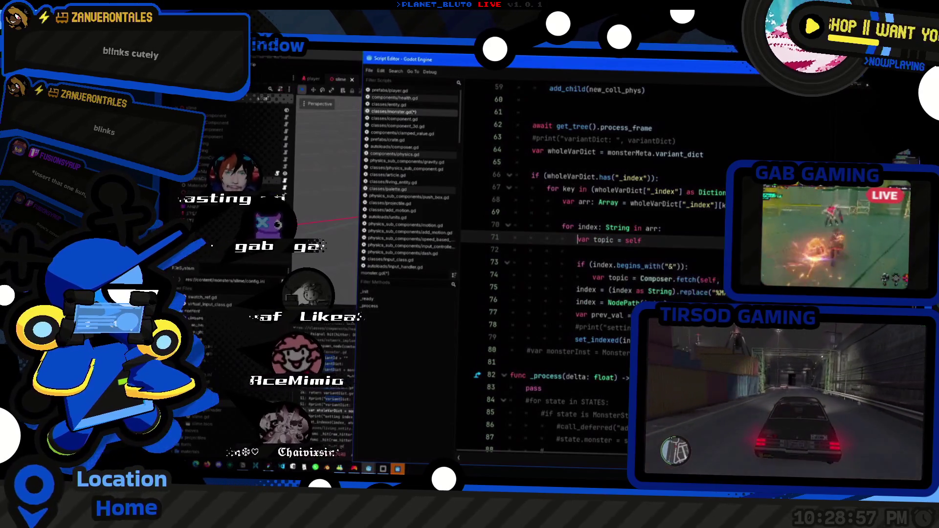
# - Remove the duplicate var from the topic declaration on line 74
pyautogui.click(610, 278)
pyautogui.press('BackSpace')
pyautogui.press('BackSpace')
pyautogui.press('BackSpace')
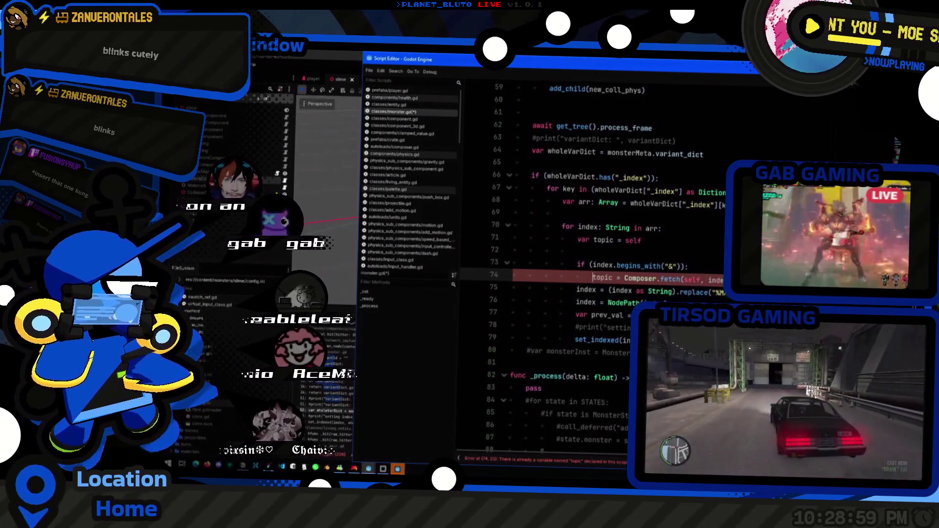
pyautogui.click(608, 303)
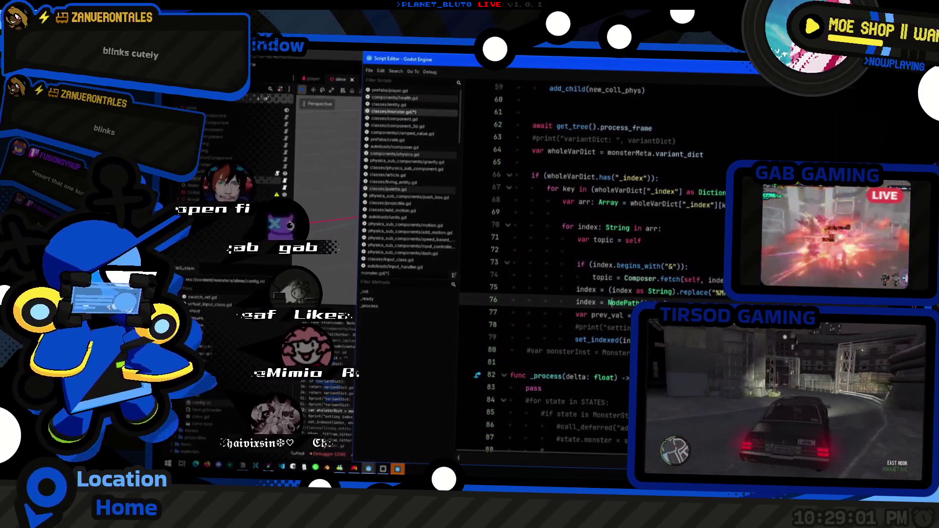
pyautogui.click(609, 315)
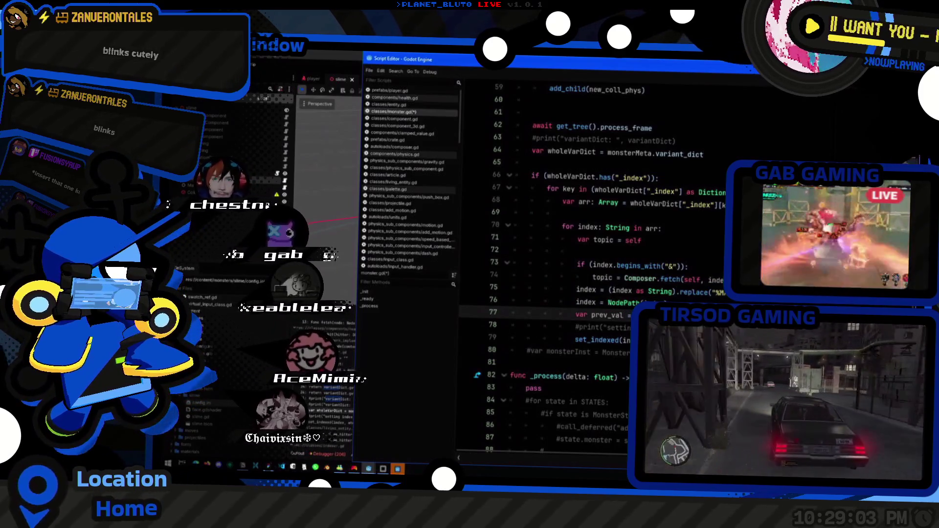
# - Insert 'var index_bits = index.split(":")' above Composer.fetch and begin wrapping it in Array
pyautogui.click(660, 279)
pyautogui.doubleClick(715, 280)
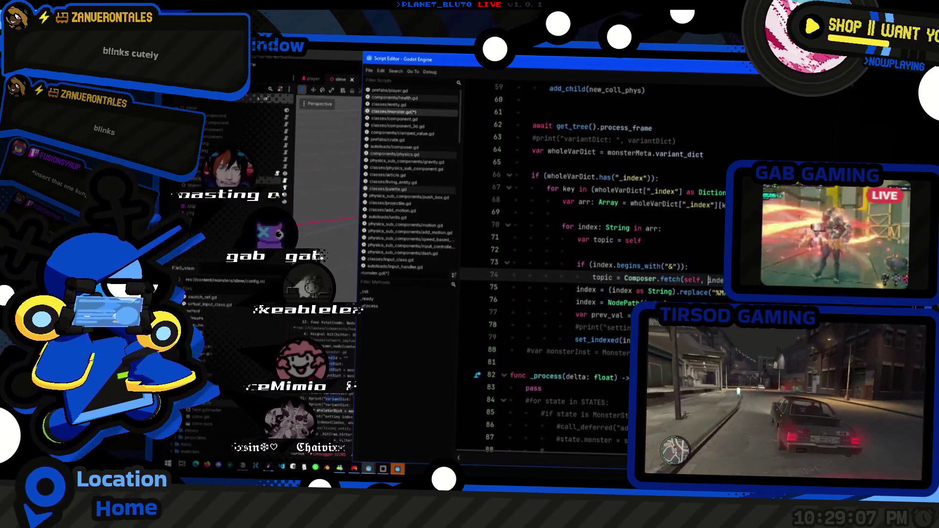
pyautogui.hotkey('ctrl', 'shift', 'Return')
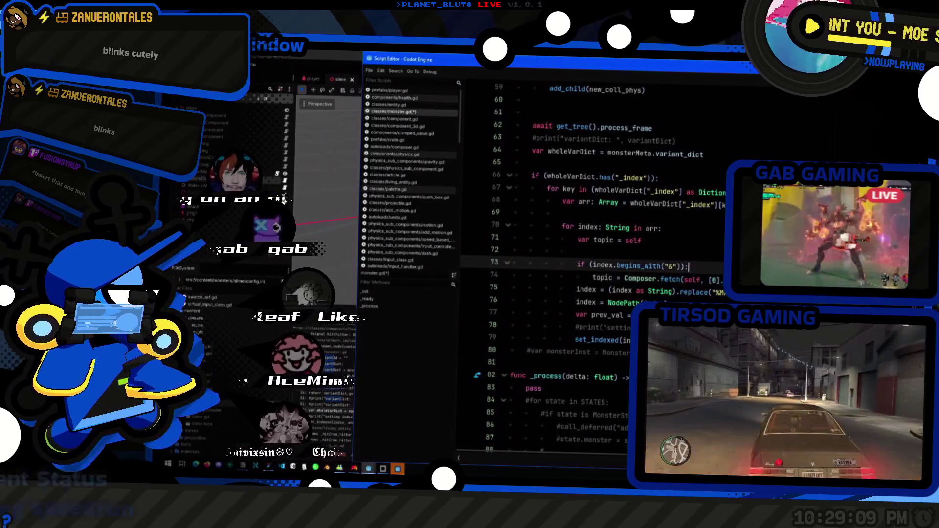
pyautogui.write('var index_bui')
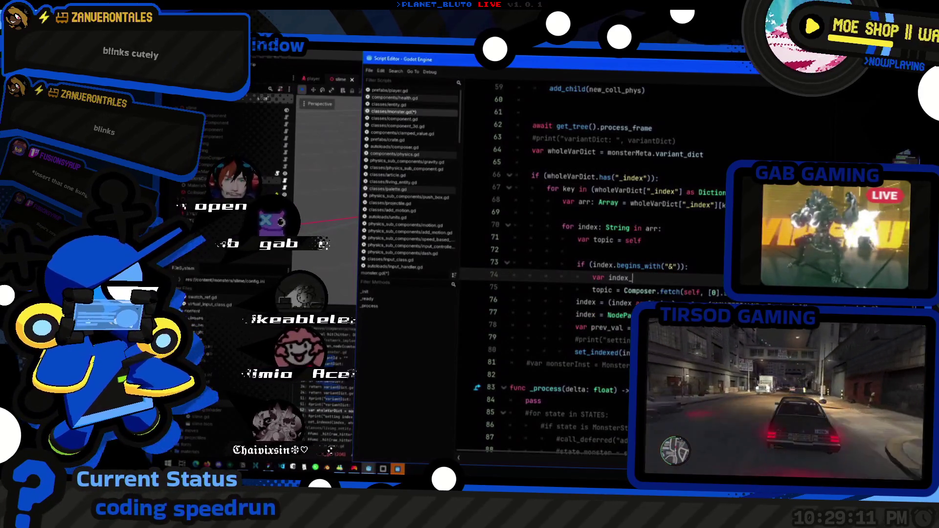
pyautogui.write('= index.split(":")')
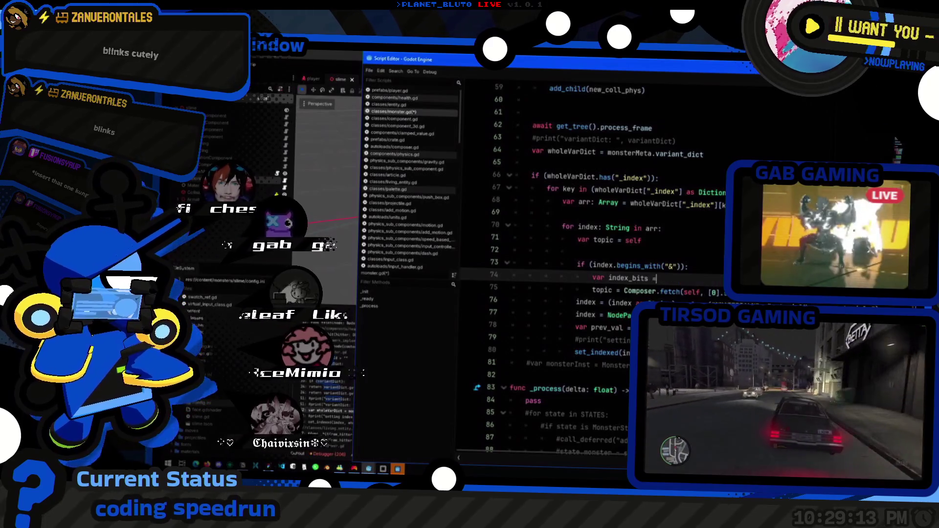
pyautogui.press('Home')
pyautogui.hotkey('ctrl', 'Return')
pyautogui.write('index_bits.pop')
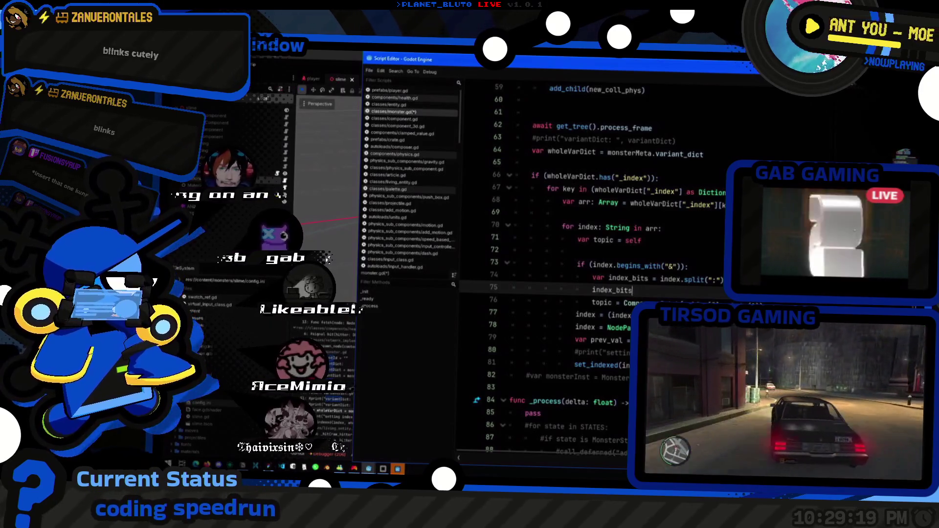
pyautogui.click(661, 279)
pyautogui.write('(')
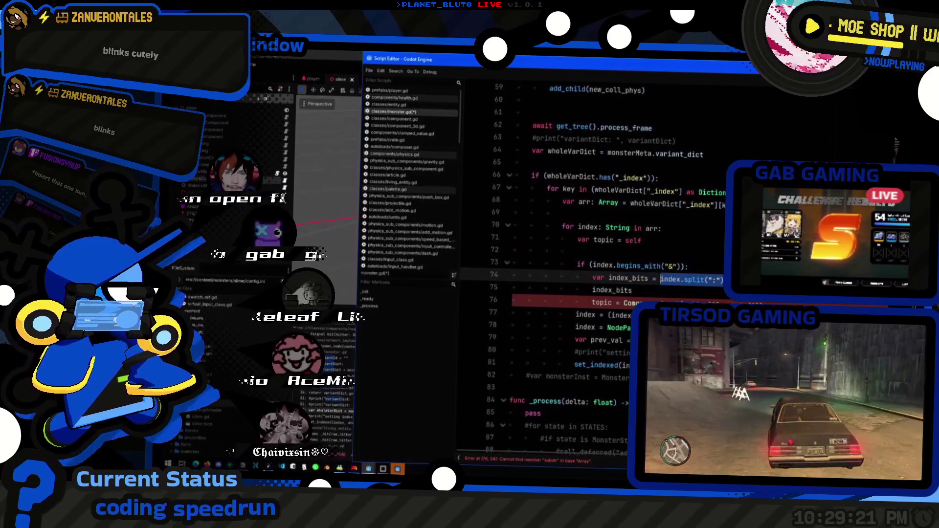
pyautogui.write('Array')
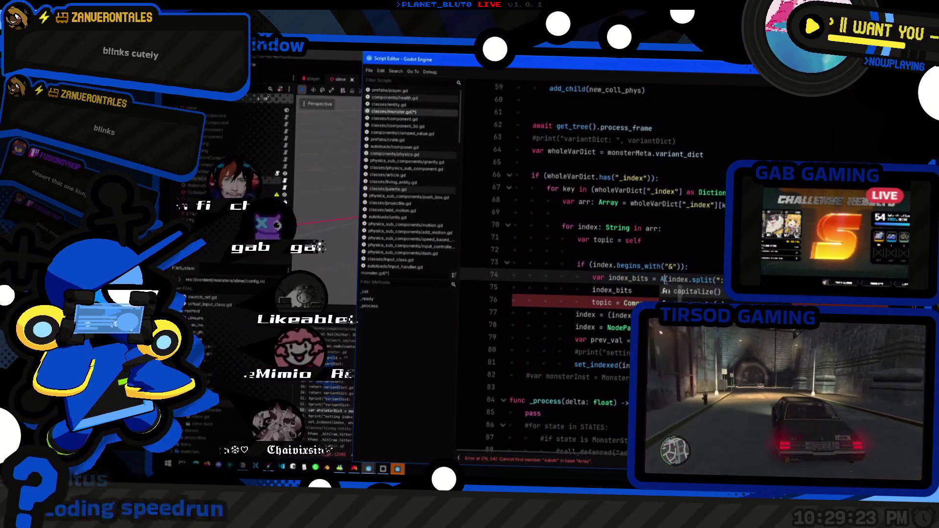
# - Declare the index_bits line with var and add an 'index = ' line after the fetch call
pyautogui.click(633, 290)
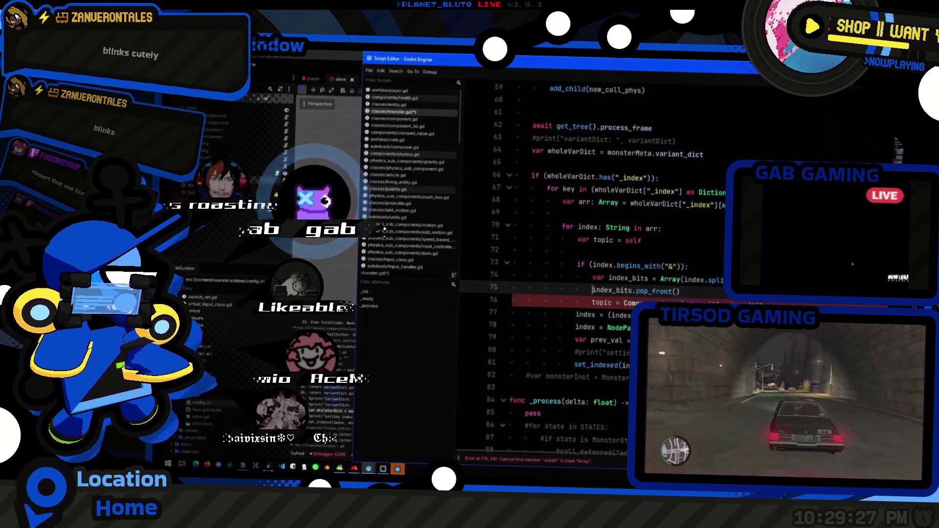
pyautogui.press('Home')
pyautogui.write('var')
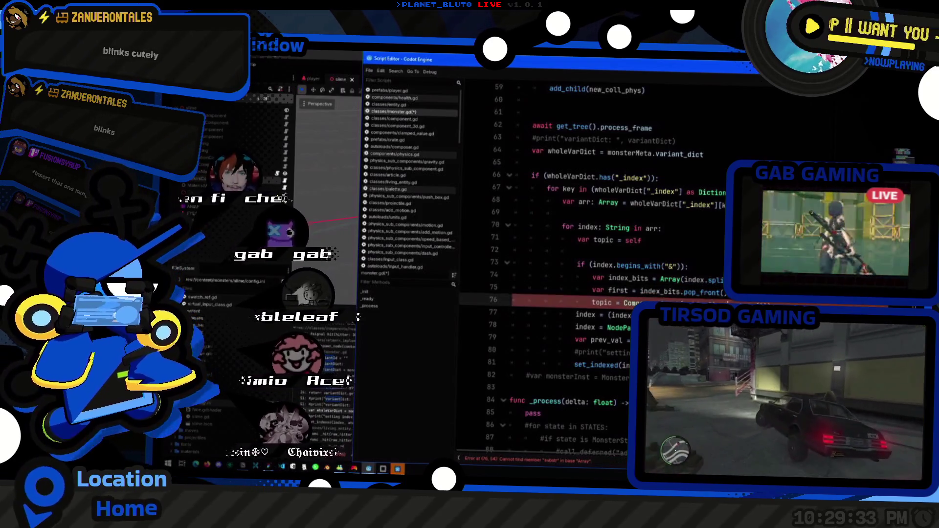
pyautogui.press('Return')
pyautogui.press('Return')
pyautogui.write('index = ')
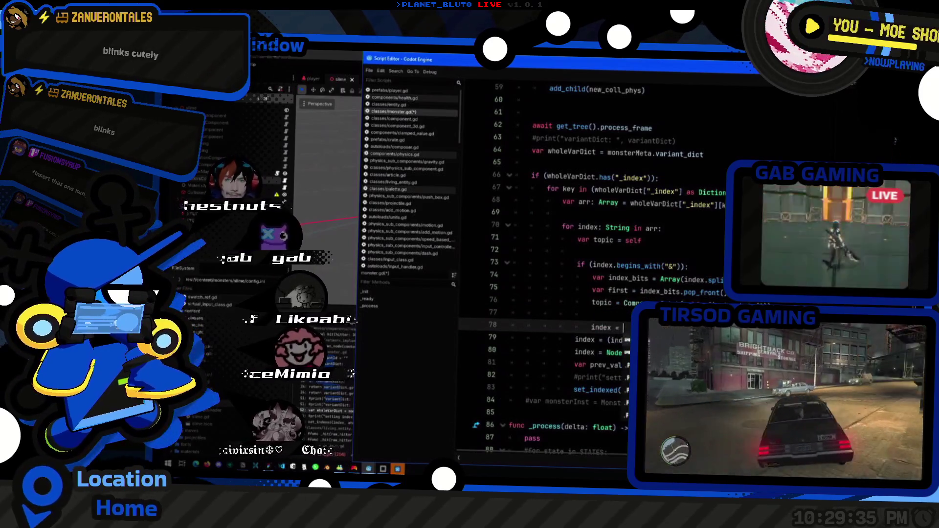
pyautogui.write('in')
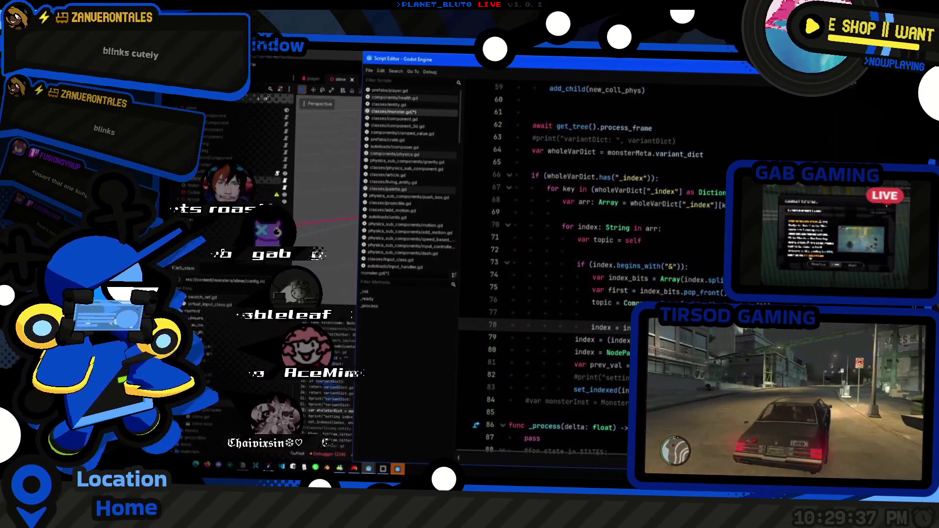
pyautogui.write('":')
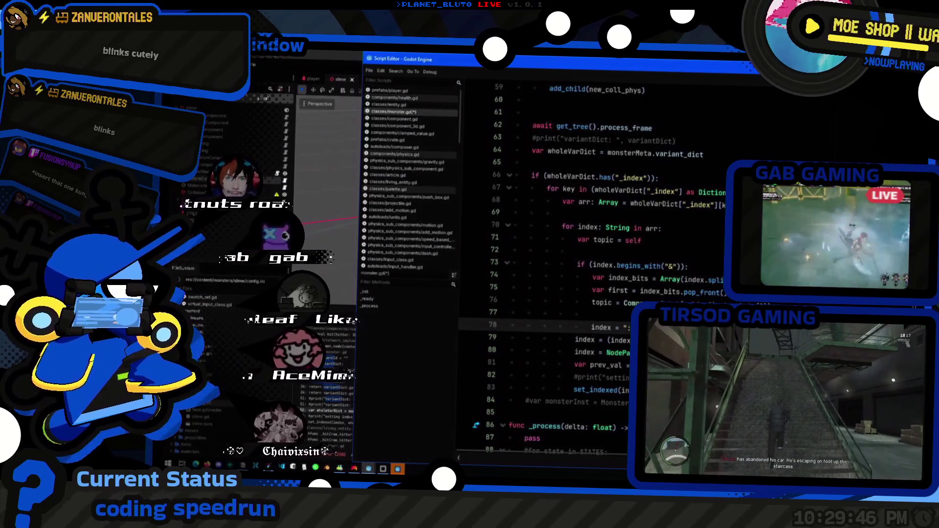
# - Add blank lines around the new index line and review the NodePath and prev_val lines
pyautogui.press('Return')
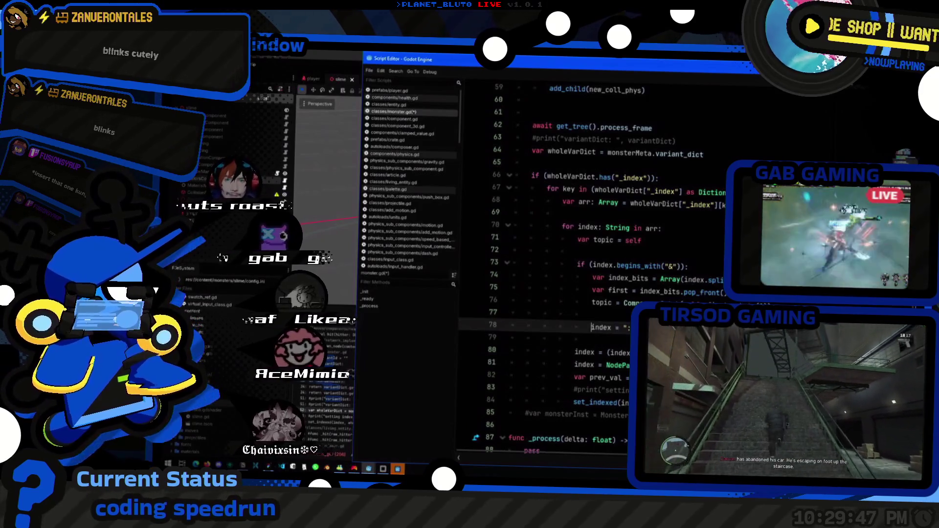
pyautogui.press('End')
pyautogui.press('Return')
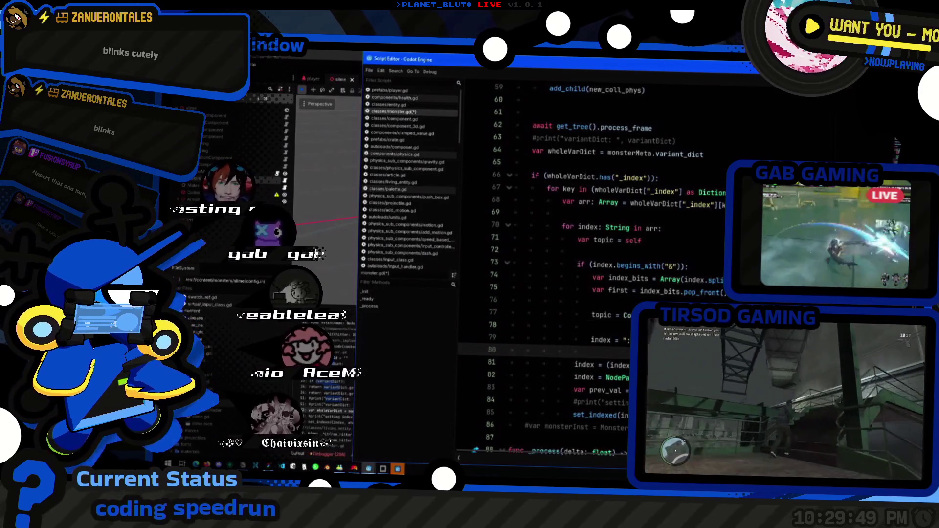
pyautogui.scroll(-1, 600, 270)
pyautogui.press('Down')
pyautogui.press('Down')
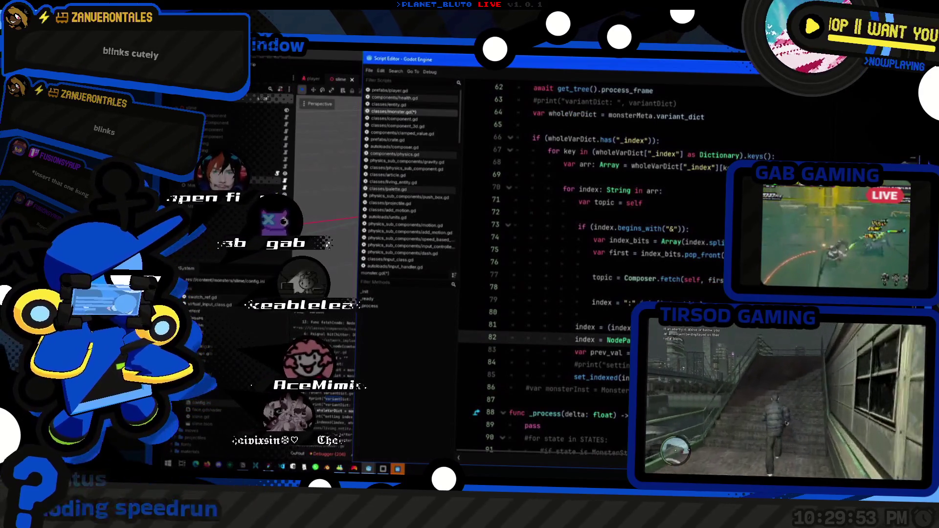
pyautogui.press('Down')
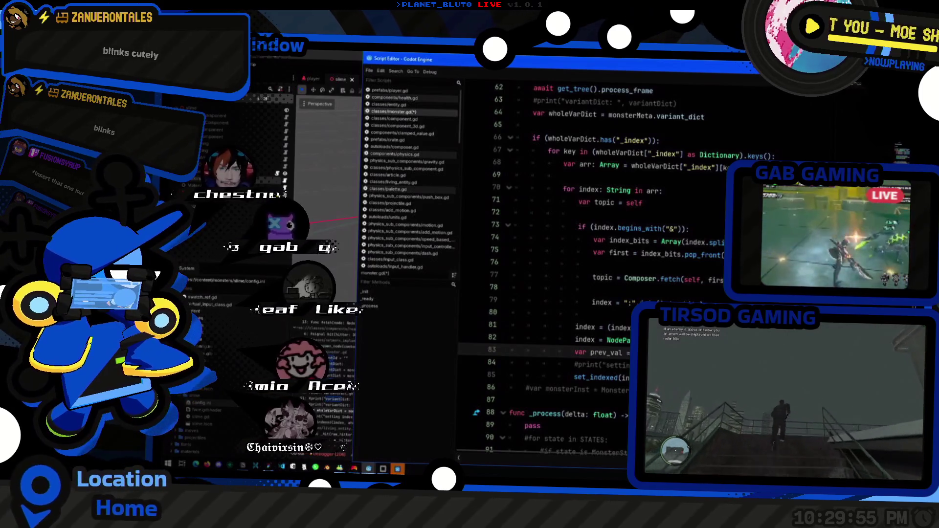
pyautogui.click(602, 340)
# - Save the scene, host a test game session, then return to monster.gd's begins_with check
pyautogui.hotkey('alt', 'Tab')
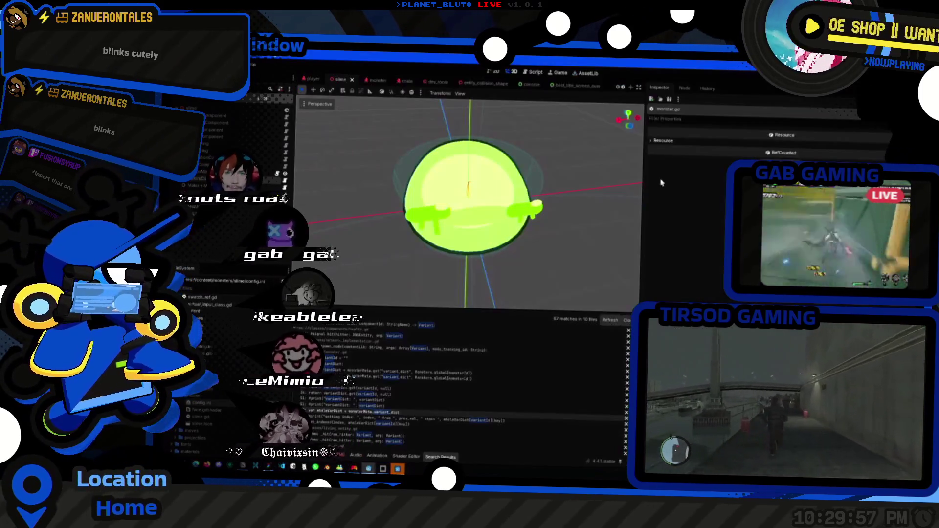
pyautogui.hotkey('ctrl', 's')
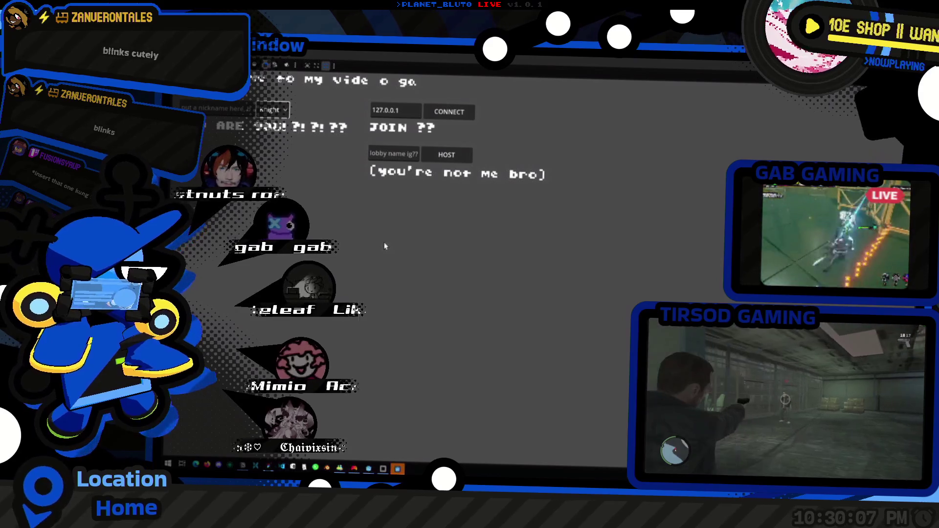
pyautogui.click(451, 157)
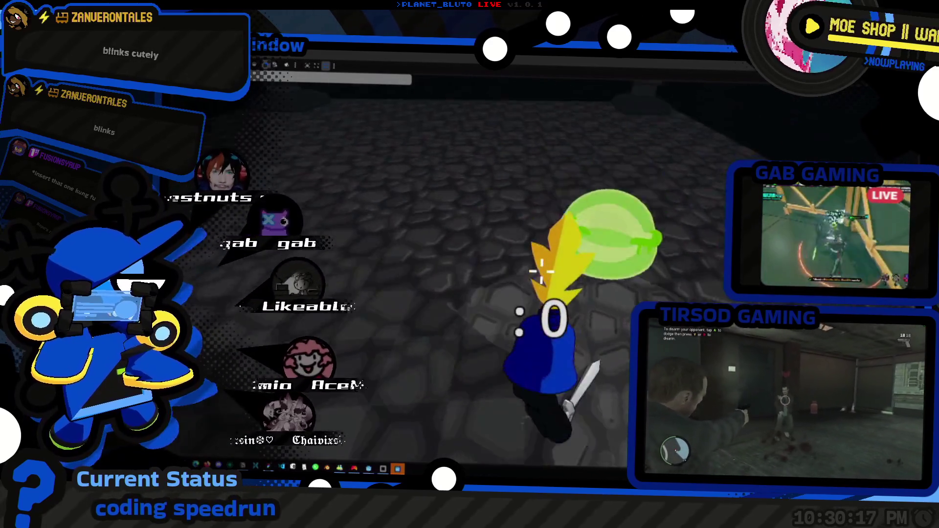
pyautogui.hotkey('alt', 'Tab')
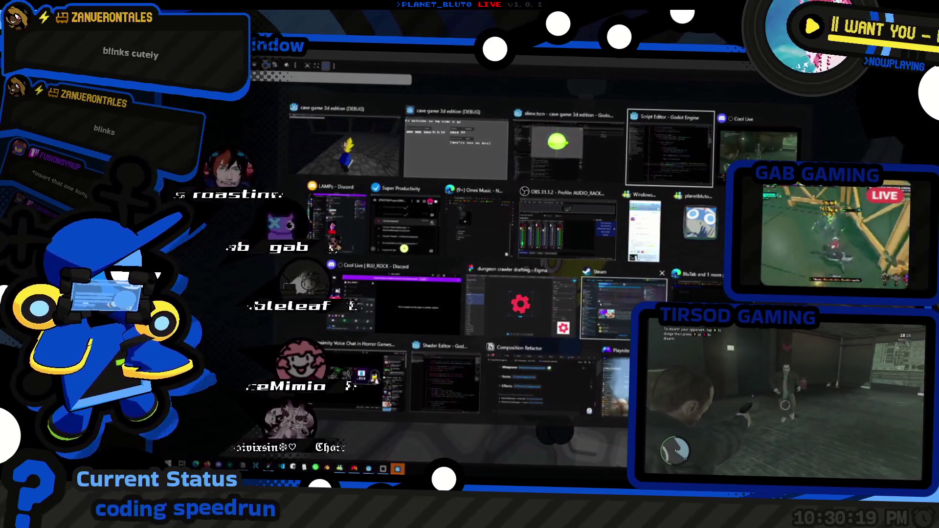
pyautogui.press('Up')
pyautogui.press('Up')
pyautogui.press('Up')
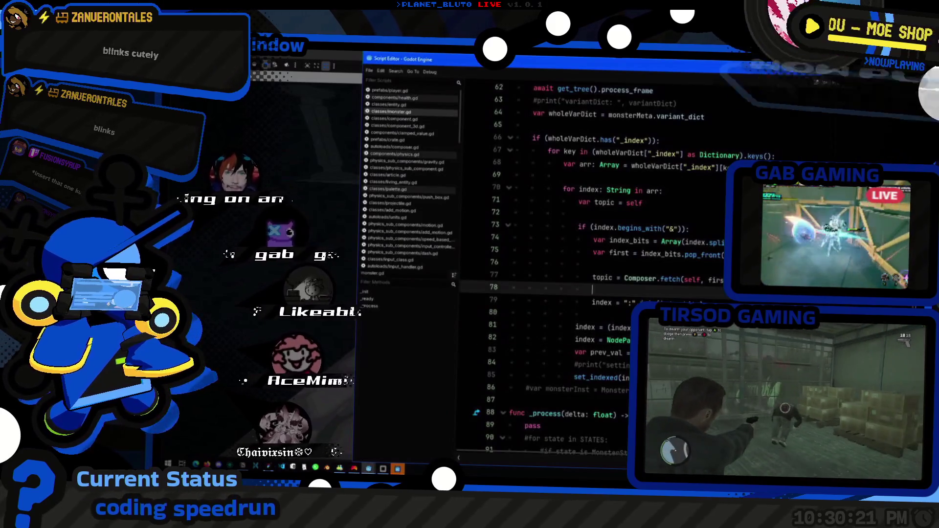
# - Review the first variable and the index check on line 73
pyautogui.press('Down')
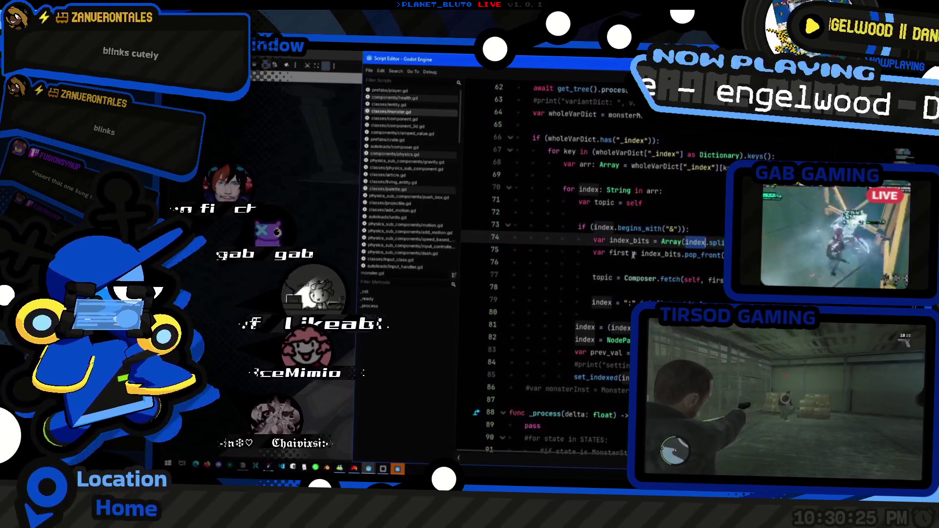
pyautogui.doubleClick(619, 253)
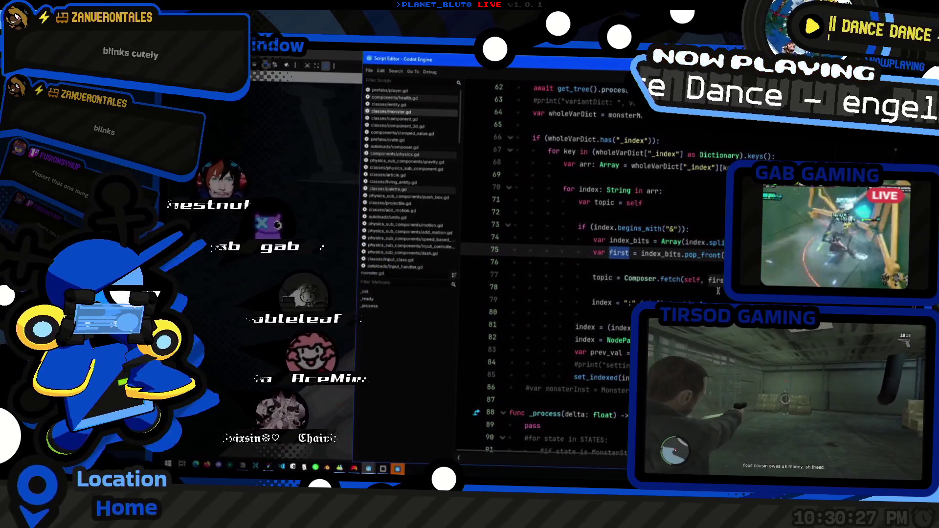
pyautogui.click(615, 229)
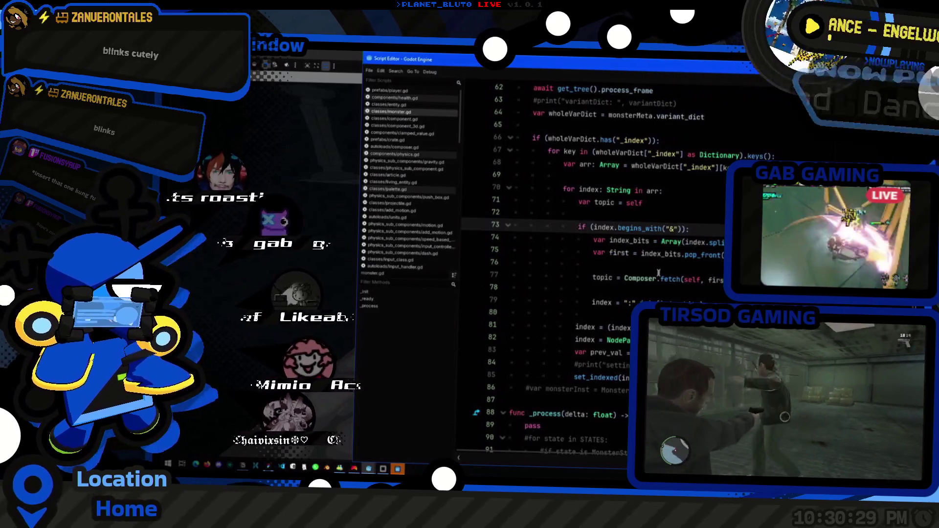
pyautogui.write('.')
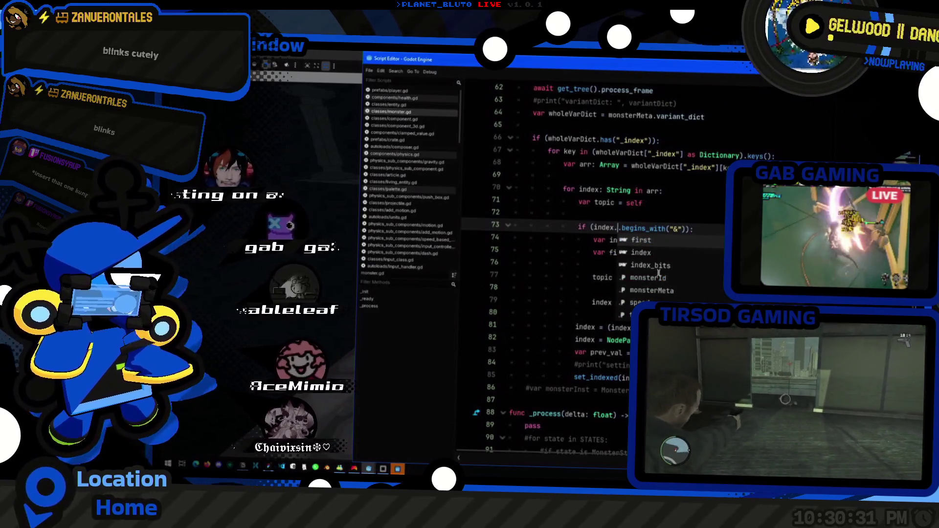
pyautogui.press('BackSpace')
# - Add print("index: ", index) above the begins_with check and save monster.gd
pyautogui.press('Escape')
pyautogui.press('Home')
pyautogui.press('Return')
pyautogui.press('Return')
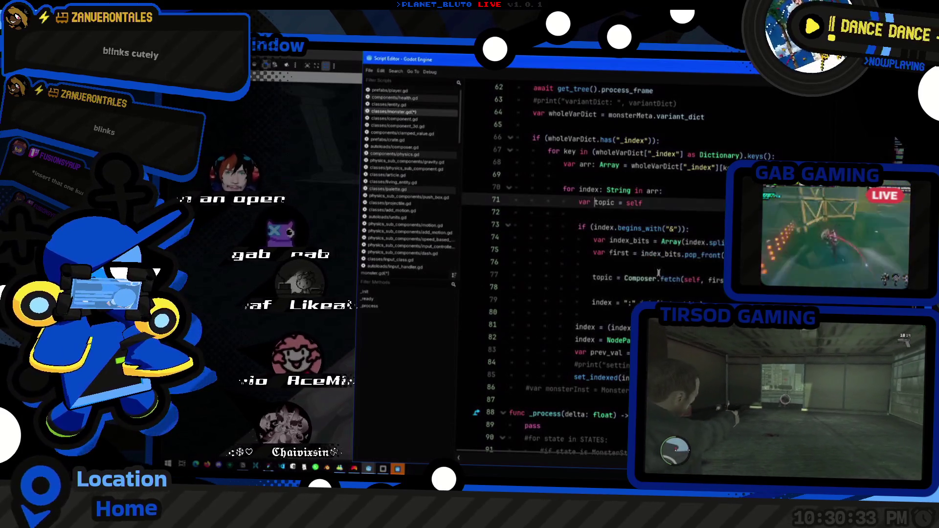
pyautogui.press('Up')
pyautogui.press('Up')
pyautogui.write('pp')
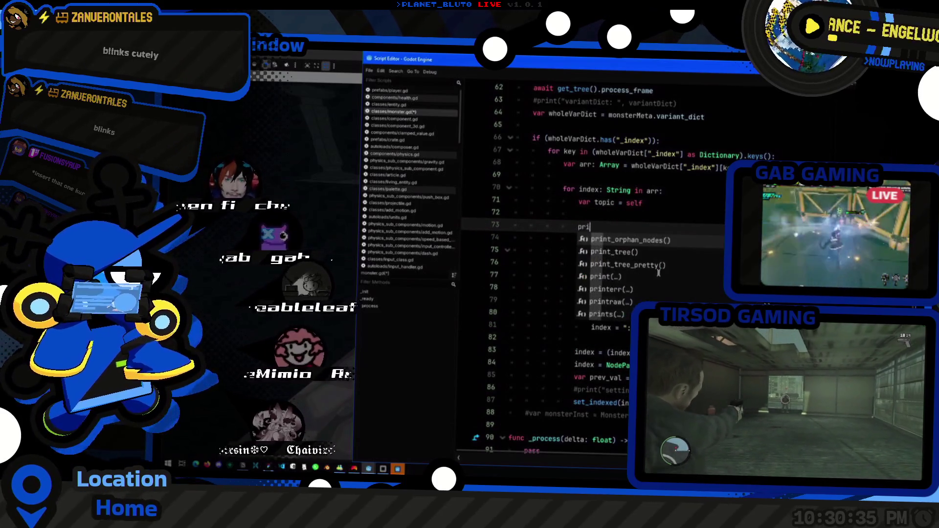
pyautogui.press('Return')
pyautogui.write('"index: ", index)')
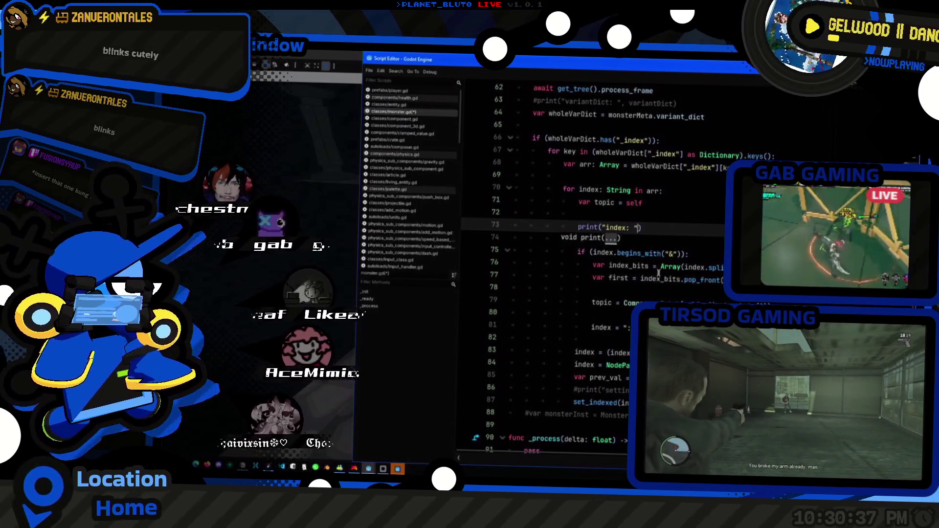
pyautogui.hotkey('ctrl', 's')
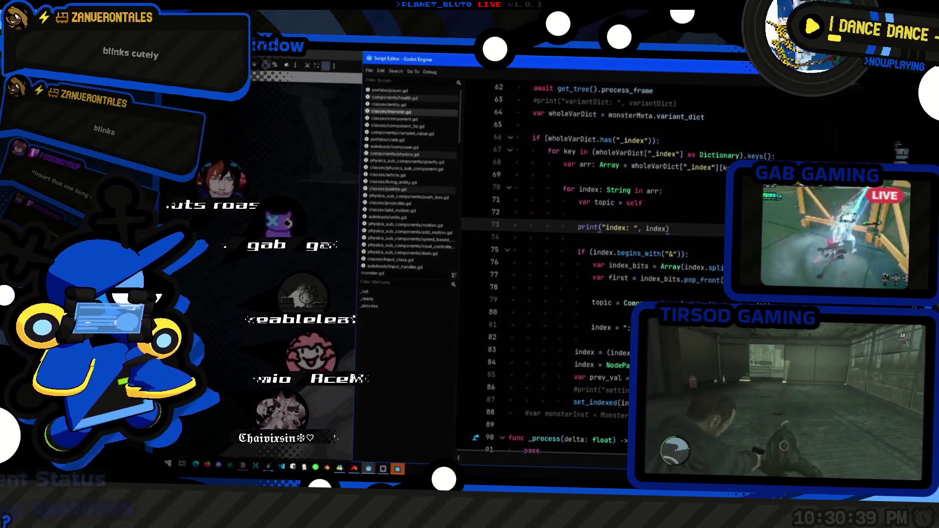
# - Check topic's uses at the set_indexed call on line 87
pyautogui.doubleClick(641, 377)
pyautogui.click(625, 402)
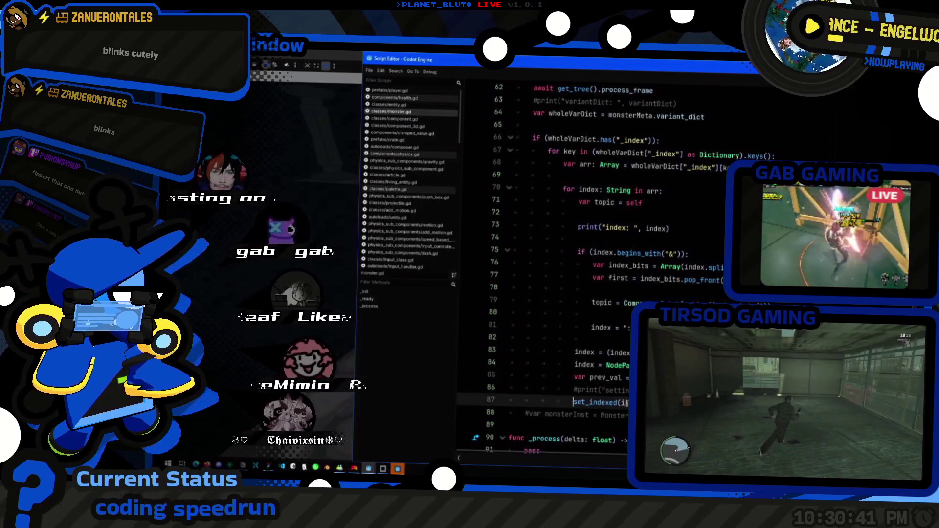
pyautogui.write('topic.')
pyautogui.click(617, 266)
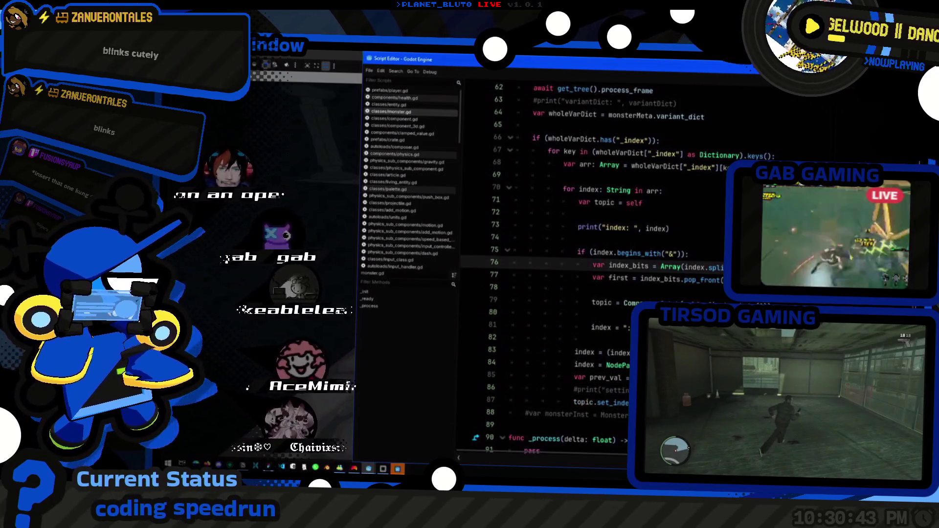
pyautogui.hotkey('alt', 'Tab')
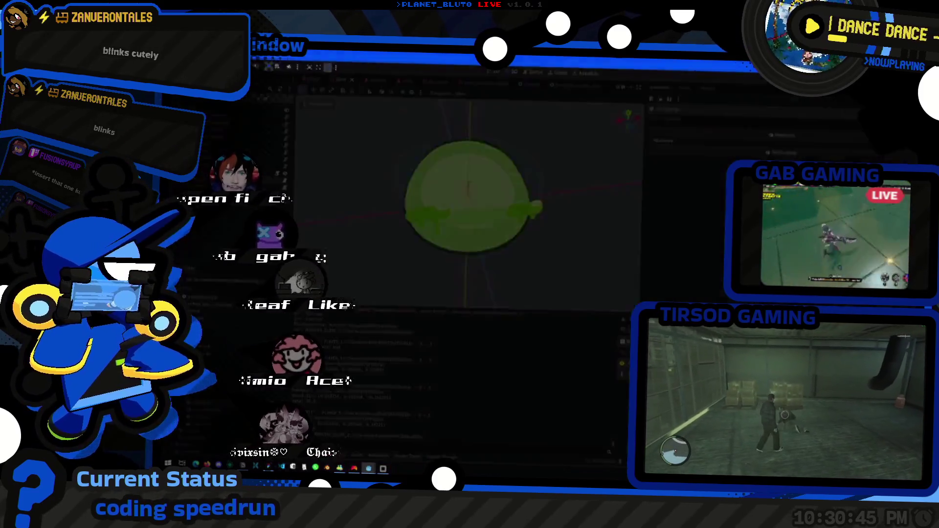
# - Run the game, host a session, and walk into the room swinging the sword at the slimes
pyautogui.hotkey('ctrl', 's')
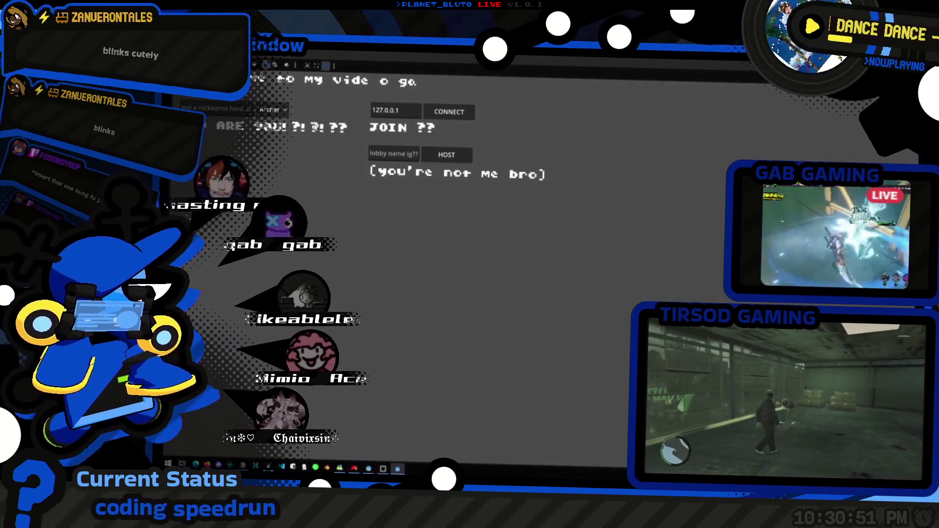
pyautogui.click(446, 155)
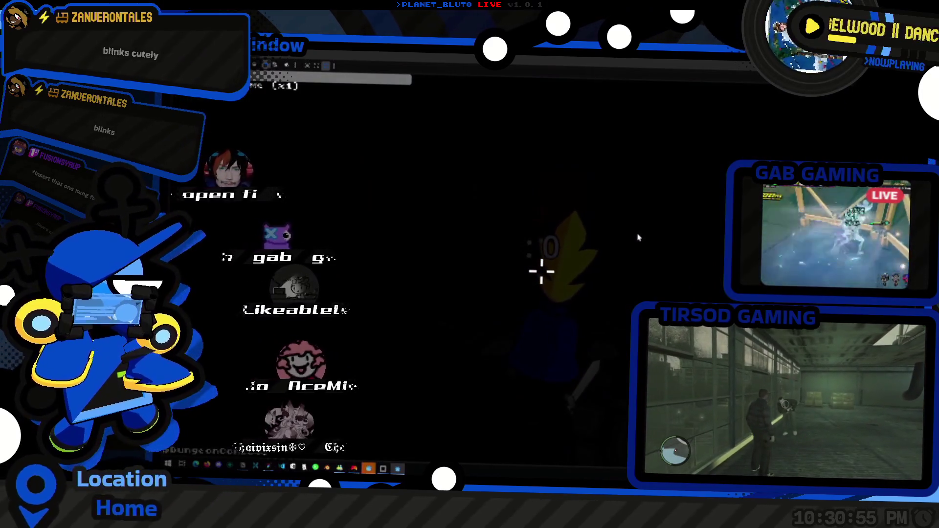
pyautogui.press('w')
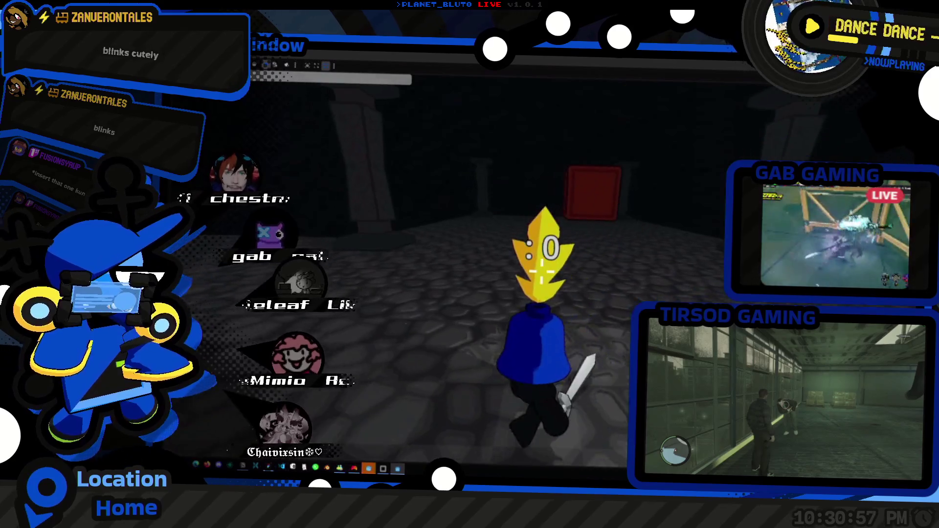
pyautogui.press('w')
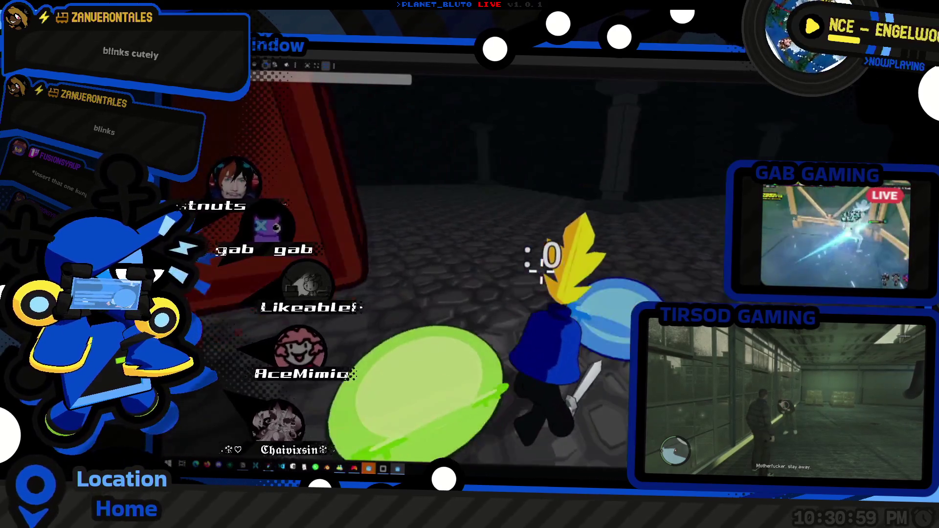
pyautogui.press('w')
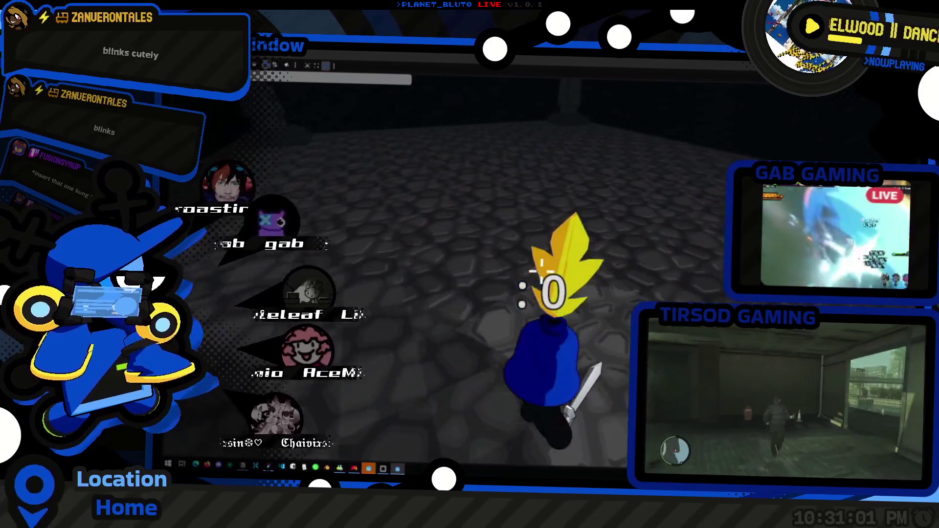
pyautogui.press('w')
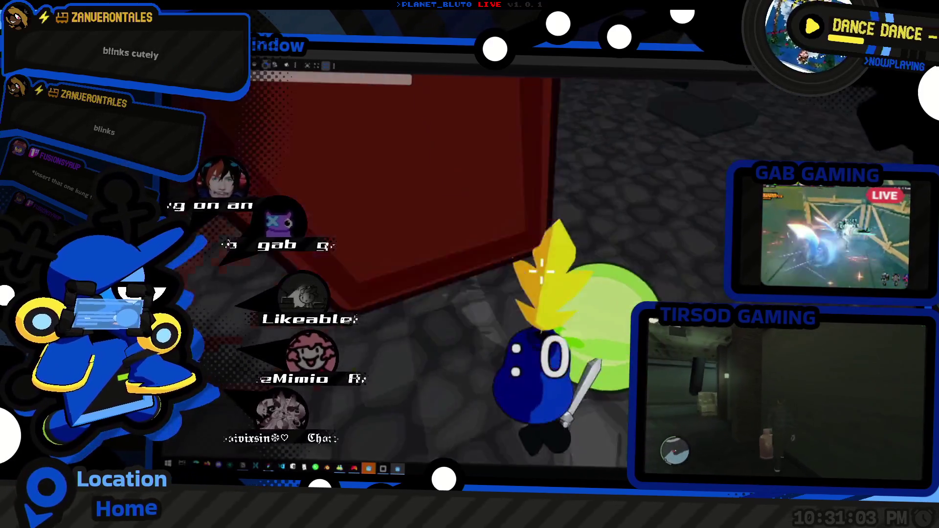
pyautogui.press('w')
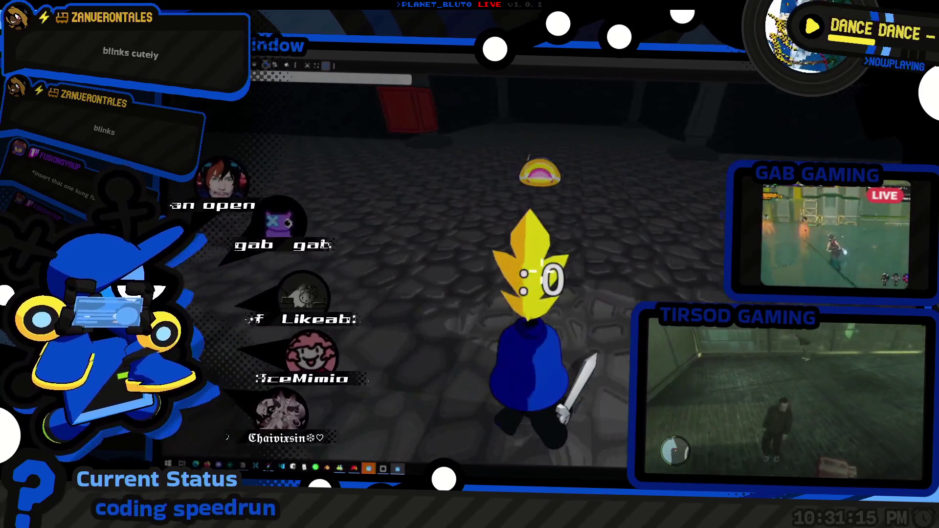
pyautogui.click(542, 271)
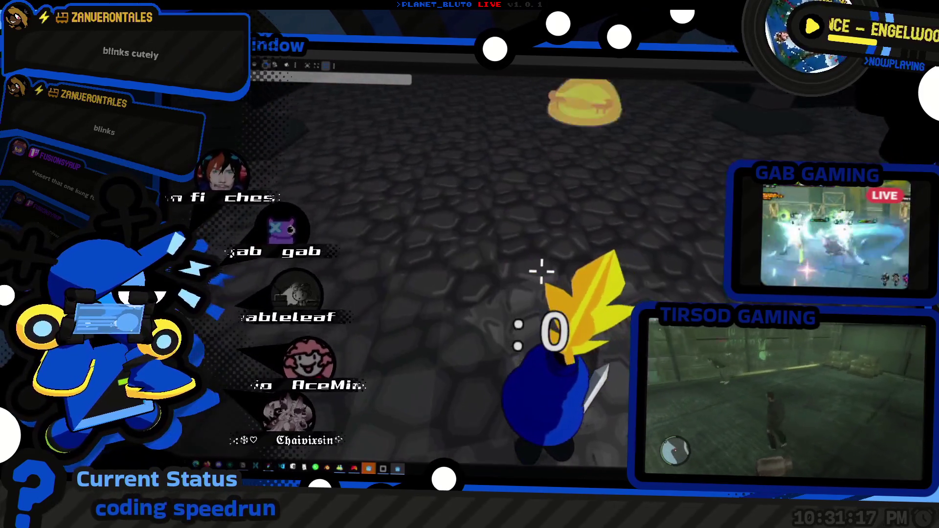
pyautogui.press('w')
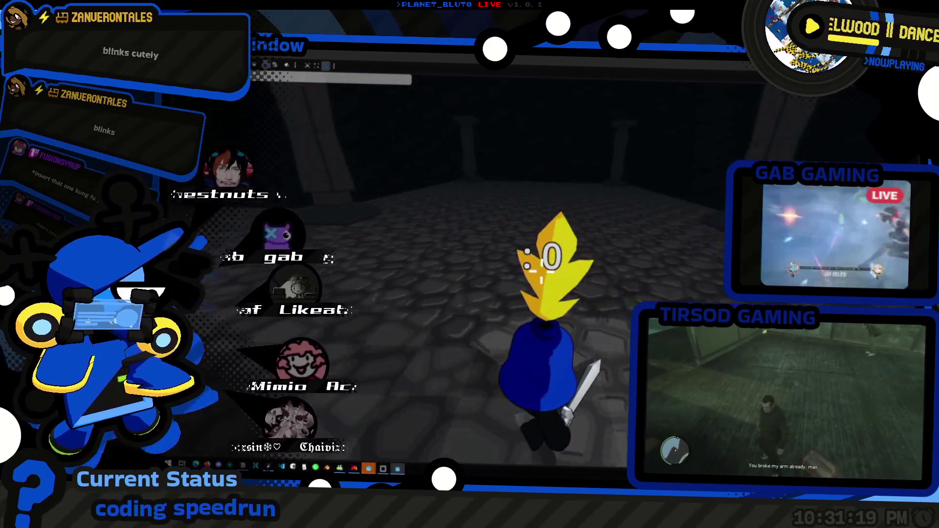
pyautogui.click(542, 271)
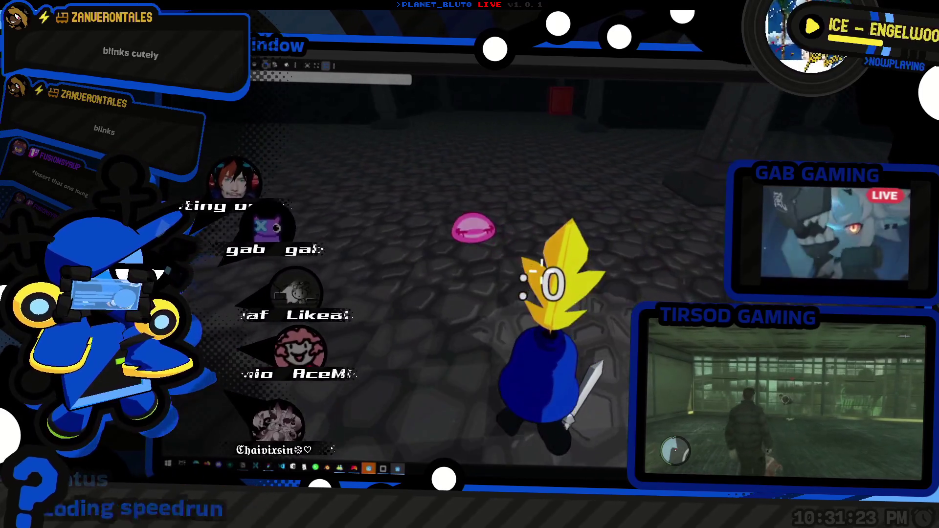
pyautogui.click(539, 271)
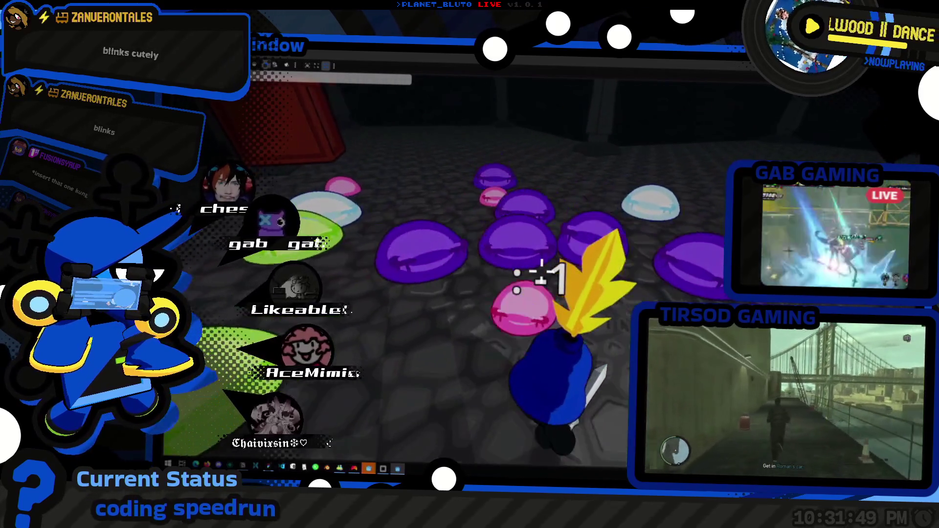
pyautogui.press('`')
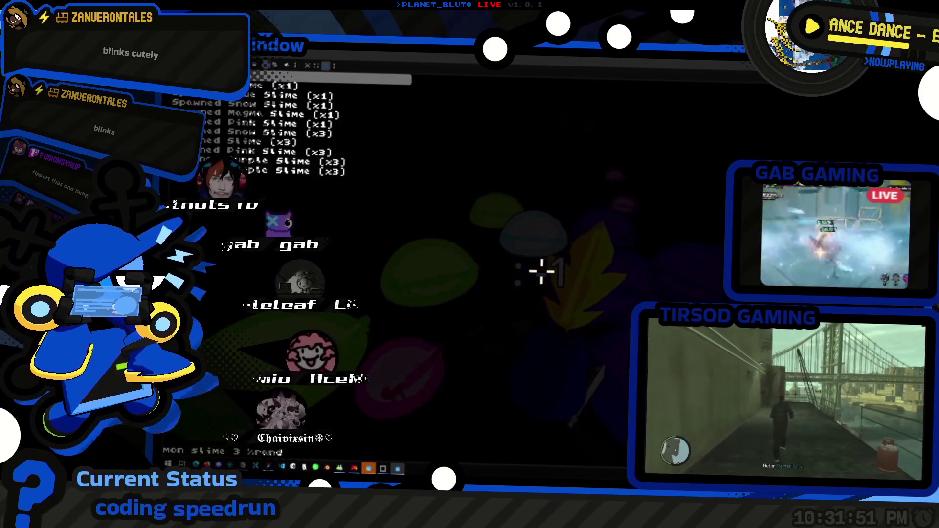
# - Close the in-game console and resume playing
pyautogui.press('`')
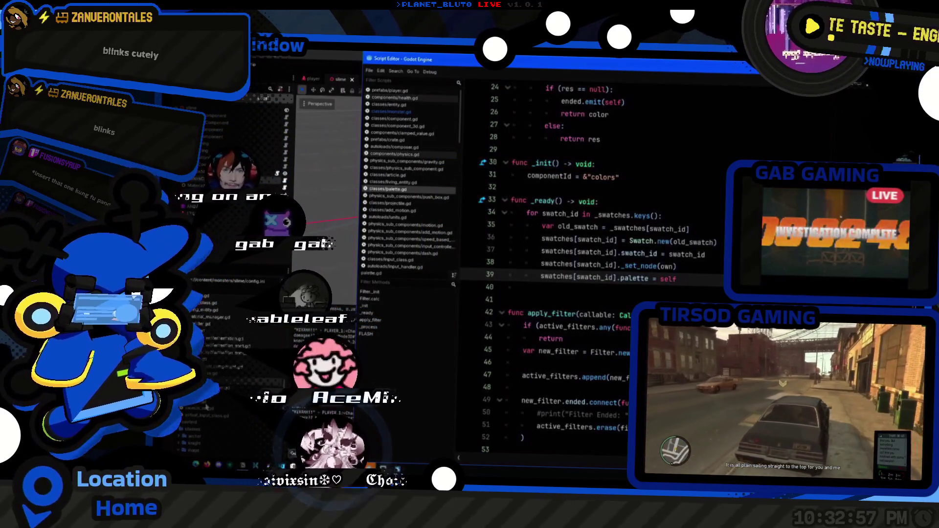
# - Inspect the slime's colours component, stop the test run, and open health.gd in the script editor
pyautogui.click(242, 364)
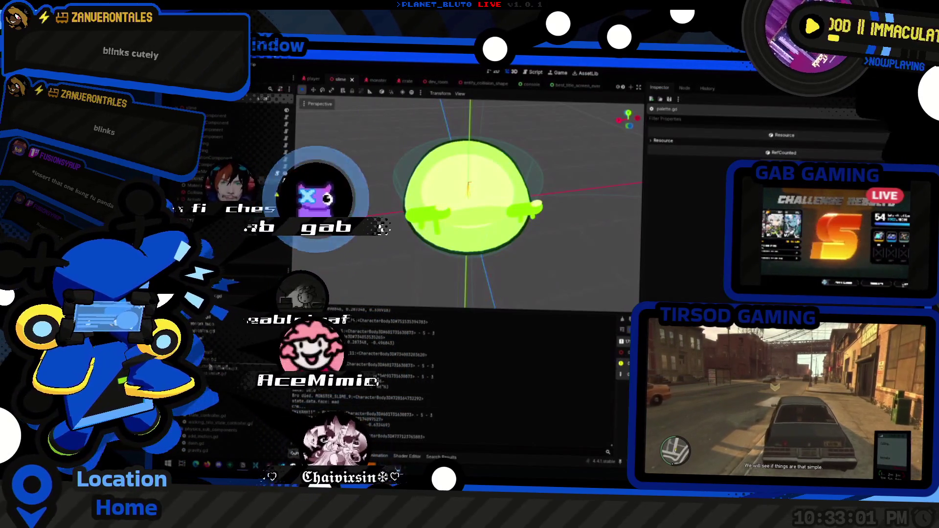
pyautogui.click(215, 158)
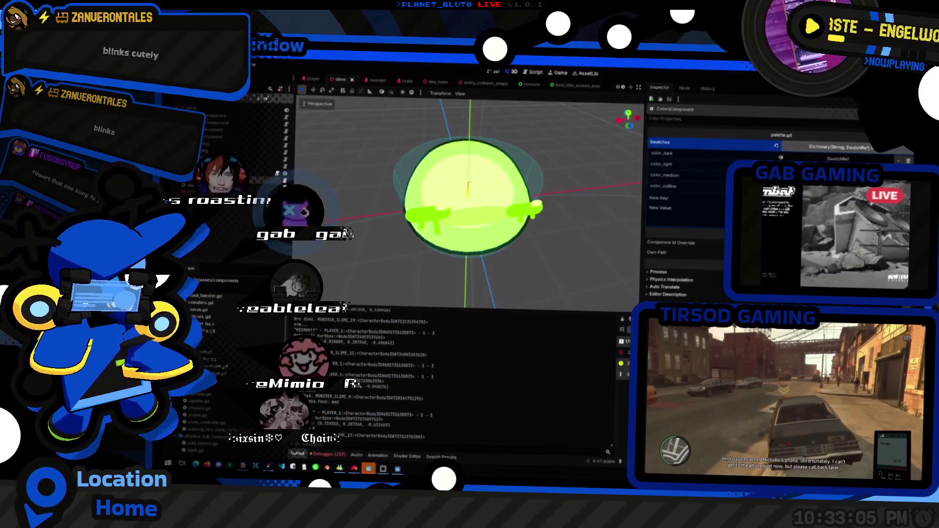
pyautogui.hotkey('alt', 'Tab')
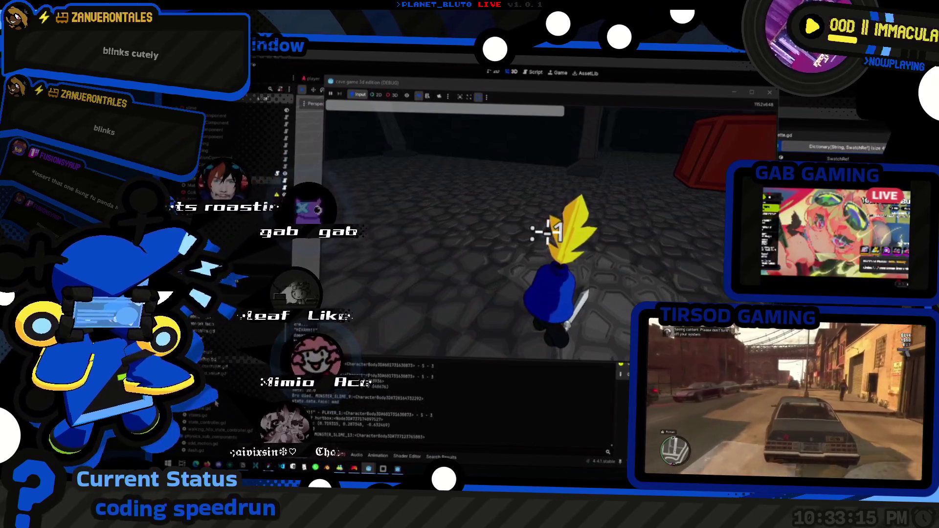
pyautogui.click(234, 372)
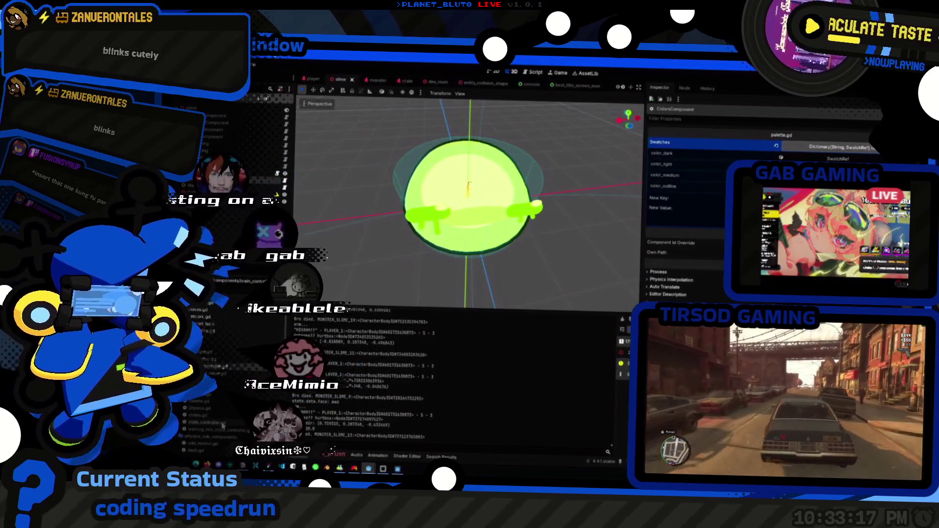
pyautogui.hotkey('ctrl', 'F3')
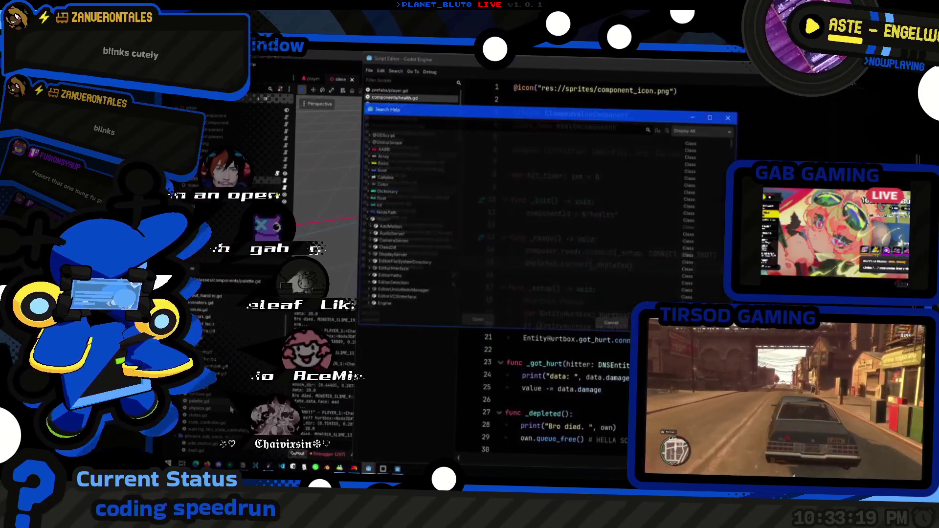
pyautogui.hotkey('ctrl', 'F2')
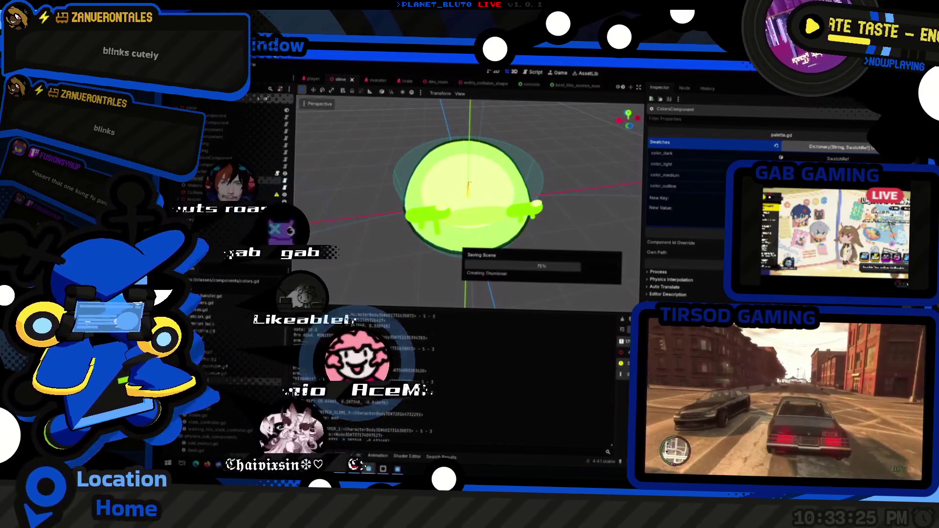
pyautogui.hotkey('alt', 'Tab')
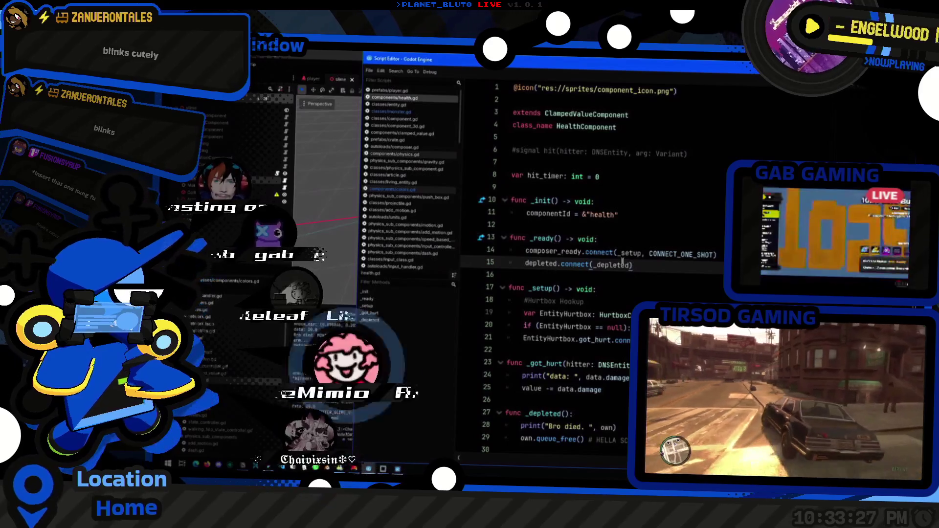
pyautogui.click(660, 276)
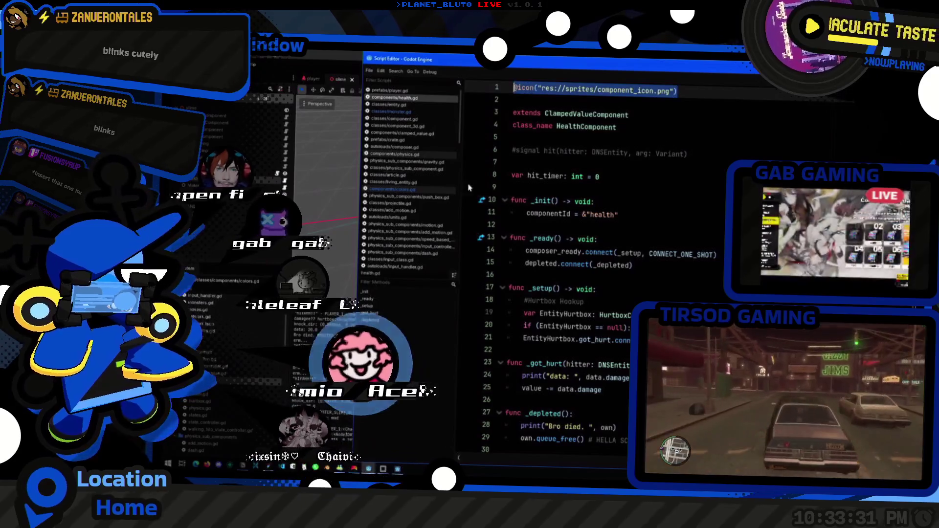
pyautogui.click(401, 190)
pyautogui.scroll(8, 602, 95)
pyautogui.click(603, 95)
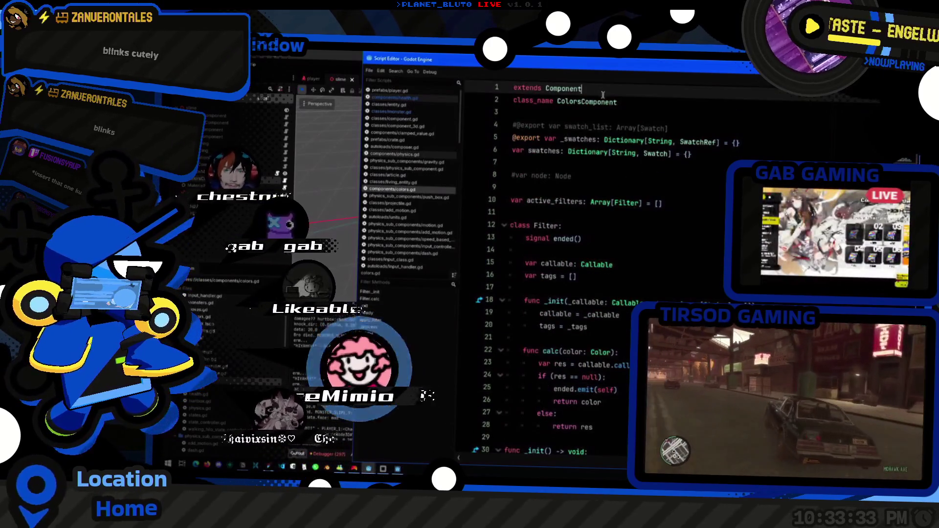
pyautogui.press('Up')
pyautogui.write('@icon("res://sprites/component_icon.png")')
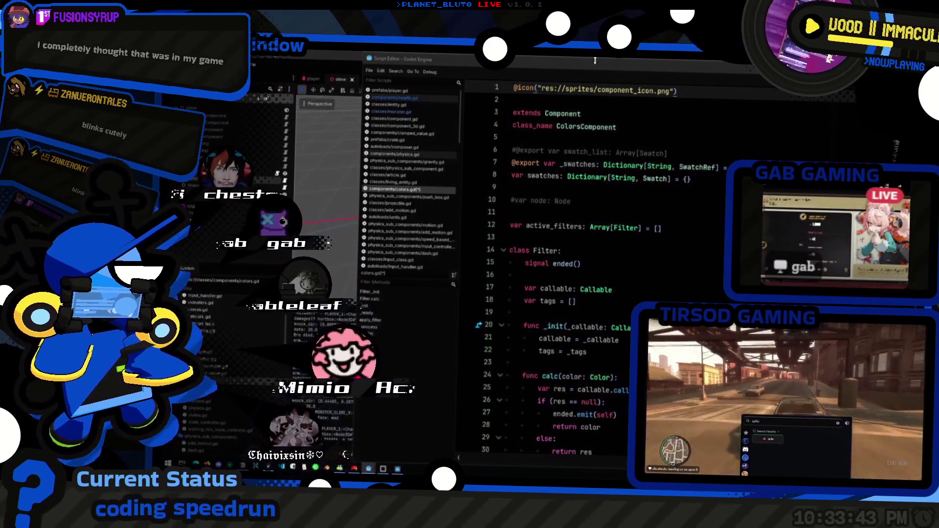
pyautogui.hotkey('alt', 'Tab')
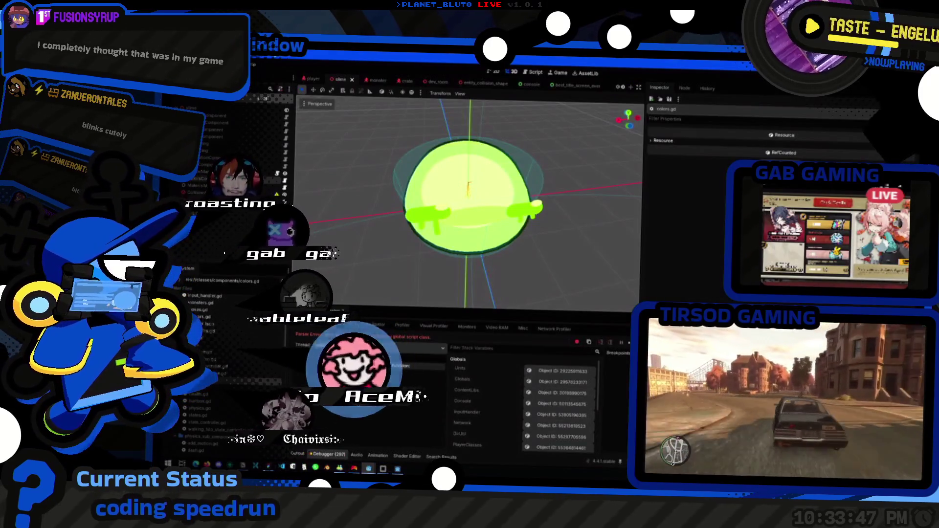
# - Run the cave game, host as Knight, walk past the red crate and reset to respawn slimes
pyautogui.hotkey('ctrl', 's')
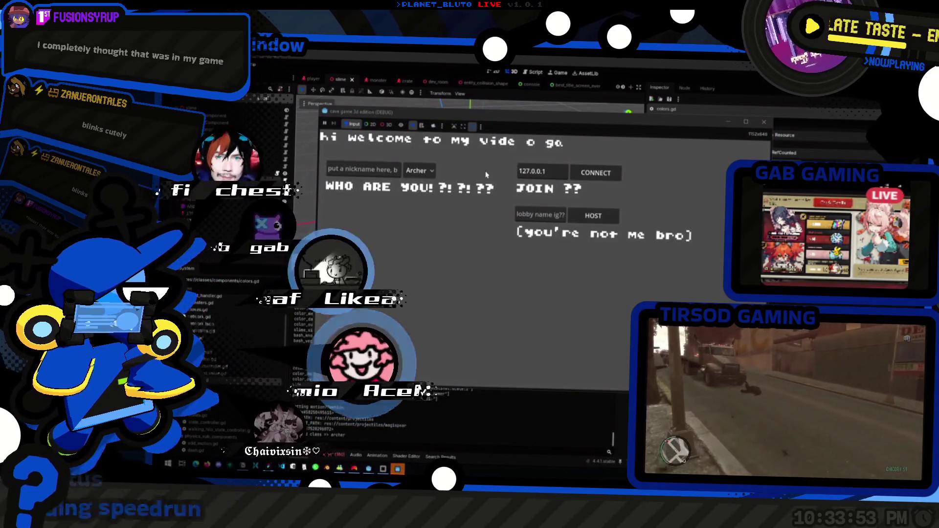
pyautogui.click(419, 171)
pyautogui.click(421, 197)
pyautogui.click(593, 216)
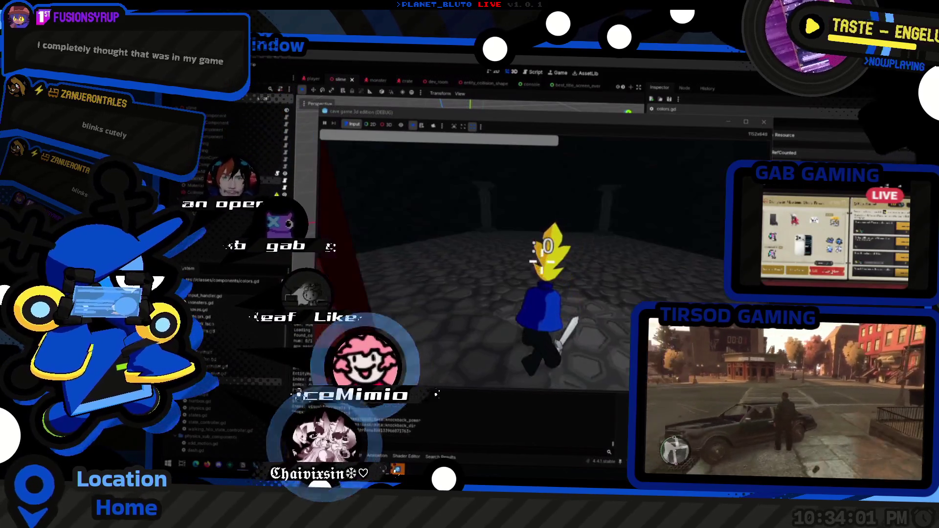
pyautogui.press('w')
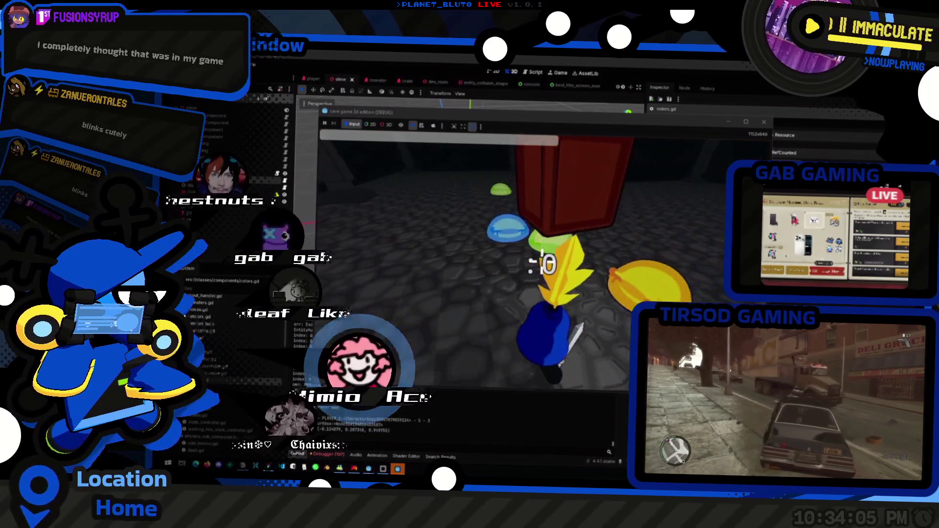
pyautogui.press('r')
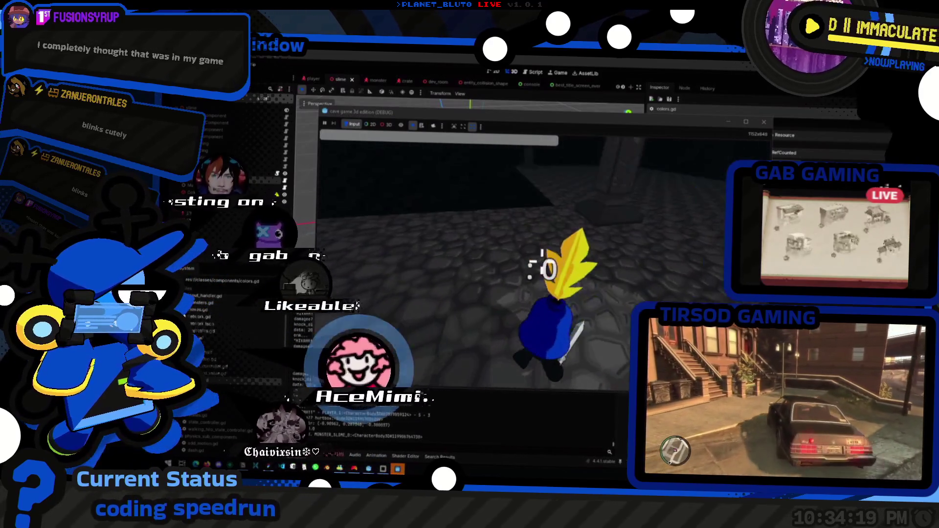
pyautogui.hotkey('alt', 'Tab')
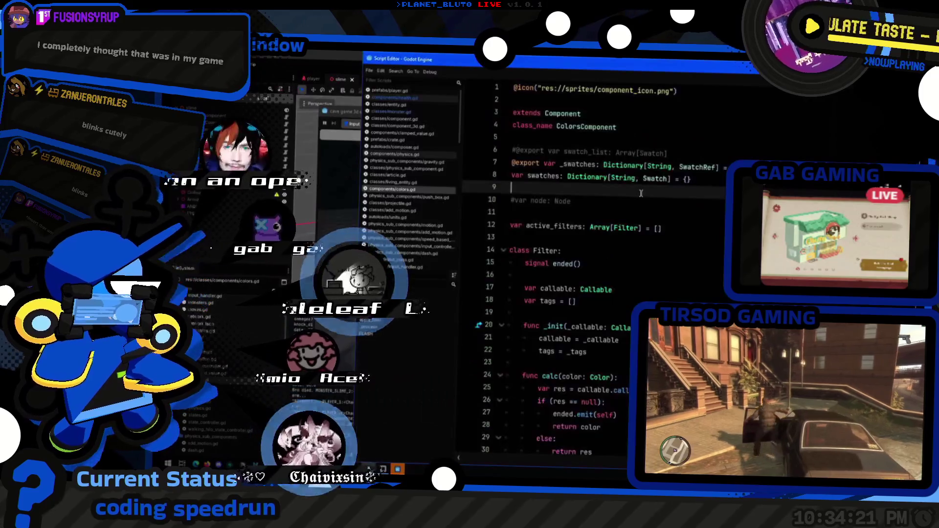
# - Quick-open colors.gd and scroll through its code
pyautogui.hotkey('alt', 'Tab')
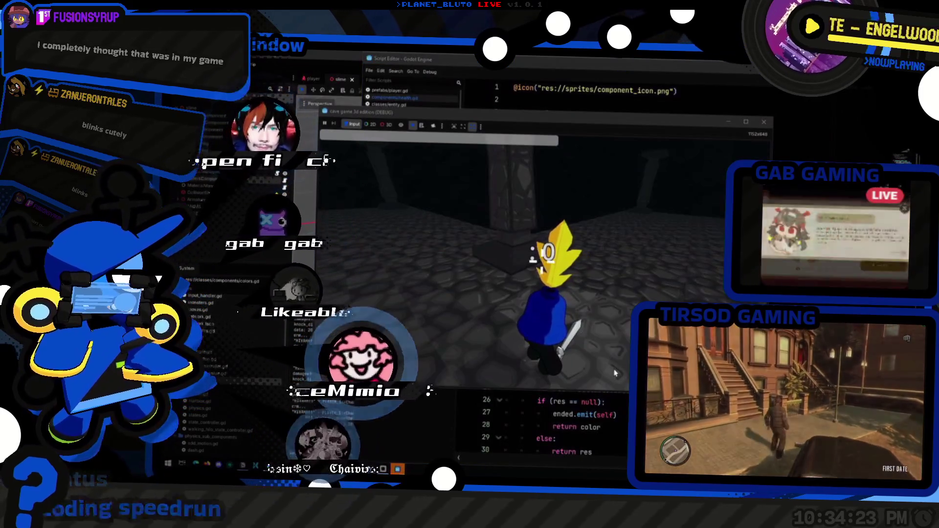
pyautogui.hotkey('alt', 'Tab')
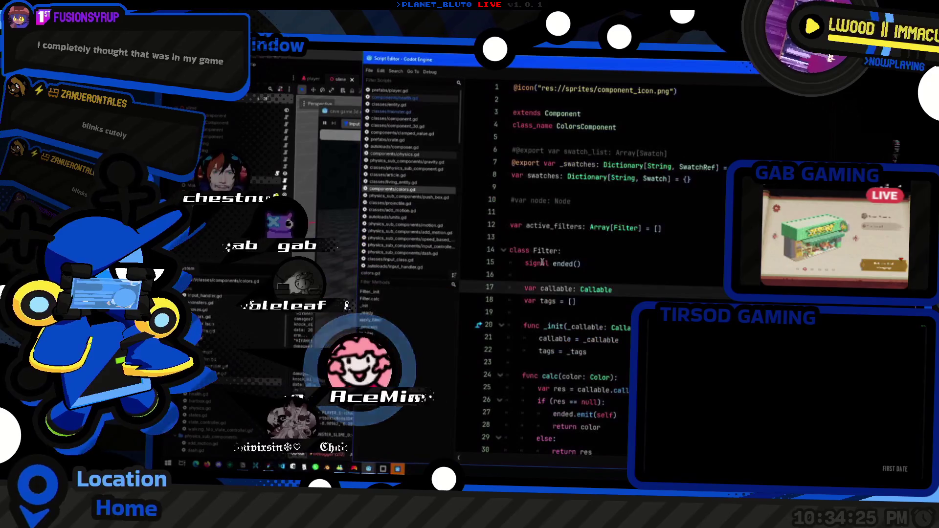
pyautogui.hotkey('alt', 'Tab')
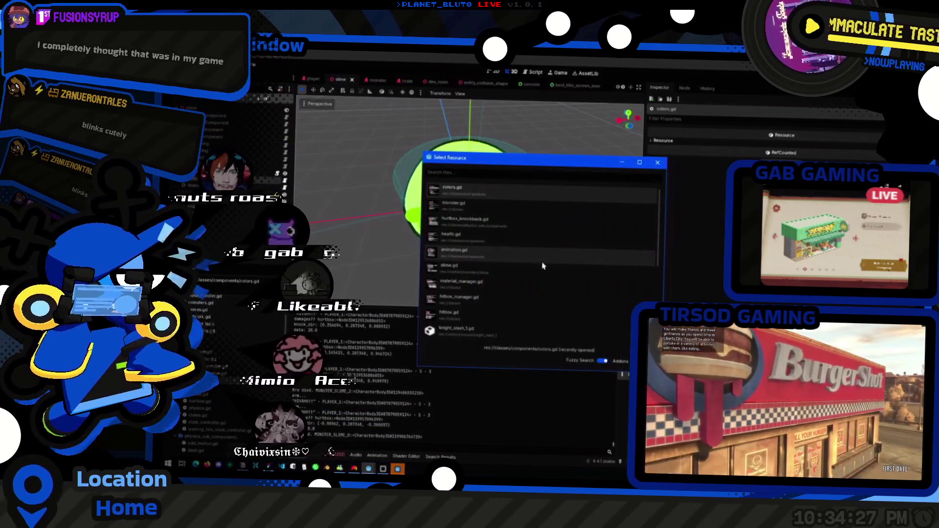
pyautogui.press('Return')
pyautogui.scroll(-20, 543, 266)
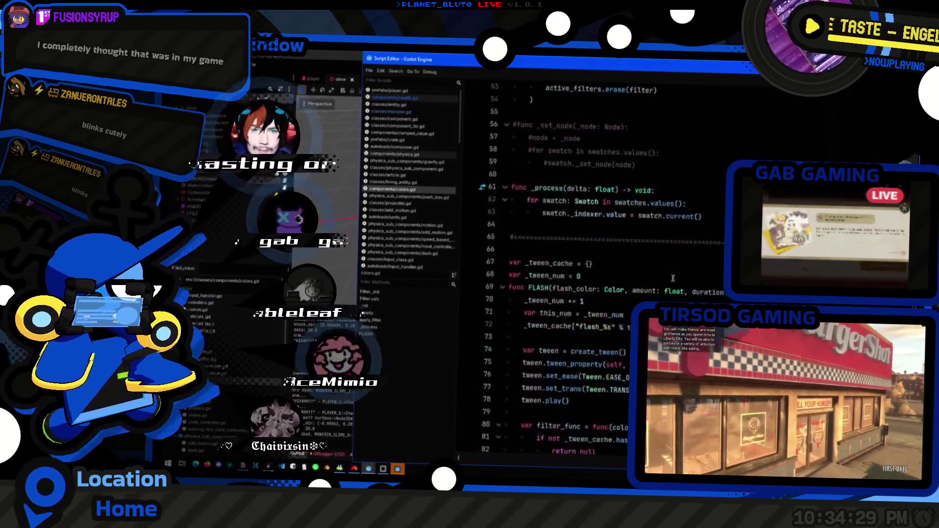
pyautogui.scroll(8, 588, 264)
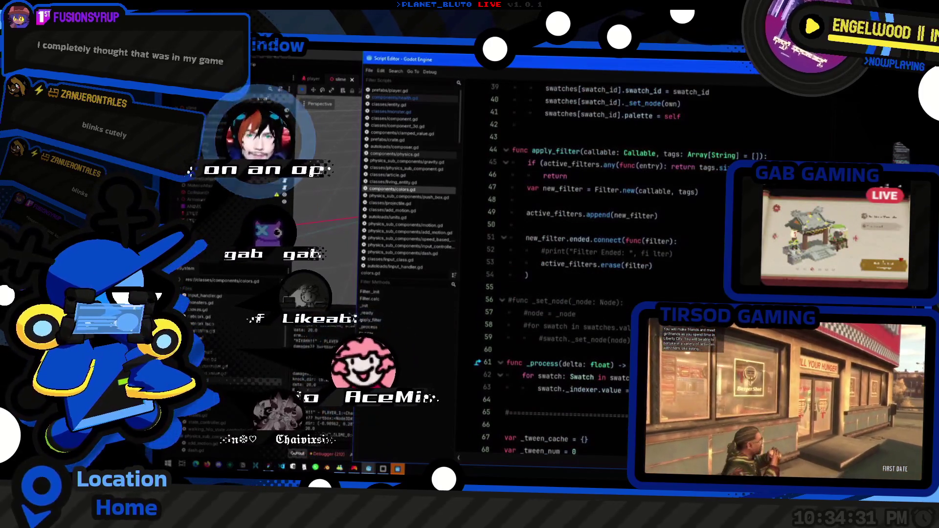
pyautogui.hotkey('ctrl', 'alt', 'o')
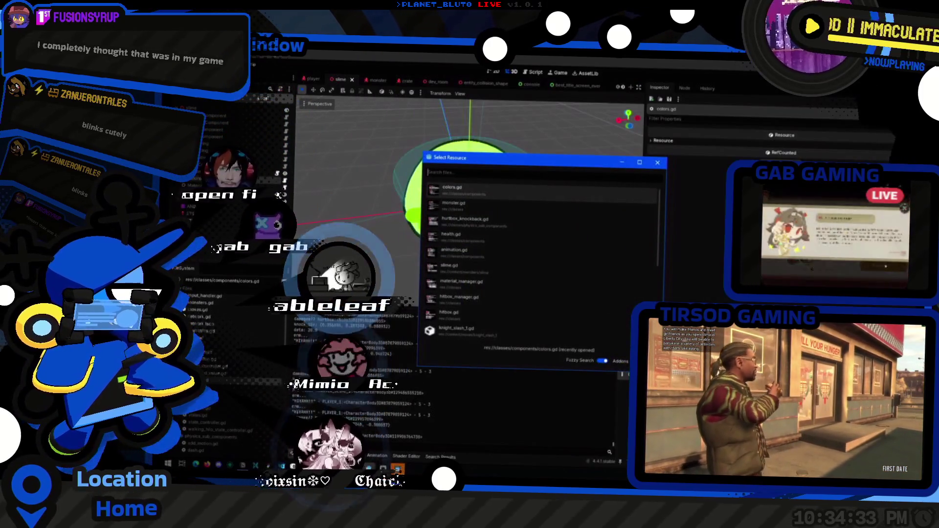
pyautogui.write('c')
pyautogui.hotkey('alt', 'Tab')
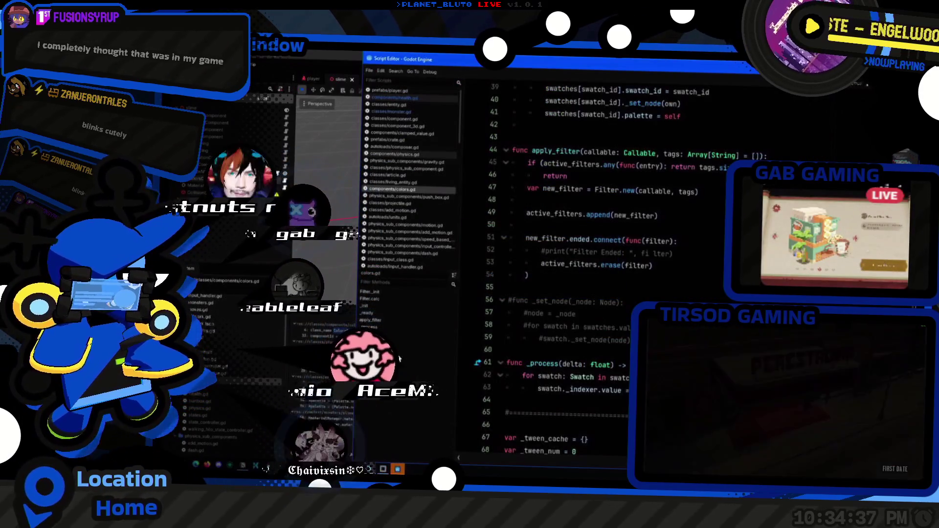
# - From the apply_filter call on line 20, check colors.gd's FLASH function, then return to hurtbox_knockback.gd
pyautogui.hotkey('alt', 'Tab')
pyautogui.click(577, 326)
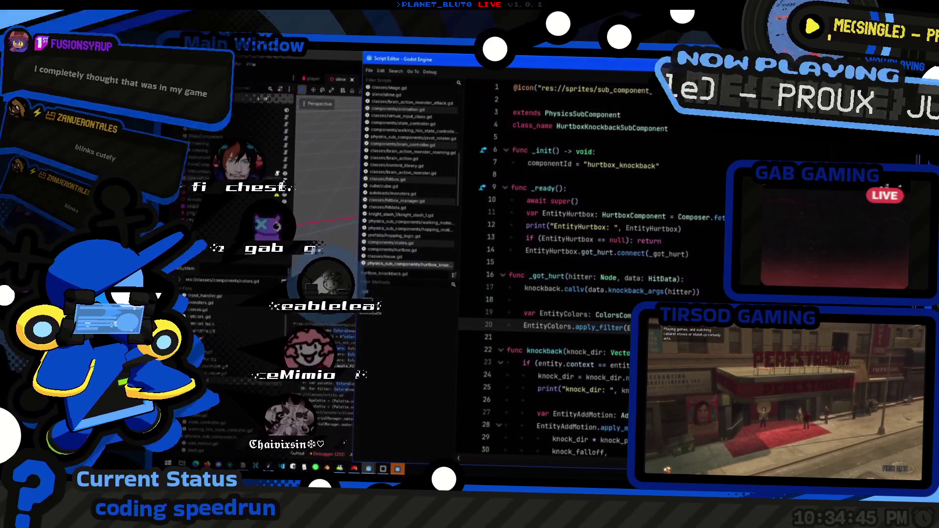
pyautogui.keyDown('ctrl'); pyautogui.click(611, 315); pyautogui.keyUp('ctrl')
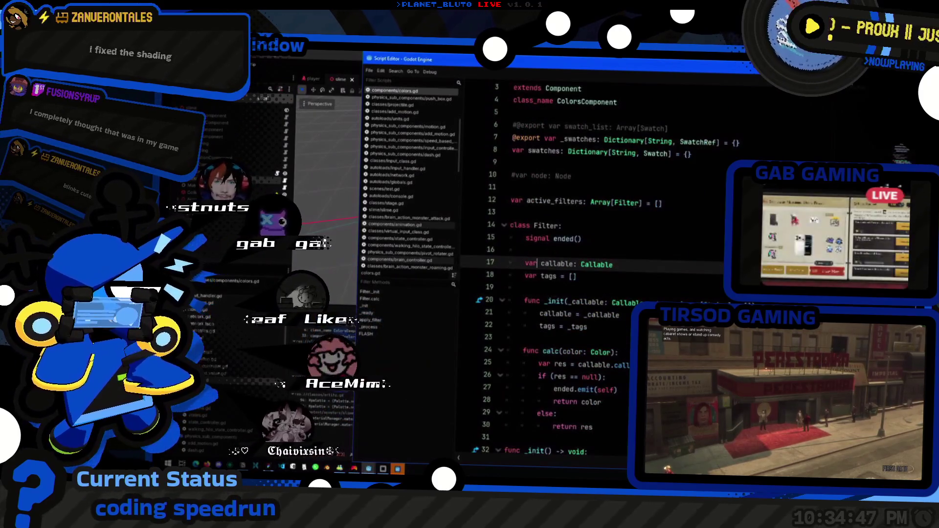
pyautogui.click(509, 264)
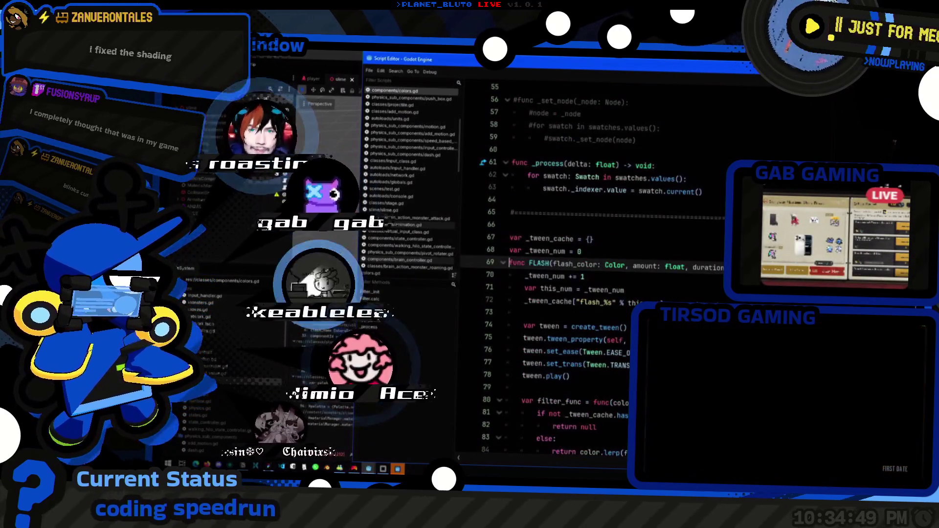
pyautogui.hotkey('alt', 'Left')
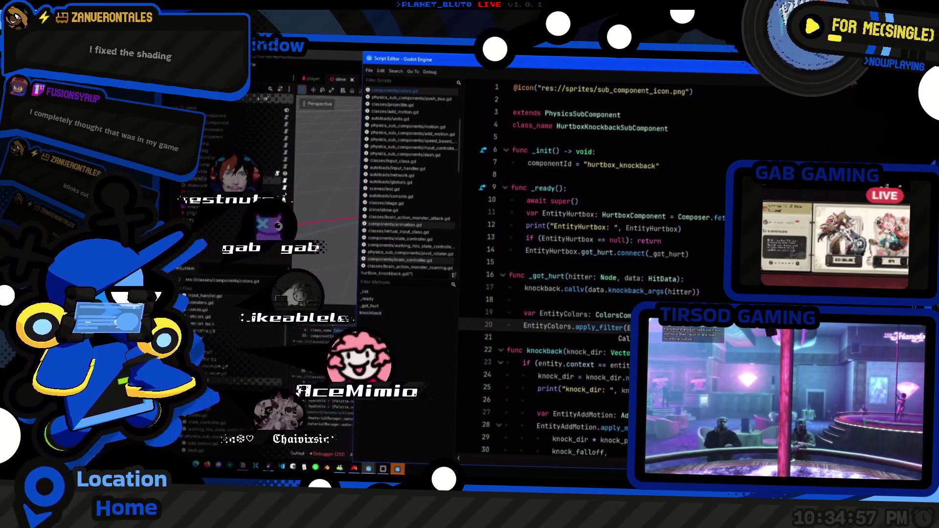
pyautogui.press('super+Tab')
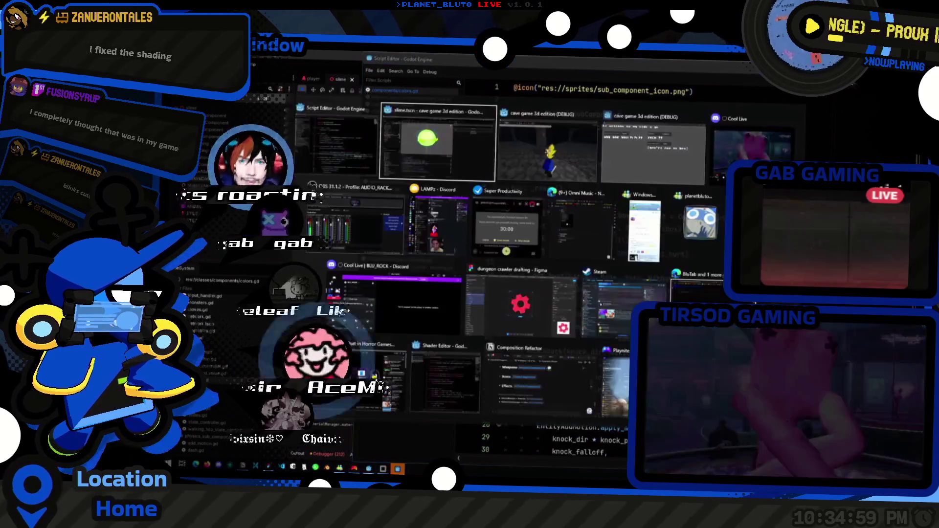
# - Bring the running cave game to the front and open its console to spawn Blue, Magma, Pink and Snow slimes
pyautogui.press('Right')
pyautogui.press('Return')
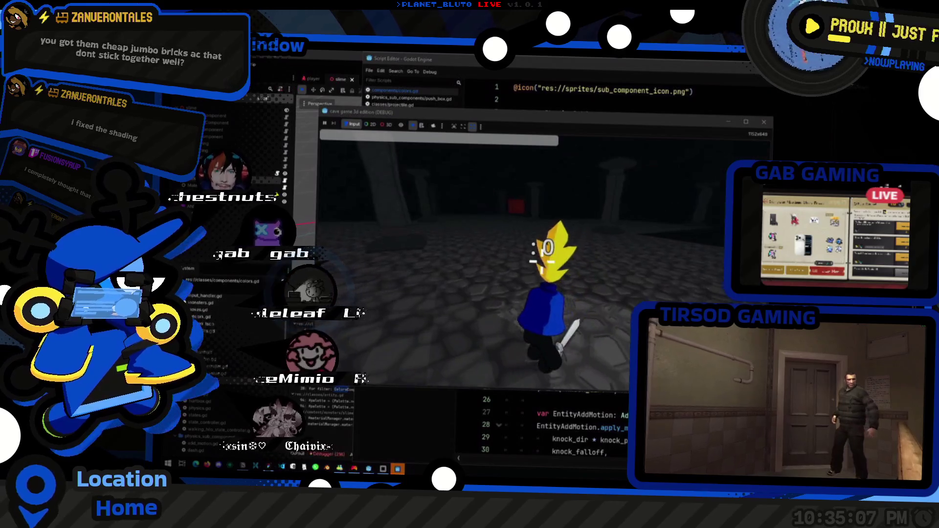
pyautogui.press('`')
pyautogui.press('`')
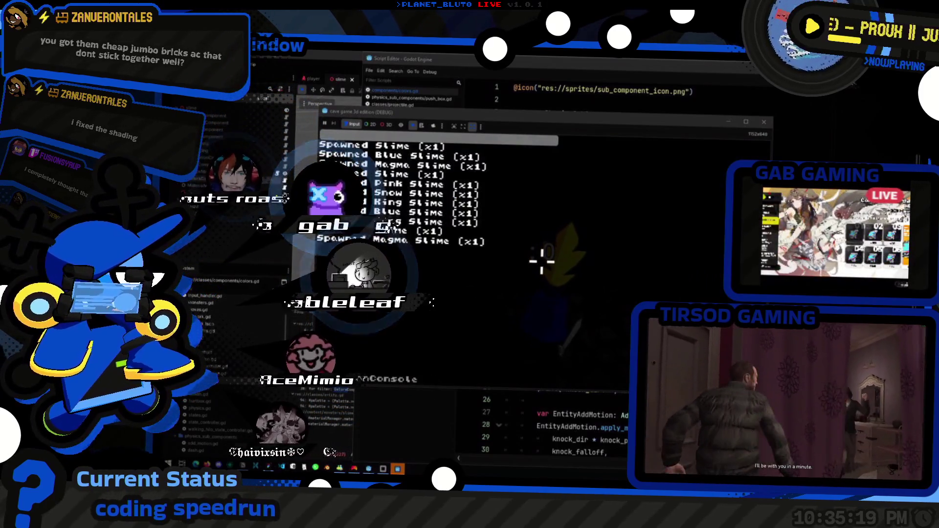
# - Walk the Knight up to the red box among the slimes, then stop the game with F8
pyautogui.press('w')
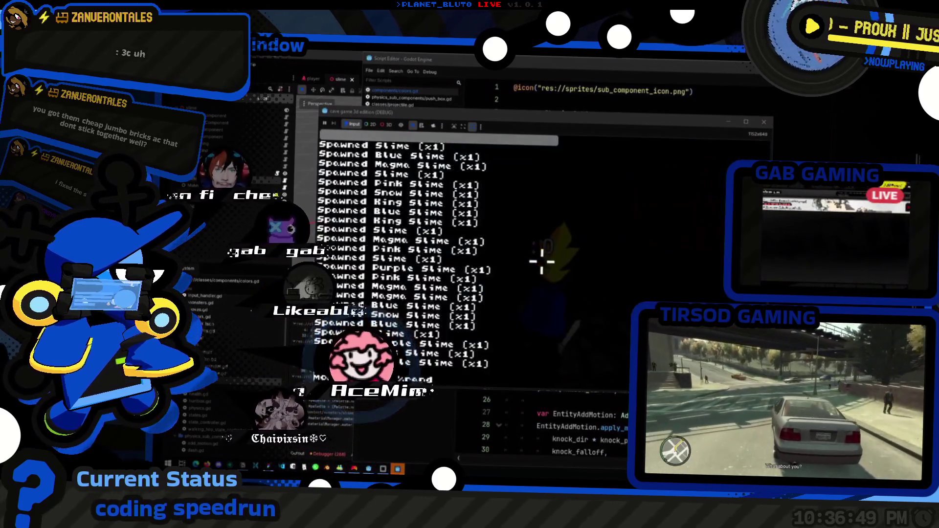
pyautogui.press('F8')
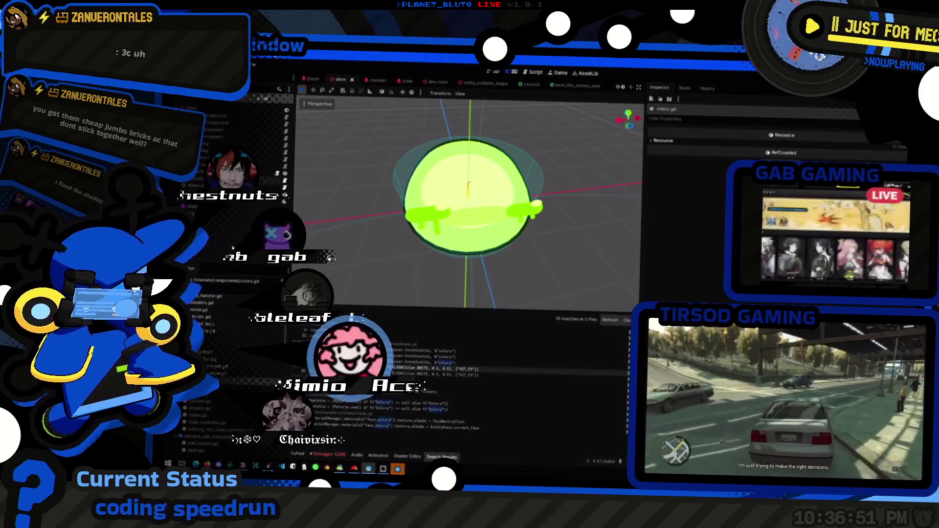
# - Switch to the crate scene and inspect its colours and MaterialManager components
pyautogui.click(314, 79)
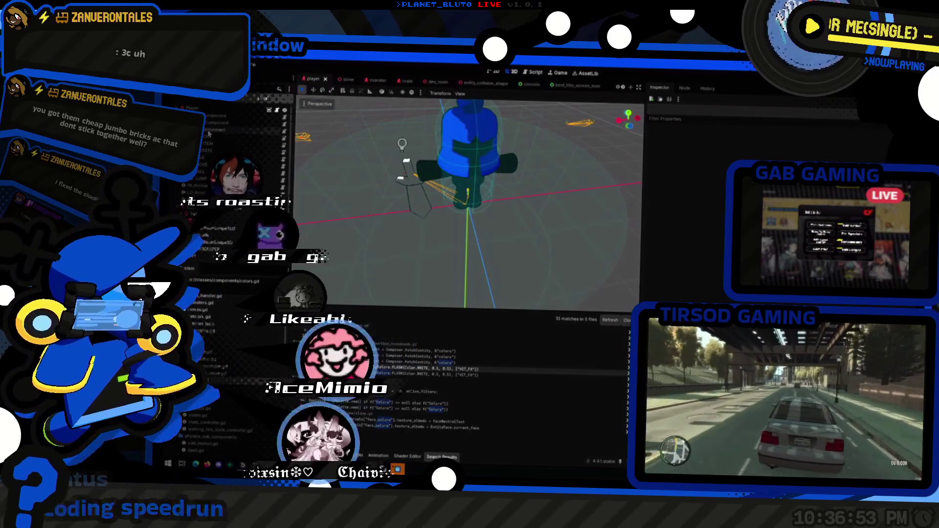
pyautogui.click(409, 82)
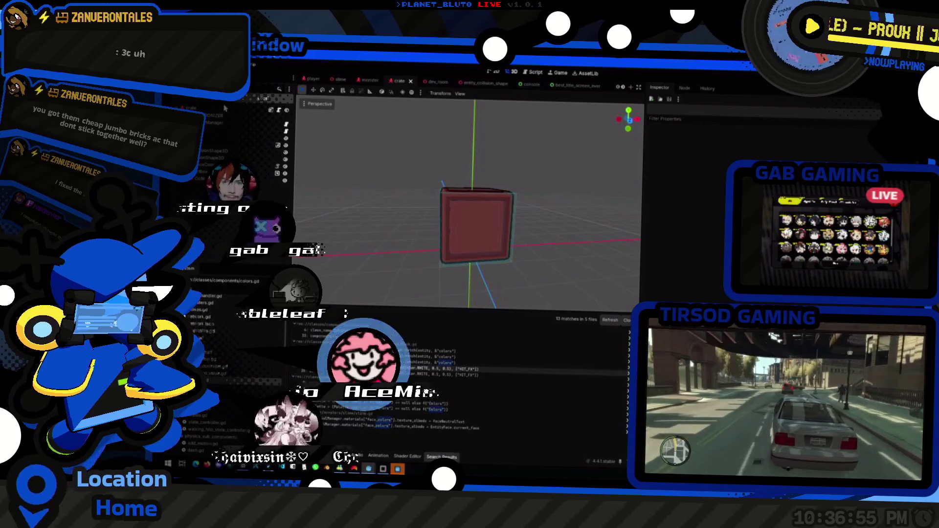
pyautogui.click(240, 139)
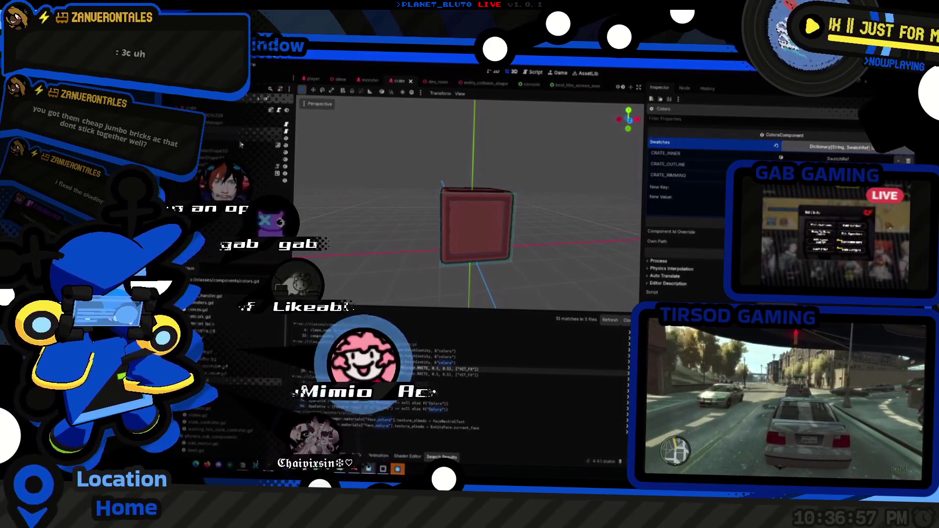
pyautogui.click(233, 131)
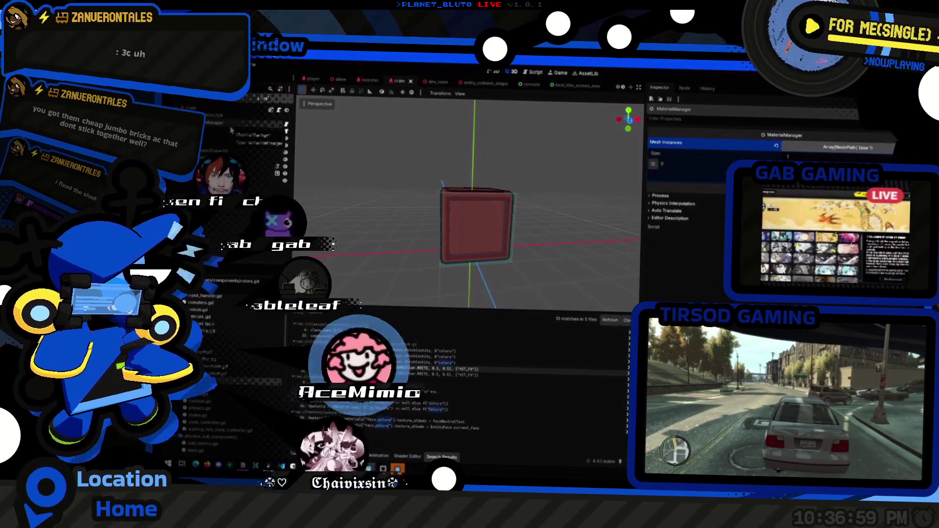
# - Add a PhysicsComponent child node to the crate and view it at an angle
pyautogui.click(191, 108)
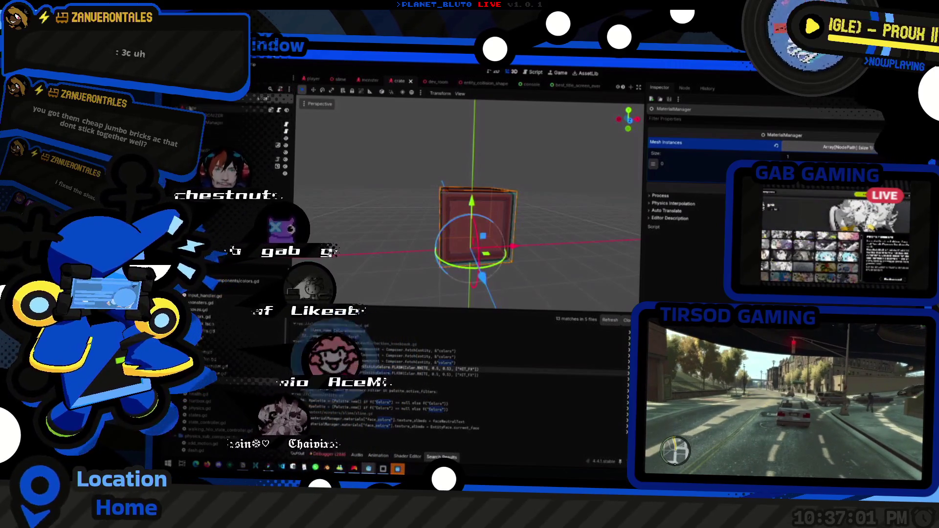
pyautogui.hotkey('ctrl', 'a')
pyautogui.write('Physics')
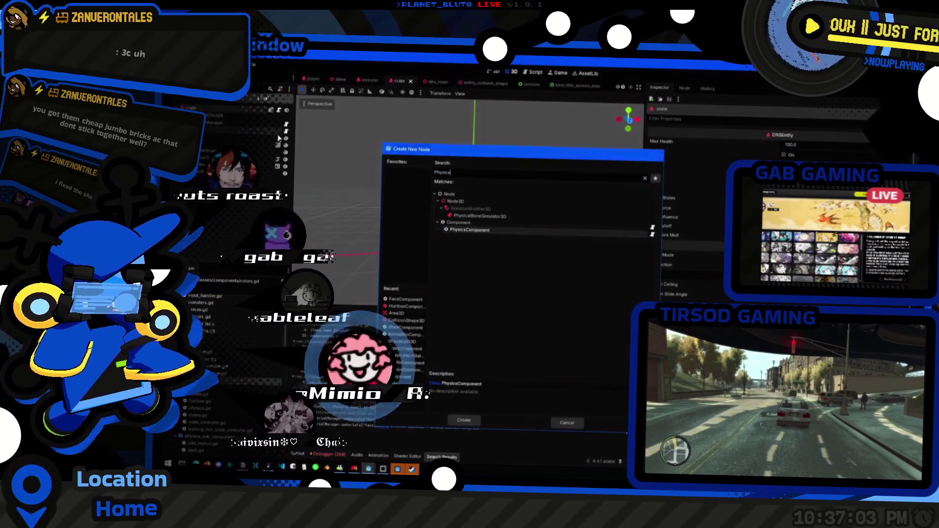
pyautogui.press('Return')
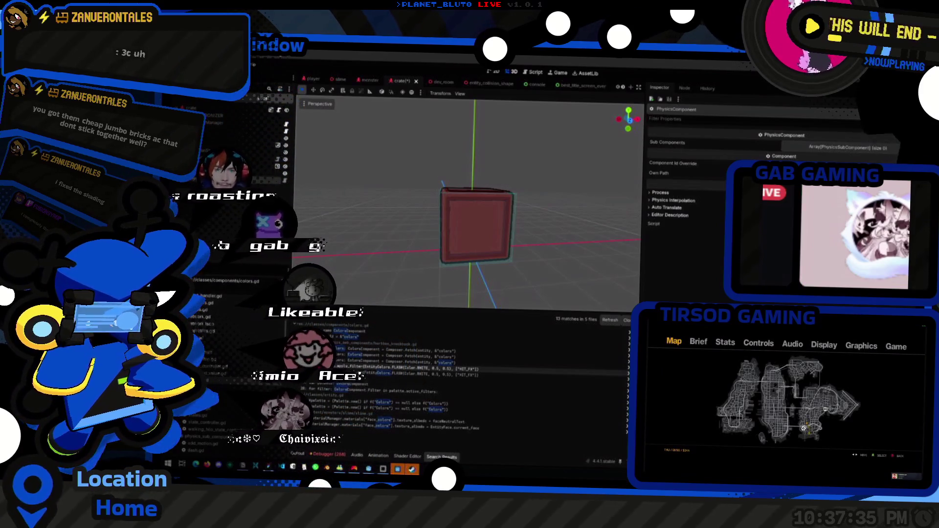
pyautogui.moveTo(594, 188); pyautogui.dragTo(528, 235)
# - Expand Sub Components, add entries up to four (undoing the fifth), and save the crate scene
pyautogui.click(803, 147)
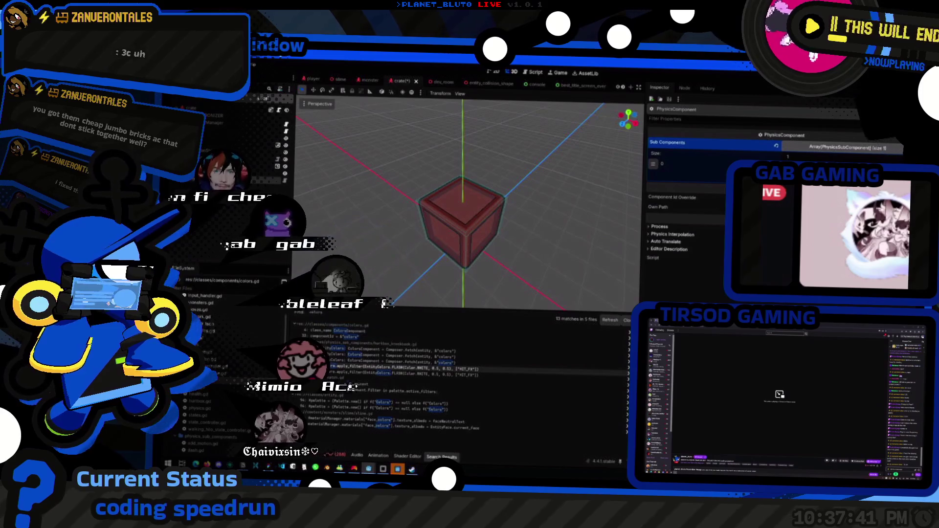
pyautogui.click(685, 176)
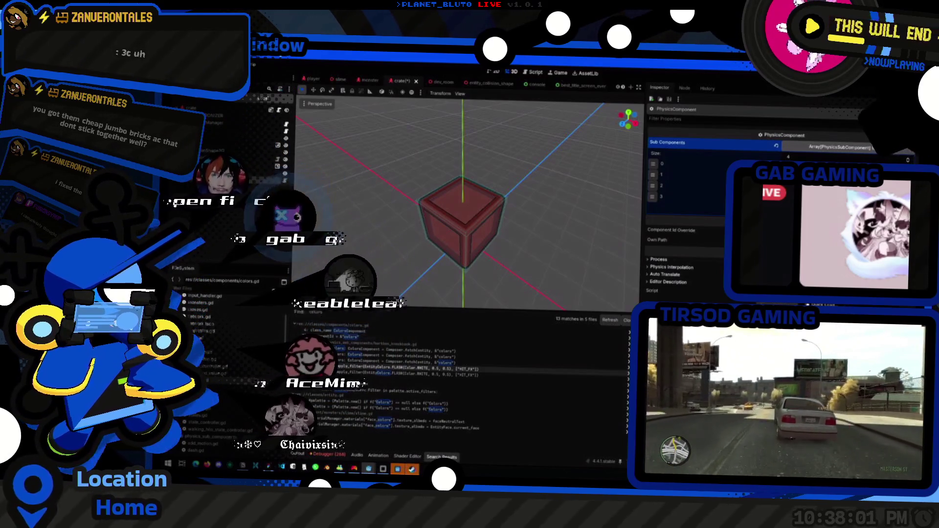
pyautogui.click(685, 208)
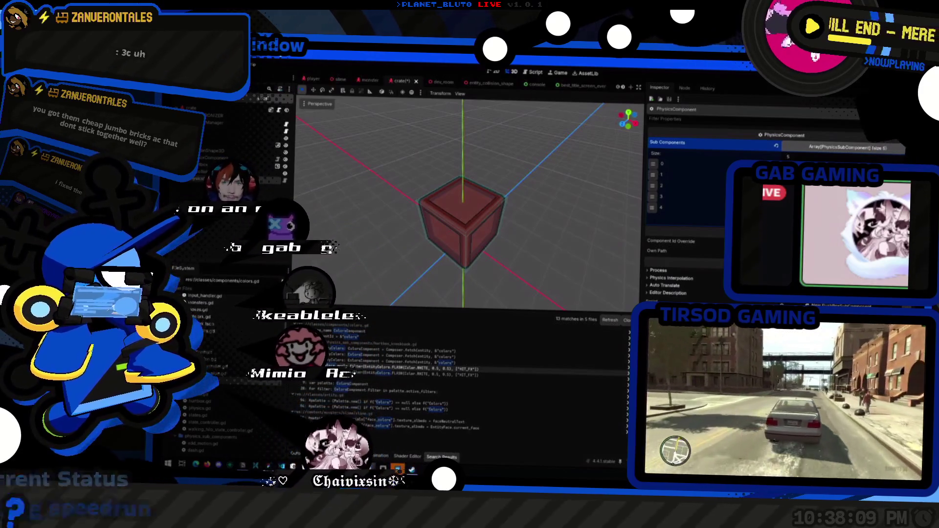
pyautogui.hotkey('ctrl', 'z')
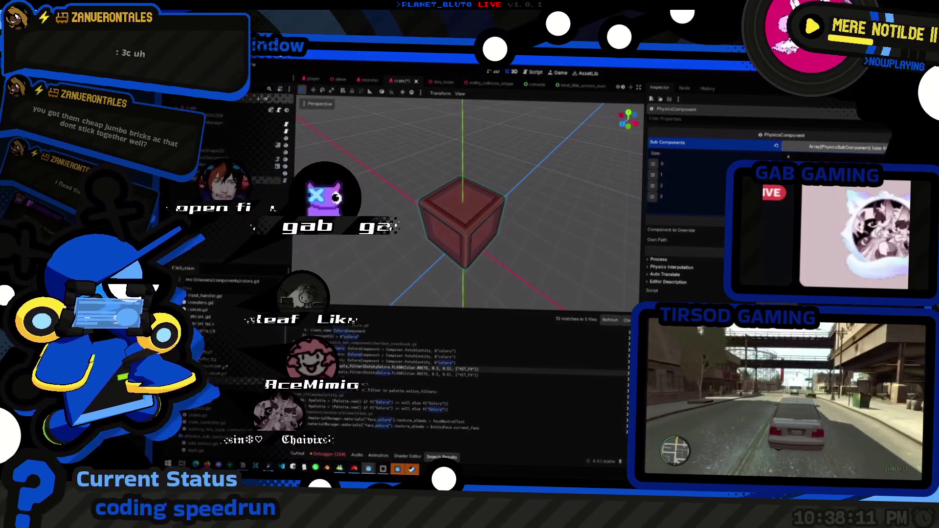
pyautogui.hotkey('ctrl', 's')
pyautogui.hotkey('alt', 'Tab')
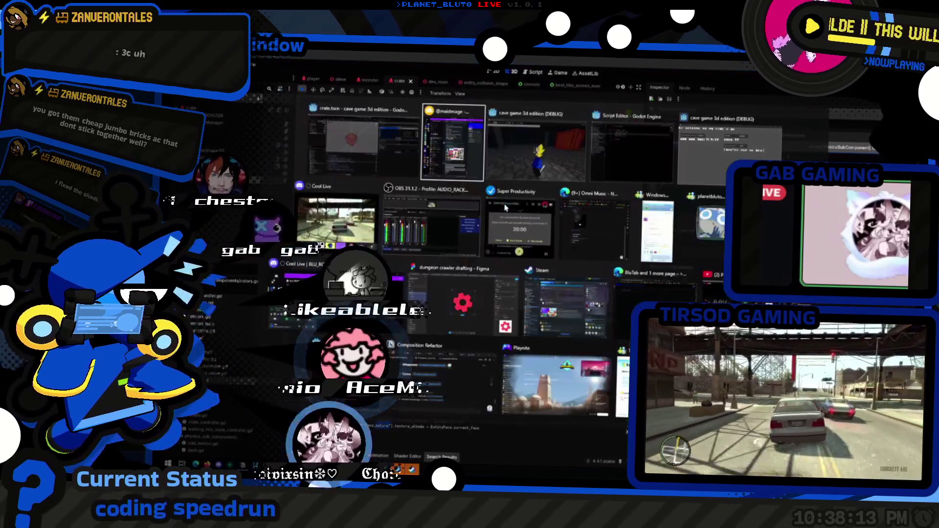
# - Save and run the game, checking the crate's HurtboxComponent settings during the test
pyautogui.hotkey('ctrl', 's')
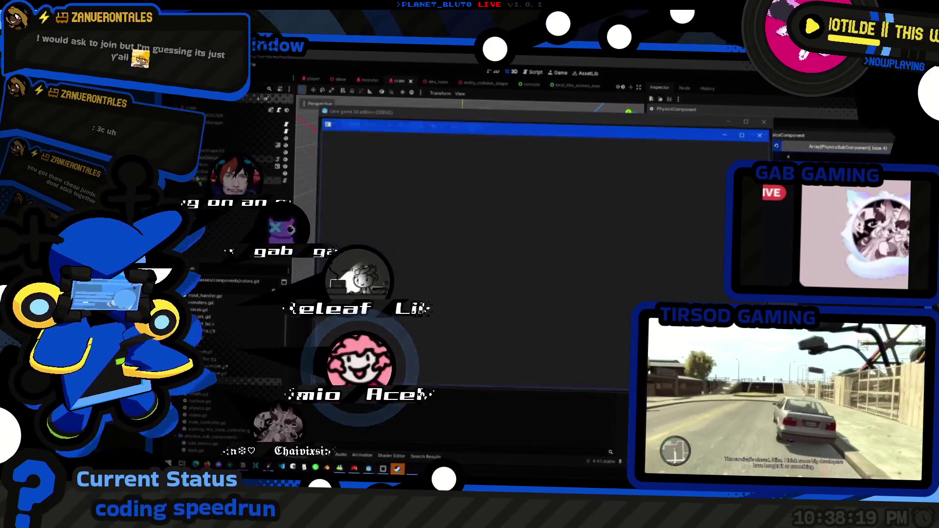
pyautogui.click(203, 162)
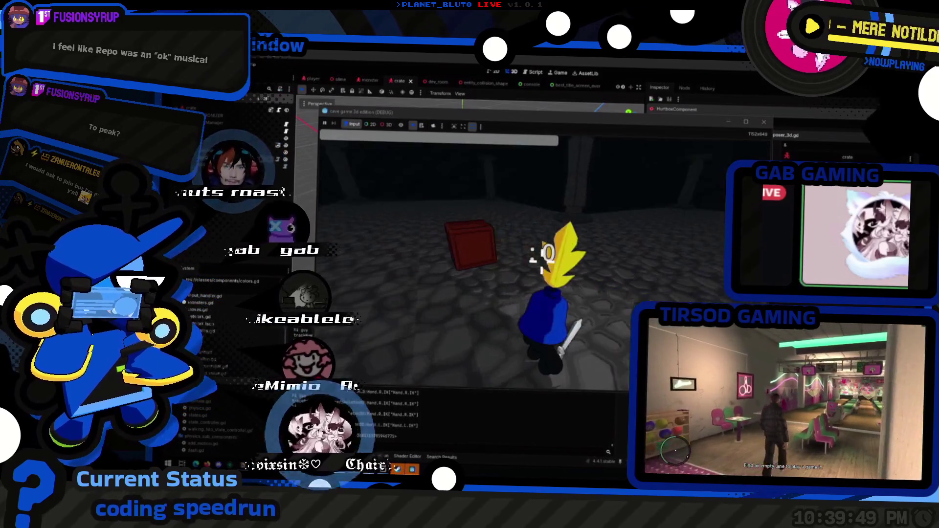
pyautogui.hotkey('alt', 'Tab')
pyautogui.hotkey('alt', 'Tab')
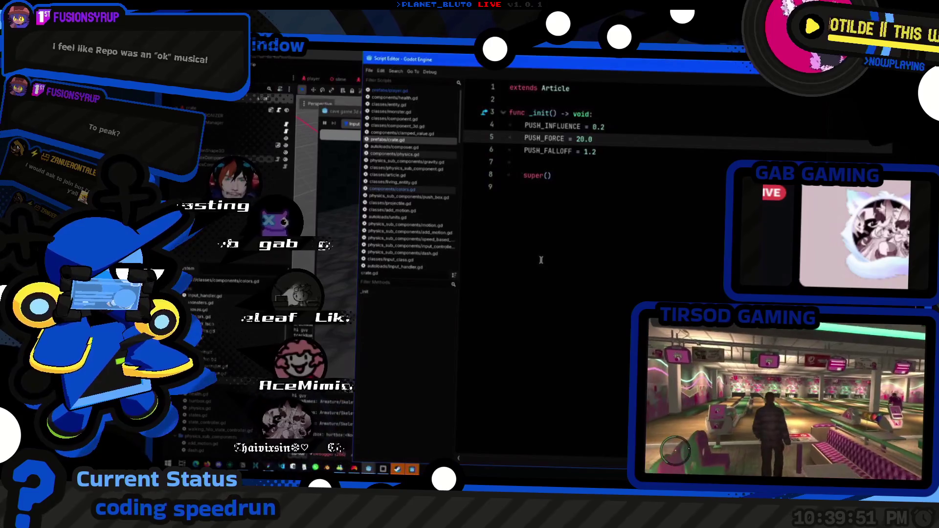
# - List all print calls and comment out the line 41 and print(self) prints in monsters.gd
pyautogui.press('Return')
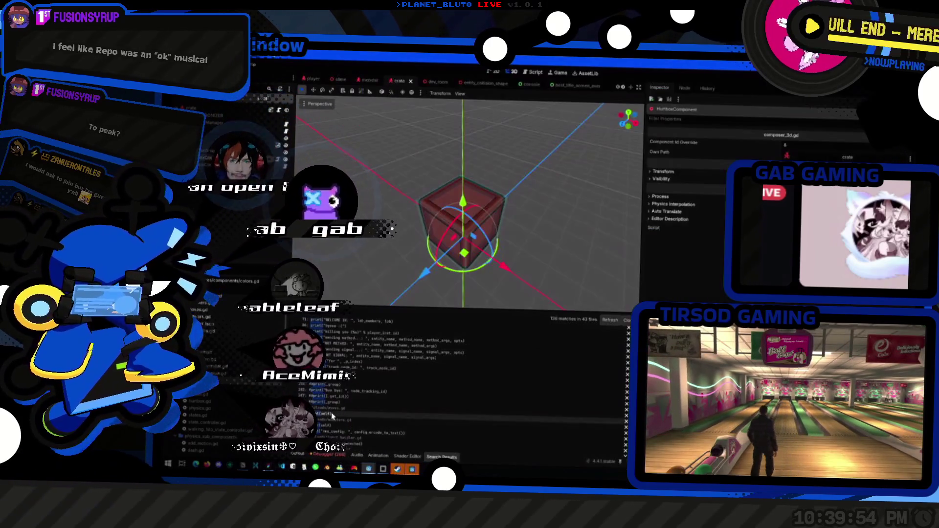
pyautogui.click(333, 415)
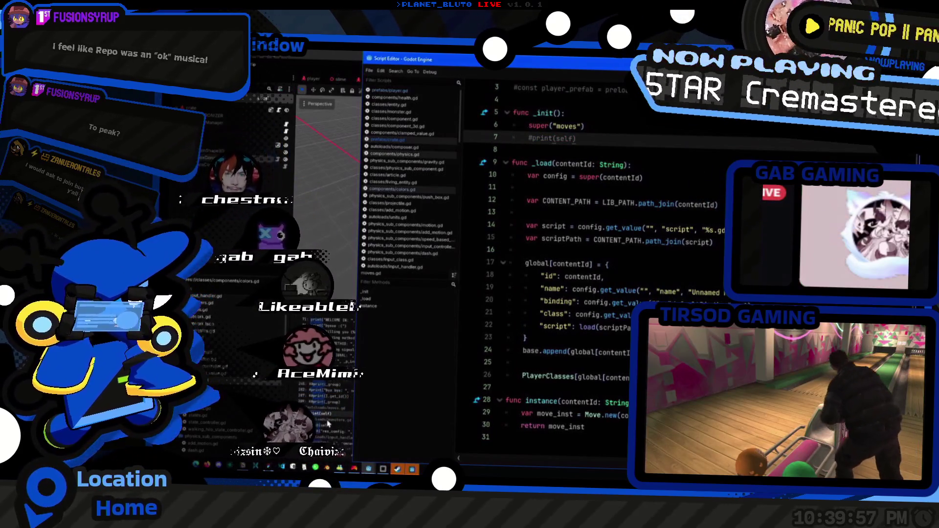
pyautogui.click(419, 328)
pyautogui.scroll(-1, 622, 147)
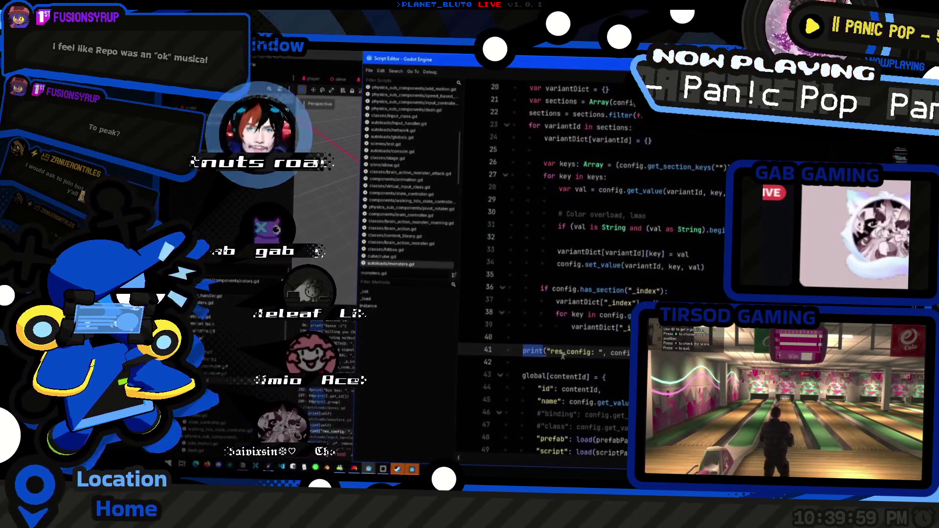
pyautogui.hotkey('ctrl', 'k')
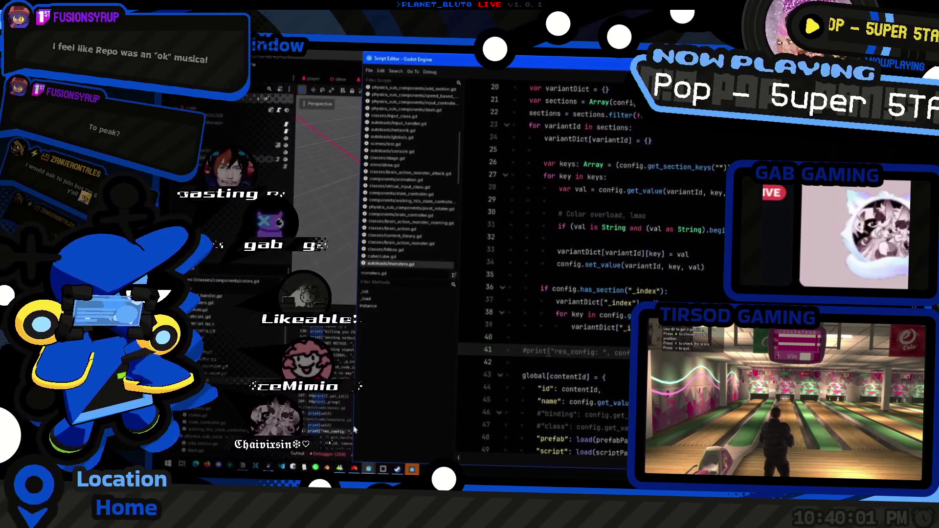
pyautogui.scroll(5, 594, 172)
pyautogui.hotkey('ctrl', 'k')
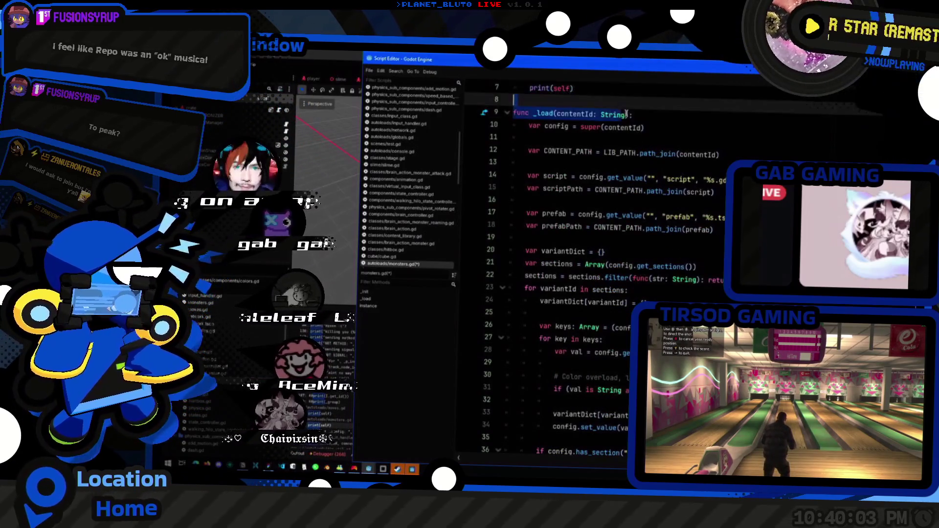
pyautogui.scroll(2, 594, 172)
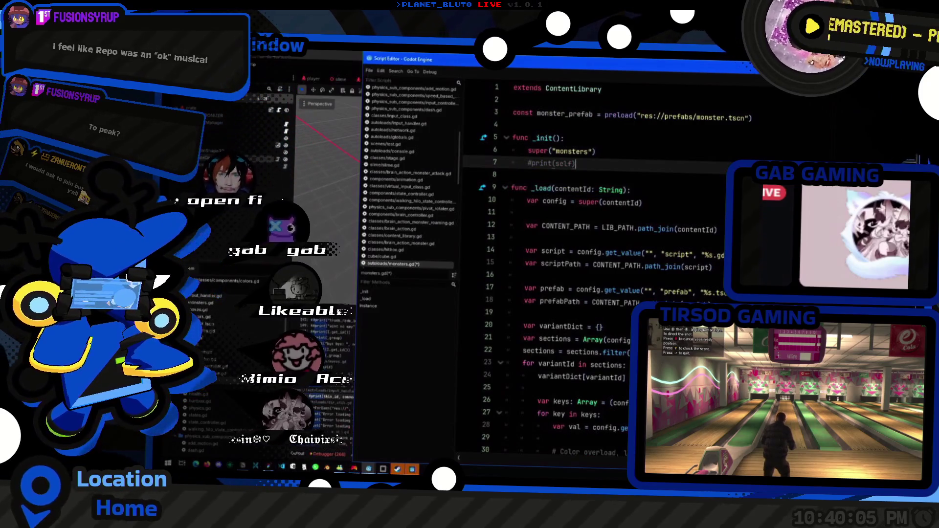
# - Comment out the print(self) in the classes script and the STATE_MAP print in states.gd
pyautogui.click(325, 418)
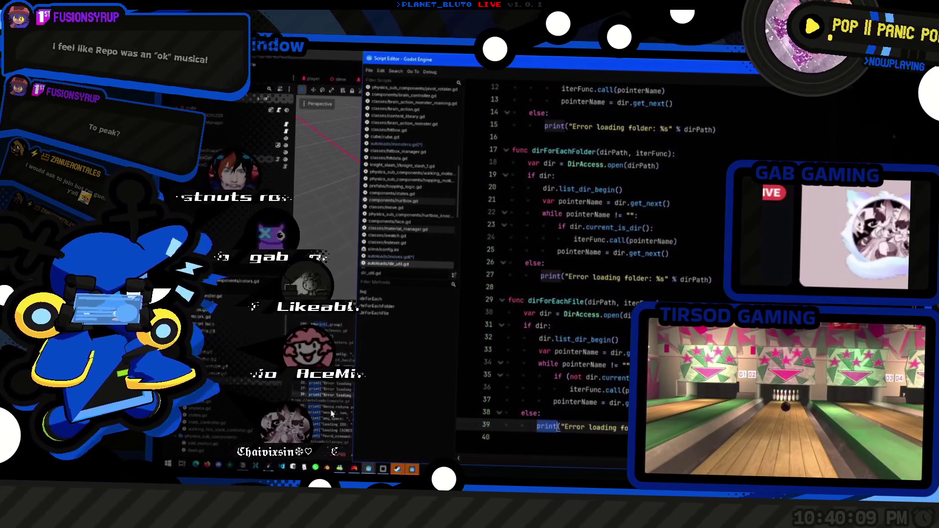
pyautogui.click(331, 417)
pyautogui.click(339, 362)
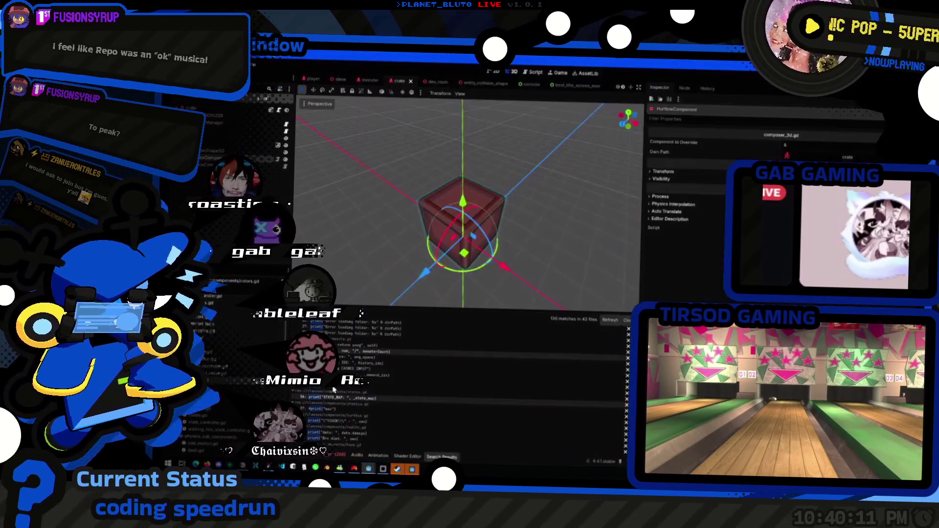
pyautogui.hotkey('ctrl', 'k')
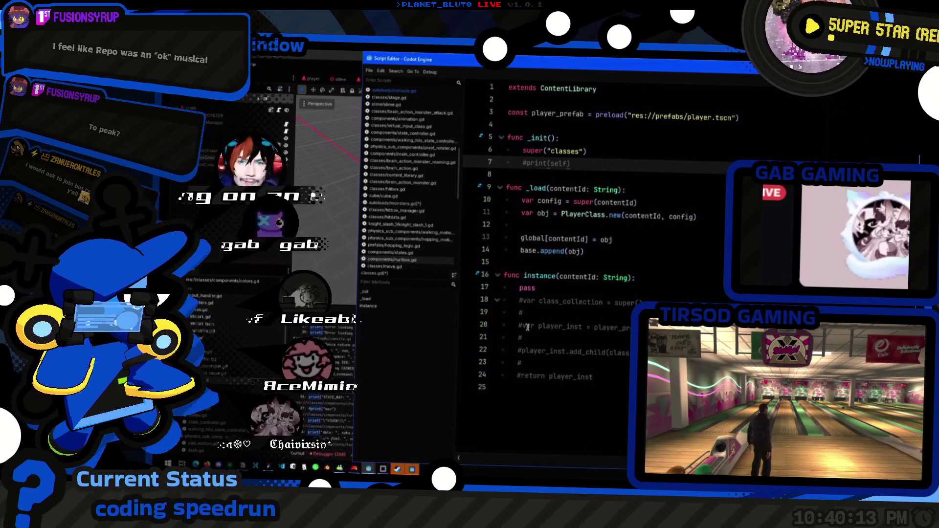
pyautogui.click(322, 401)
pyautogui.hotkey('ctrl', 'k')
# - Comment out the HealthComponent's death print on line 28 and damage print on line 24
pyautogui.click(350, 410)
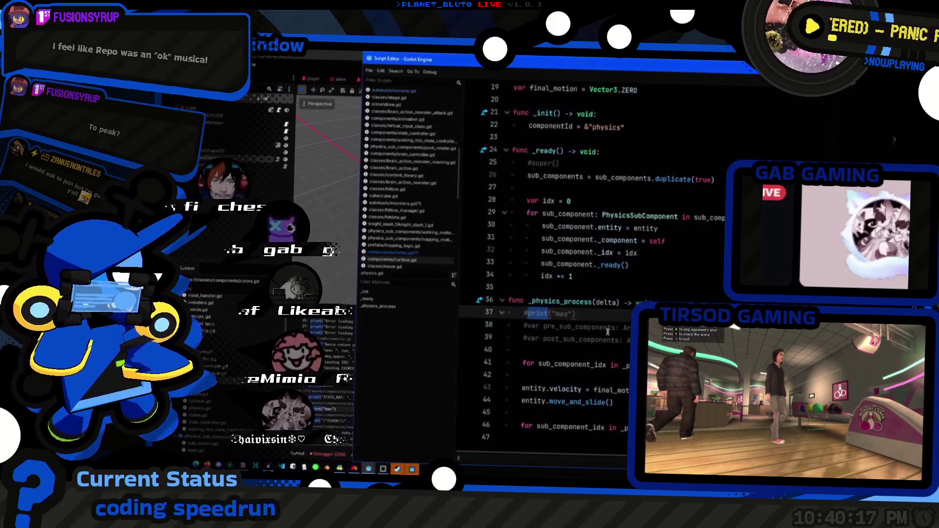
pyautogui.click(342, 421)
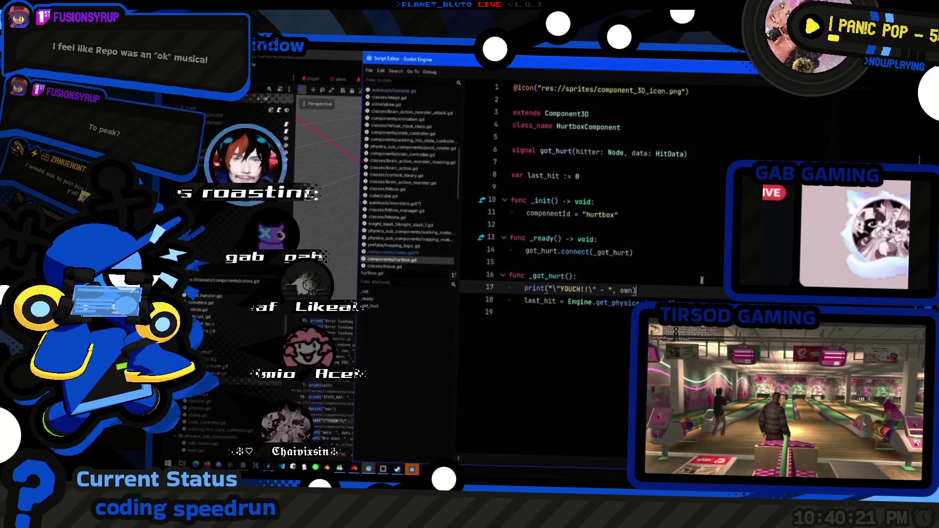
pyautogui.click(337, 433)
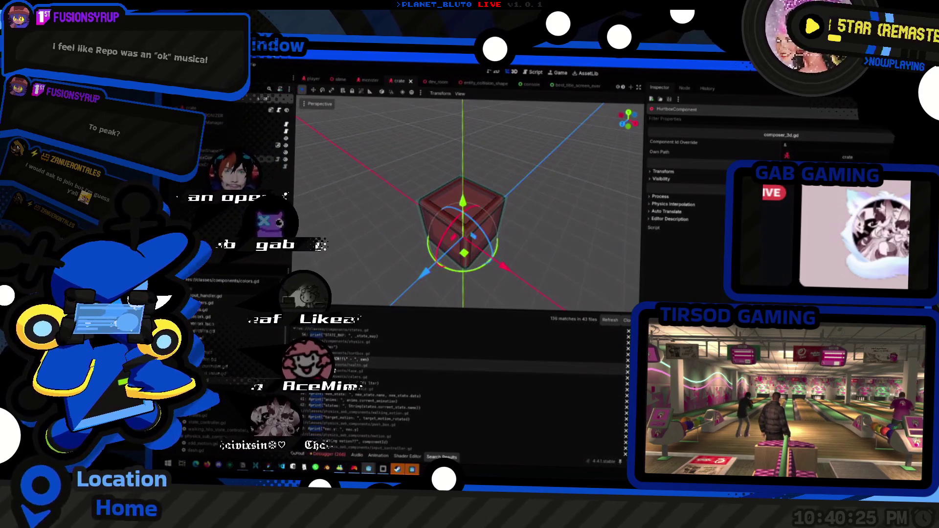
pyautogui.click(336, 376)
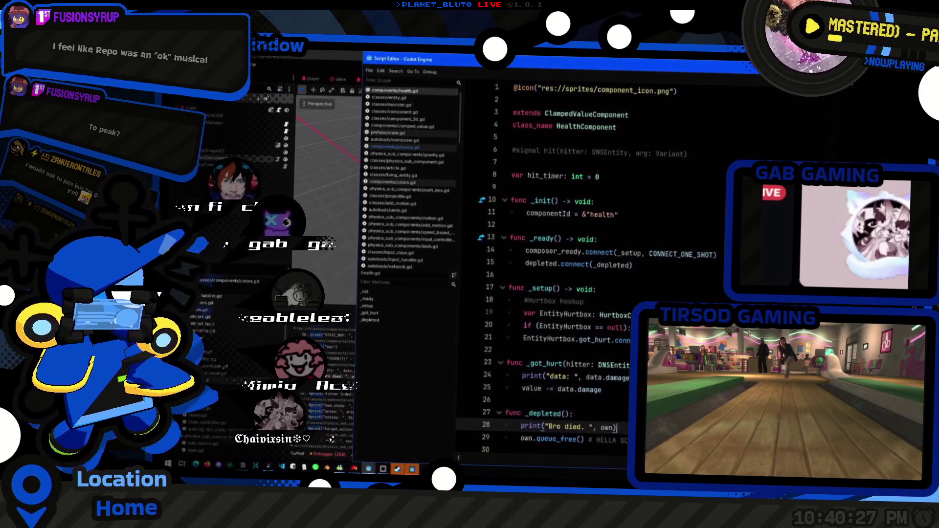
pyautogui.hotkey('ctrl', 'k')
pyautogui.press('Up')
pyautogui.press('Up')
pyautogui.press('Up')
pyautogui.hotkey('ctrl', 'k')
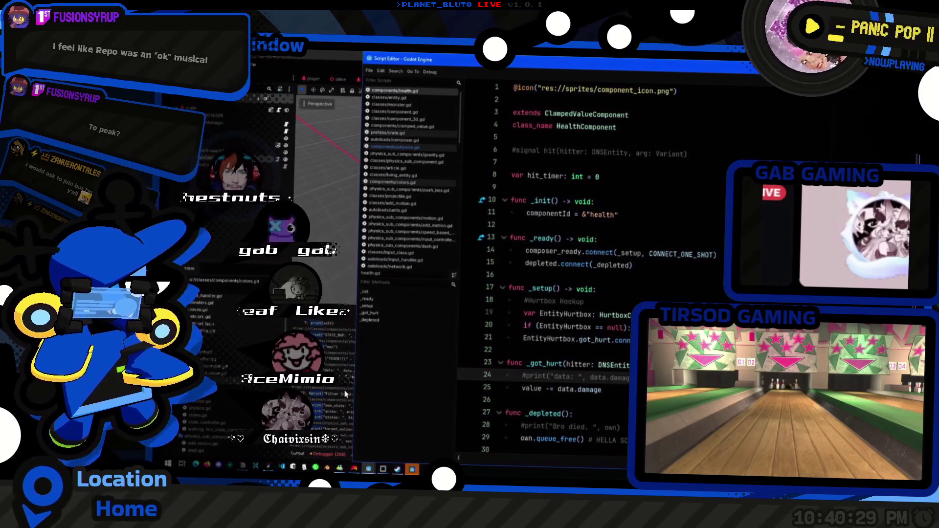
pyautogui.click(592, 427)
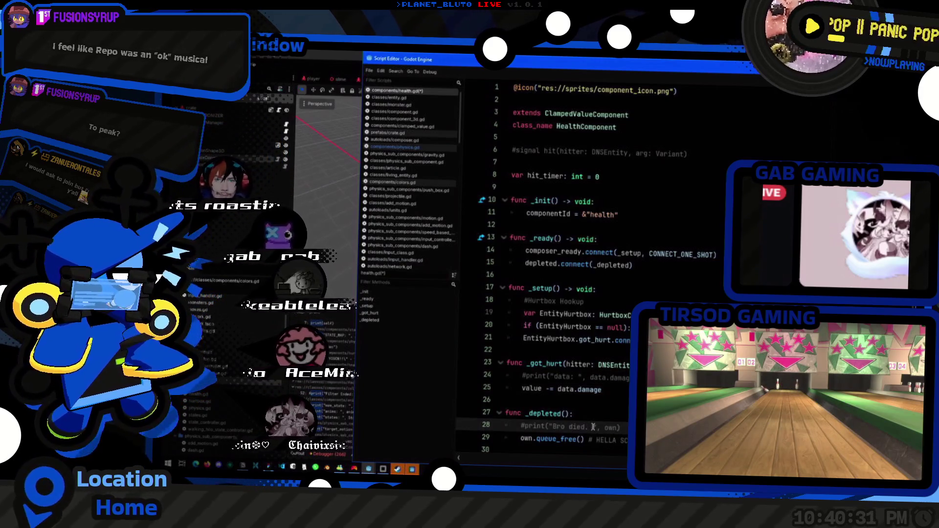
# - Review the print calls in the face script (lines 21, 34), colors.gd and motion.gd
pyautogui.click(329, 389)
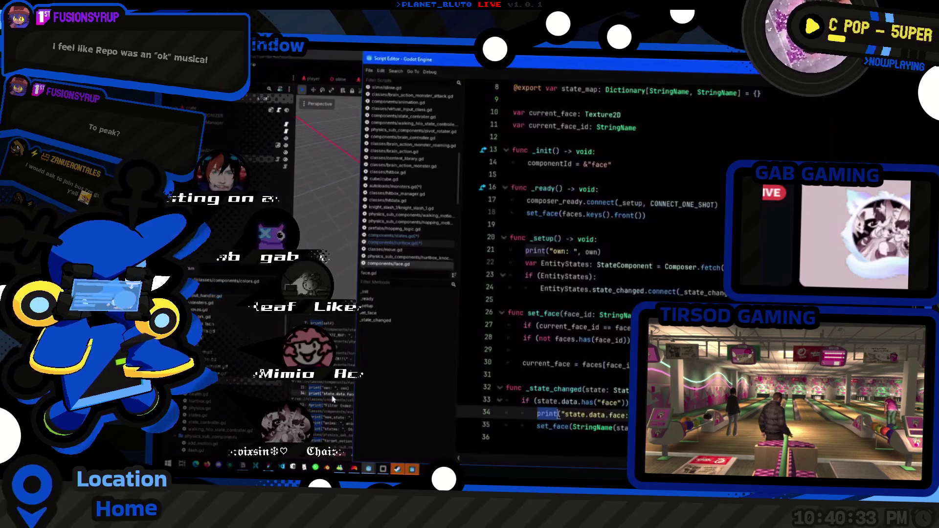
pyautogui.click(328, 395)
pyautogui.click(672, 259)
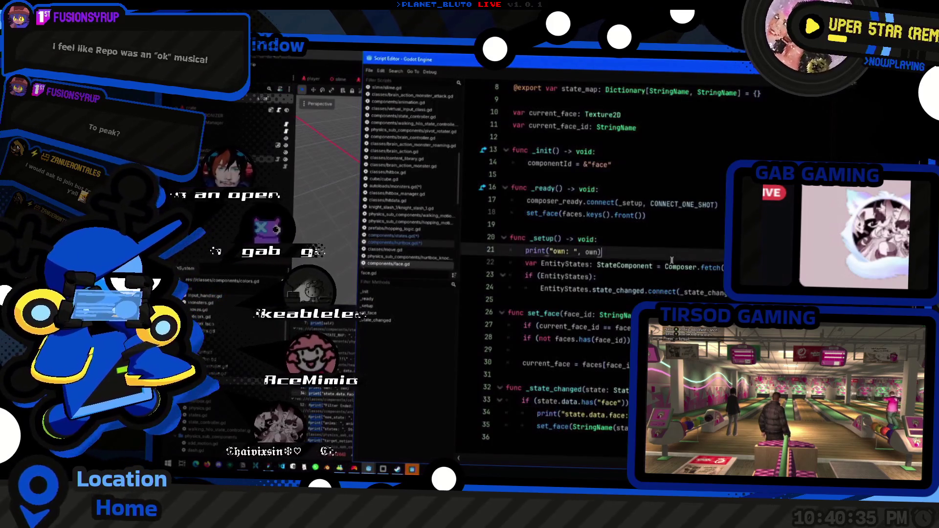
pyautogui.click(538, 414)
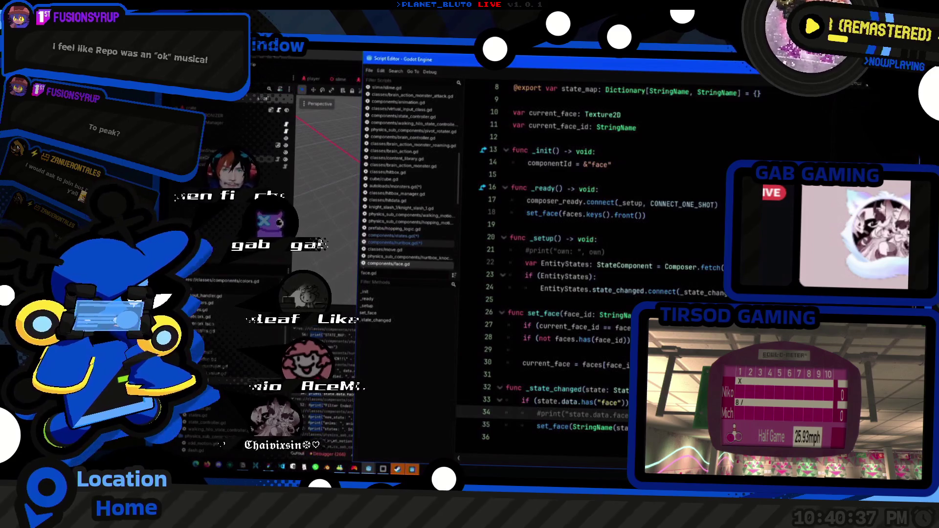
pyautogui.click(326, 407)
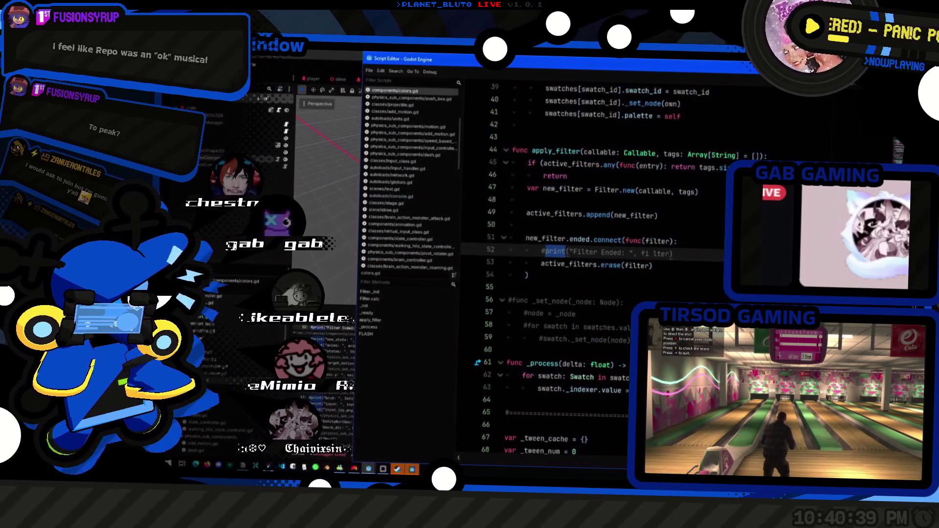
pyautogui.click(409, 126)
pyautogui.press('Down')
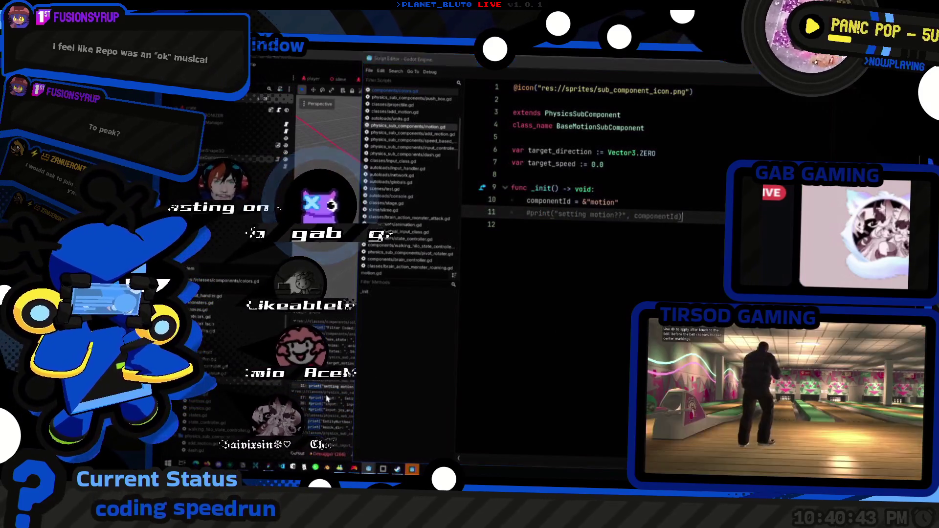
pyautogui.click(342, 413)
pyautogui.scroll(-3, 342, 414)
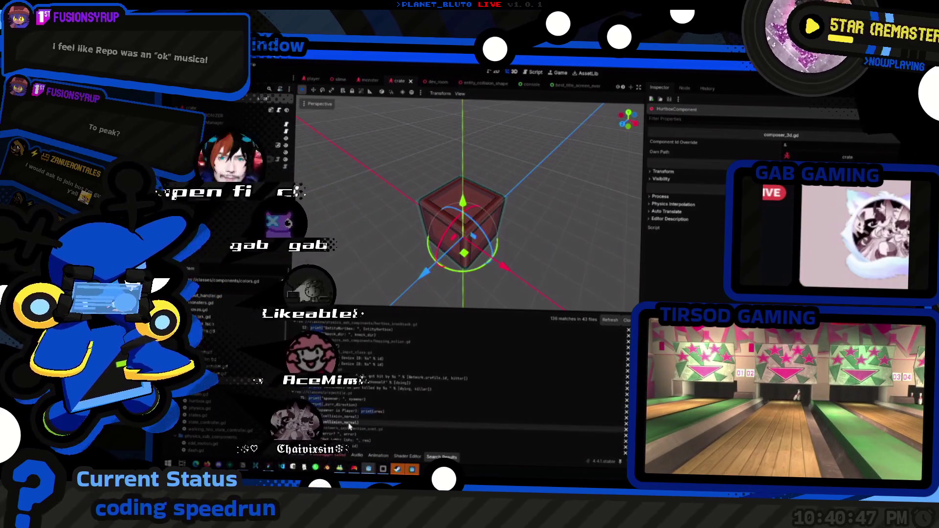
pyautogui.click(371, 381)
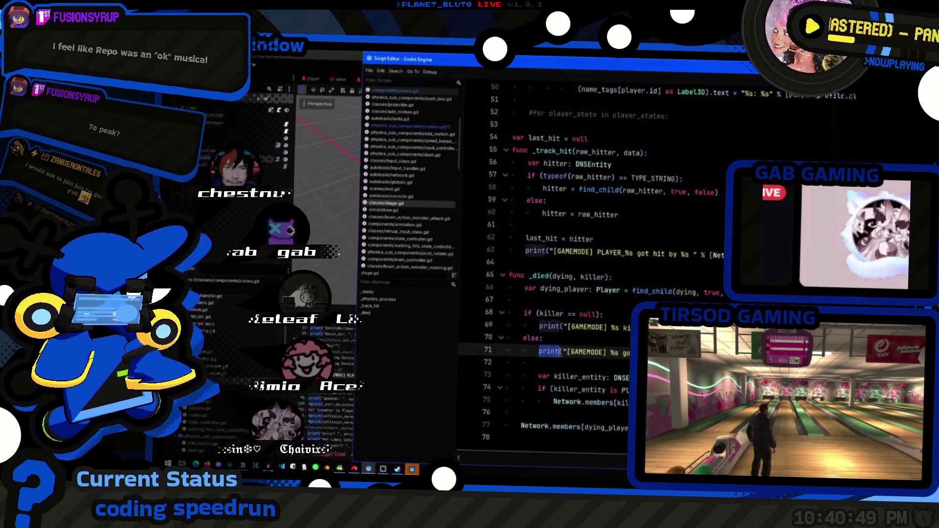
# - Open hitbox.gd from the results and comment out the err print on line 25
pyautogui.click(336, 439)
pyautogui.click(335, 439)
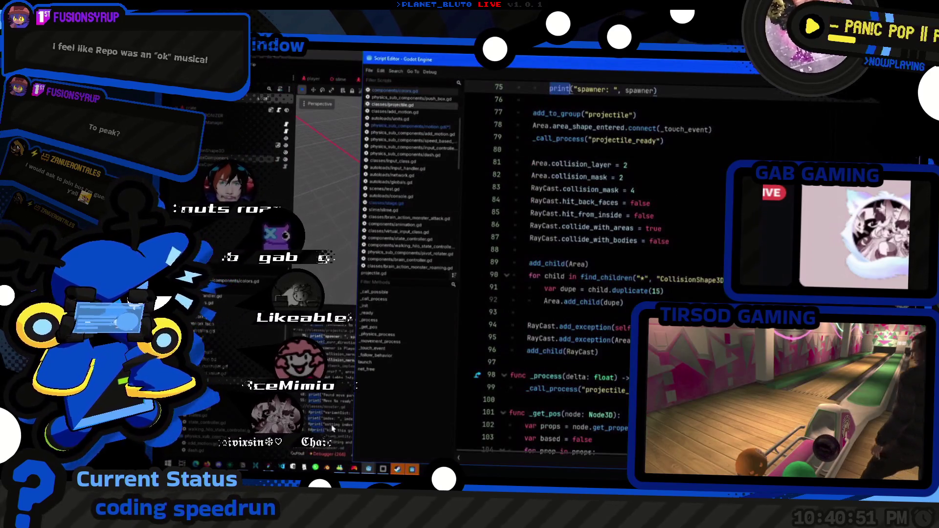
pyautogui.click(334, 441)
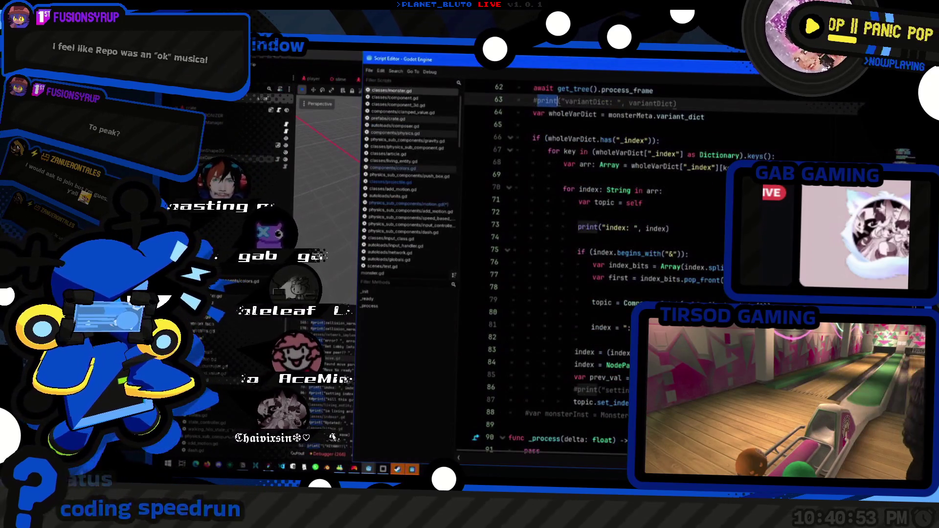
pyautogui.click(336, 446)
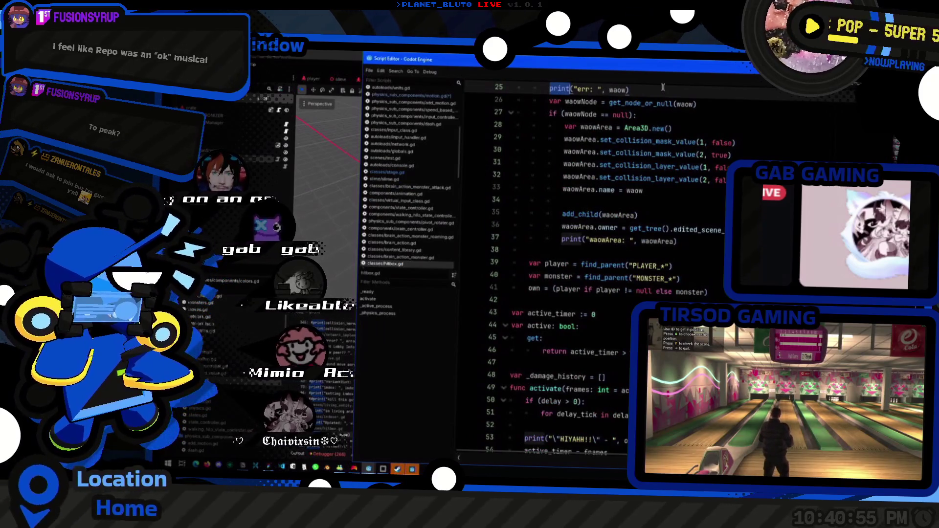
pyautogui.hotkey('ctrl', 'k')
# - Comment out the waowArea print on line 37 and the HIYAHH print on line 53 in hitbox.gd
pyautogui.click(656, 201)
pyautogui.press('Up')
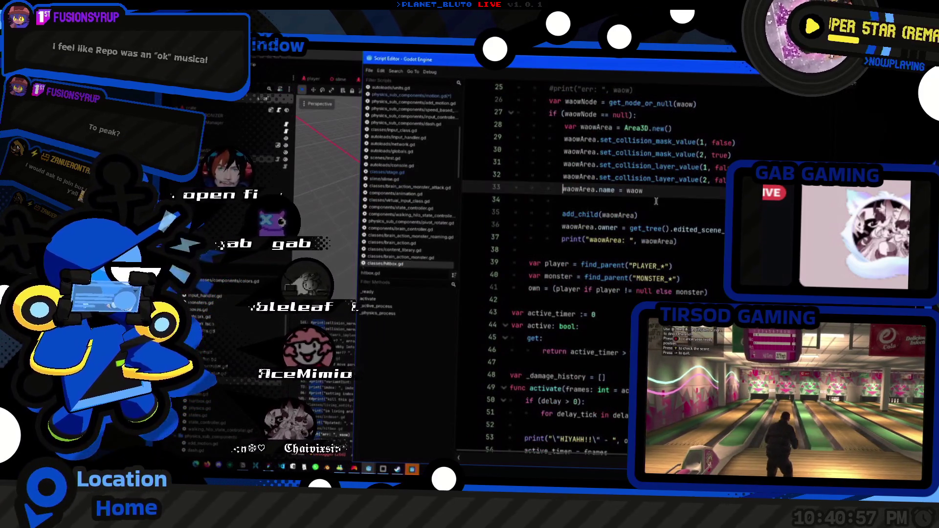
pyautogui.press('Down')
pyautogui.press('Down')
pyautogui.press('Down')
pyautogui.hotkey('ctrl', 'k')
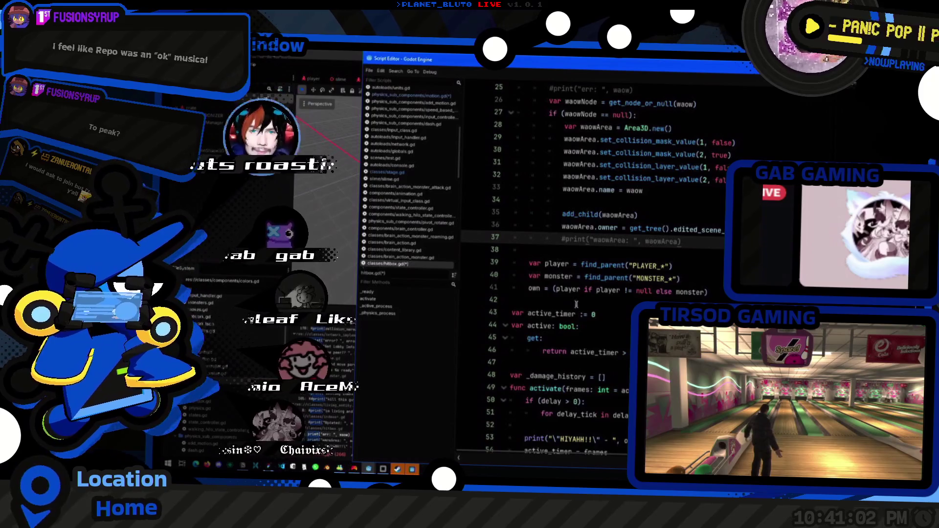
pyautogui.scroll(-5, 577, 304)
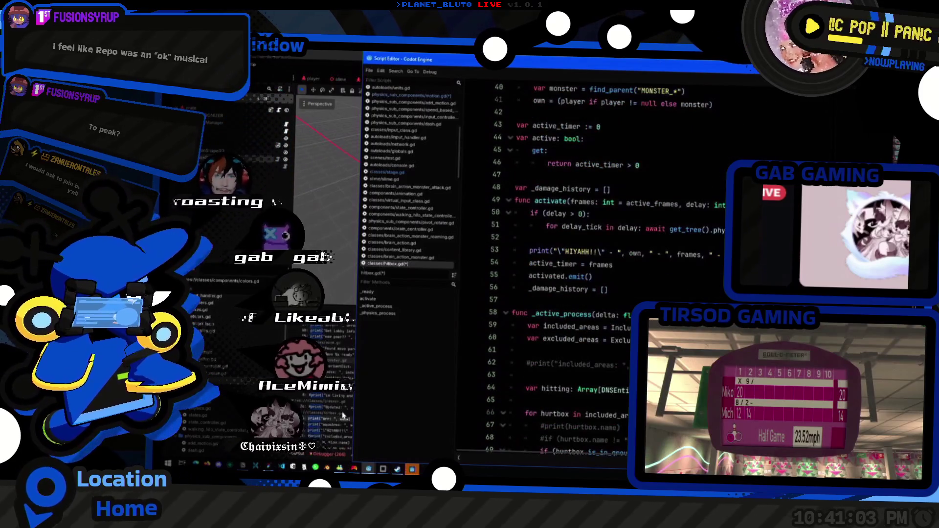
pyautogui.scroll(1, 577, 293)
pyautogui.doubleClick(538, 288)
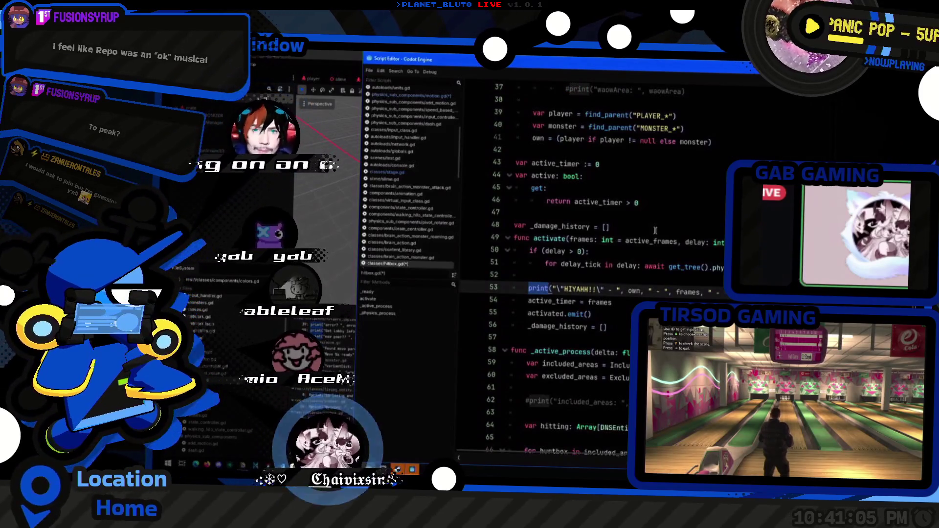
pyautogui.hotkey('ctrl', 'k')
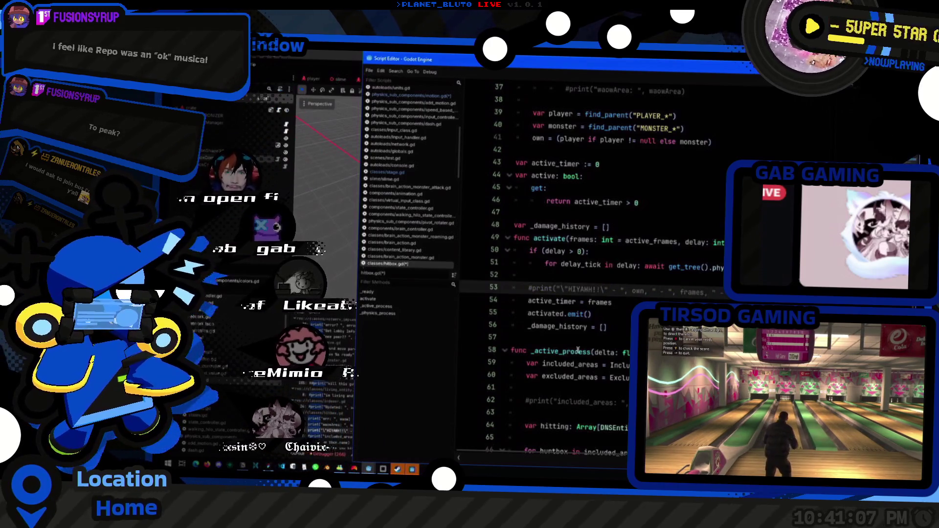
pyautogui.scroll(-6, 617, 359)
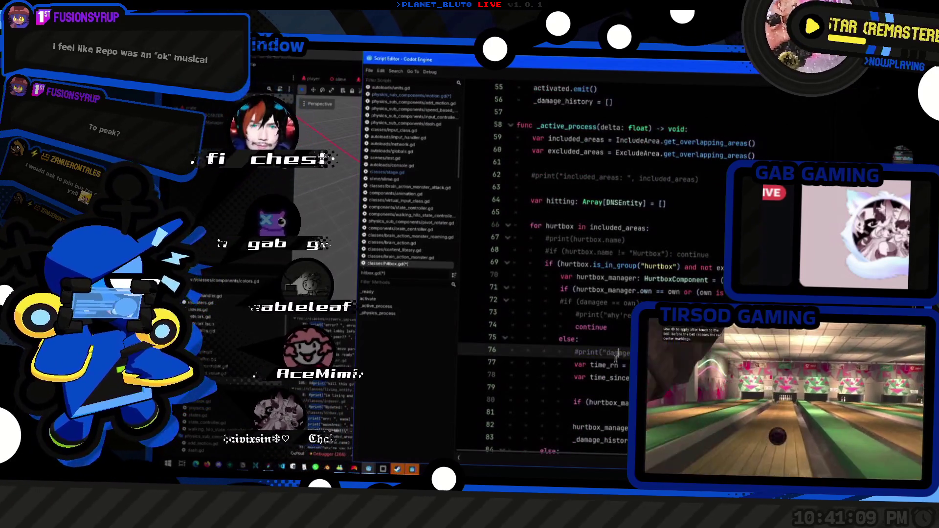
pyautogui.scroll(-7, 617, 358)
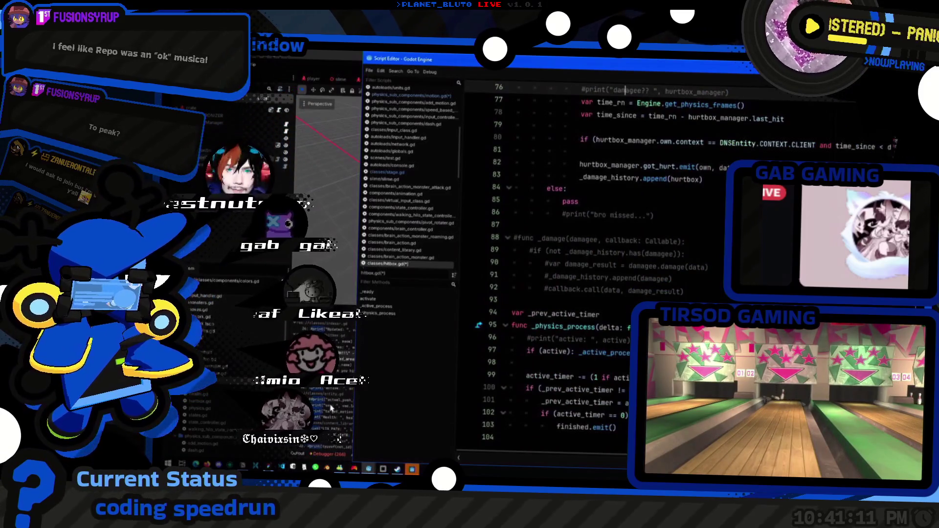
pyautogui.press('F3')
pyautogui.press('F3')
pyautogui.press('F3')
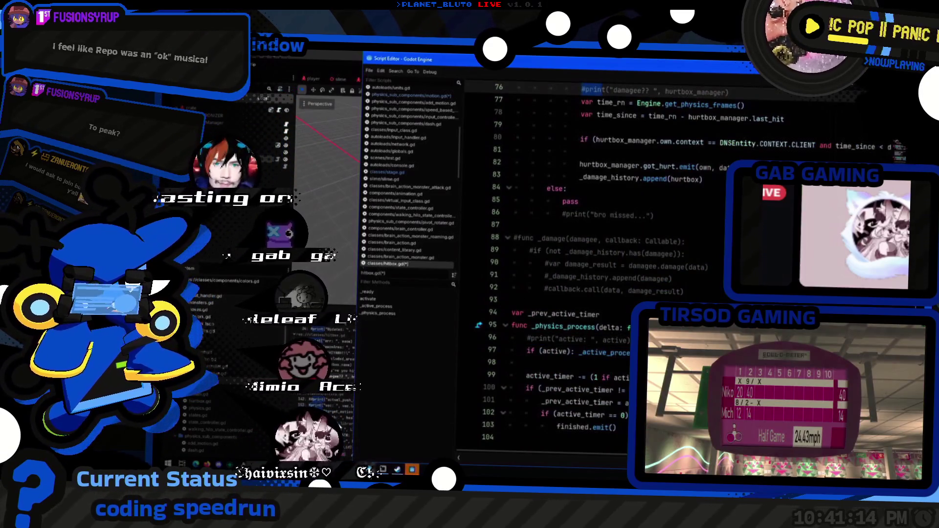
# - Check the remaining prints in entity.gd, player.gd and the title screen script, then return to 3D
pyautogui.click(333, 433)
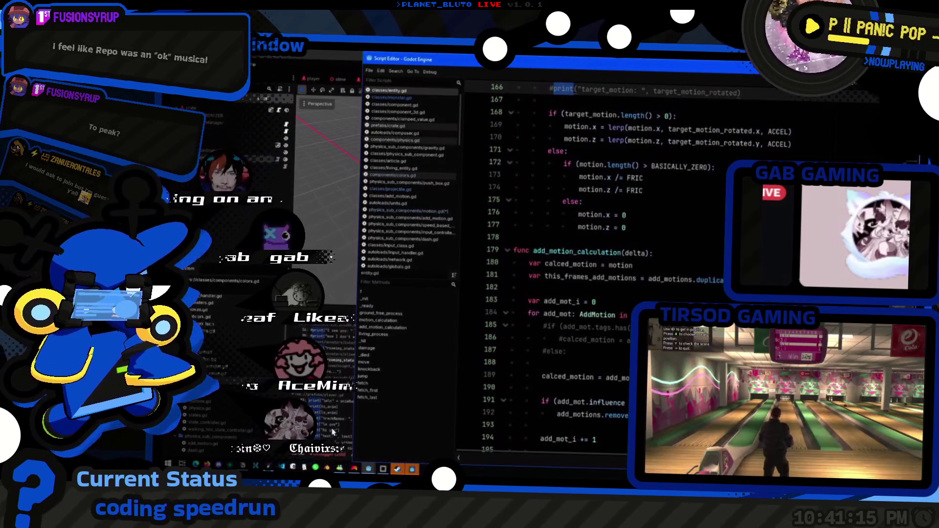
pyautogui.click(329, 417)
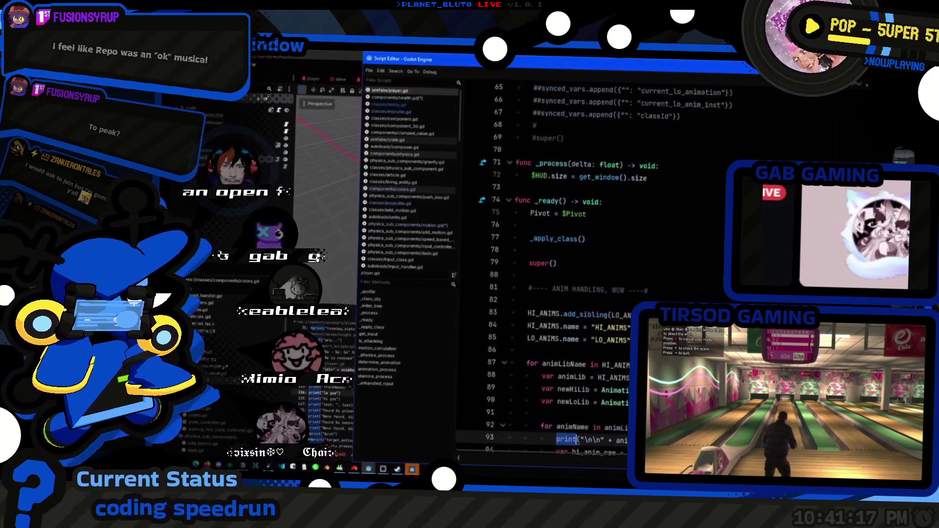
pyautogui.scroll(-3, 335, 385)
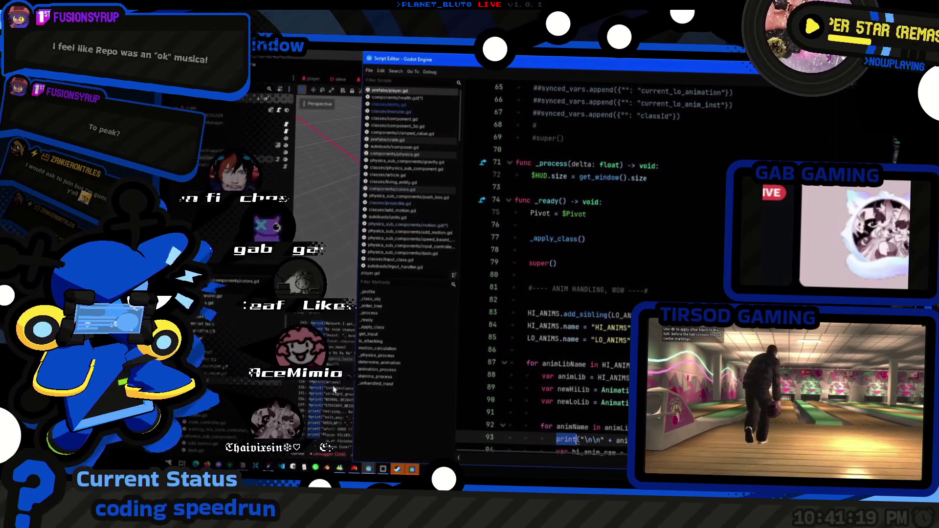
pyautogui.click(336, 444)
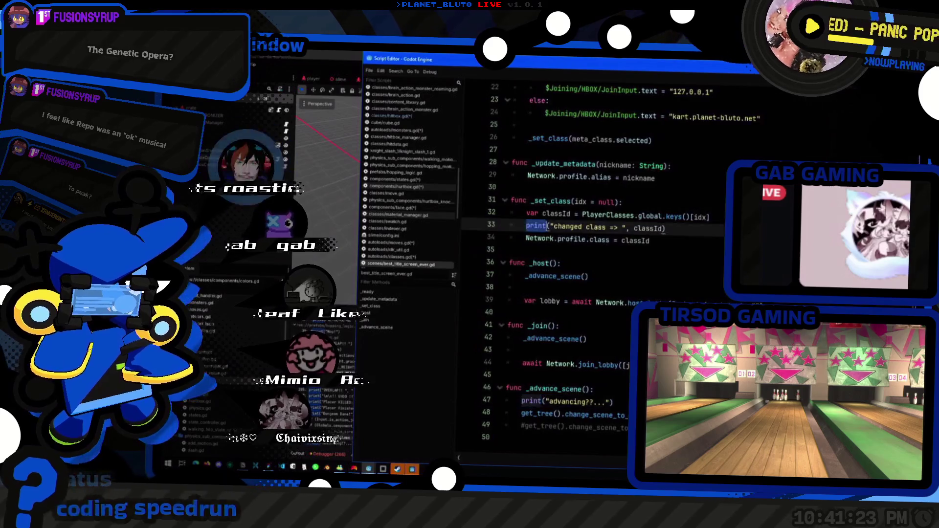
pyautogui.click(336, 445)
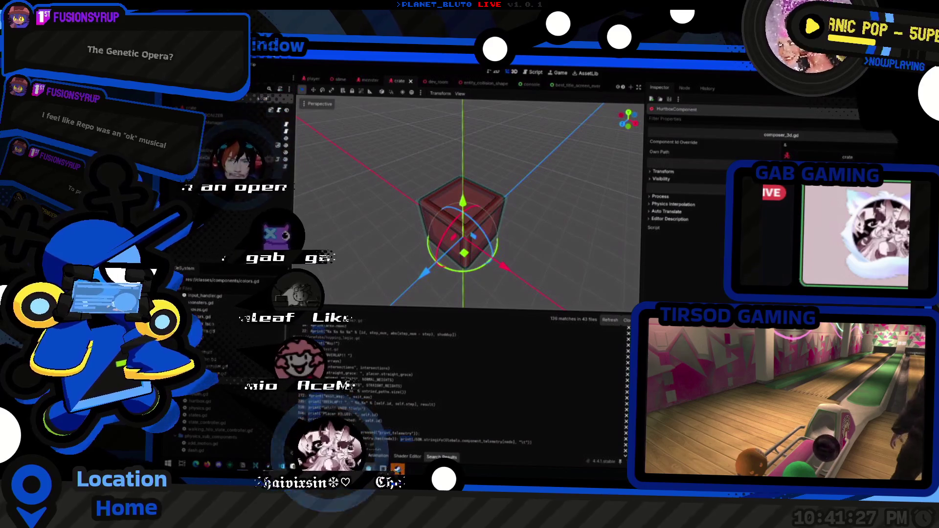
# - Save the scene, accept the R.E.P.O. invitation, and host a lobby in the running game
pyautogui.hotkey('ctrl', 's')
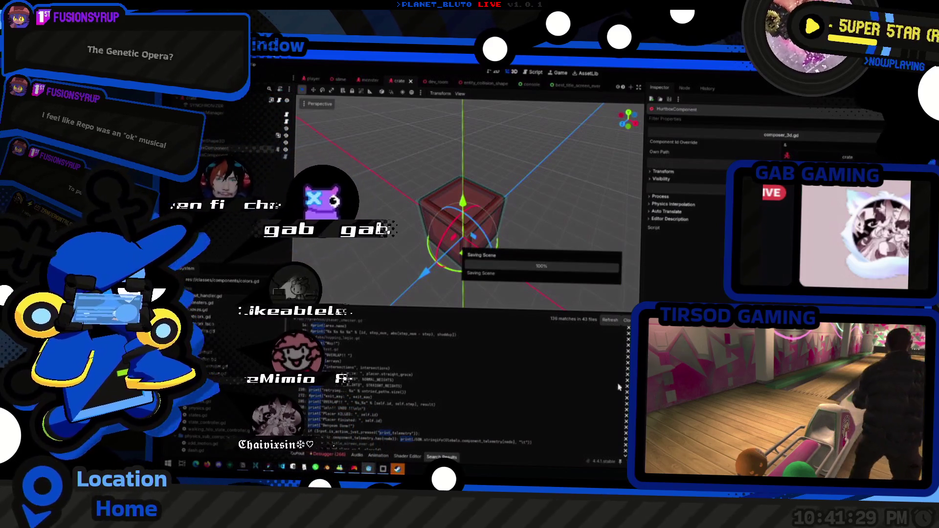
pyautogui.click(399, 468)
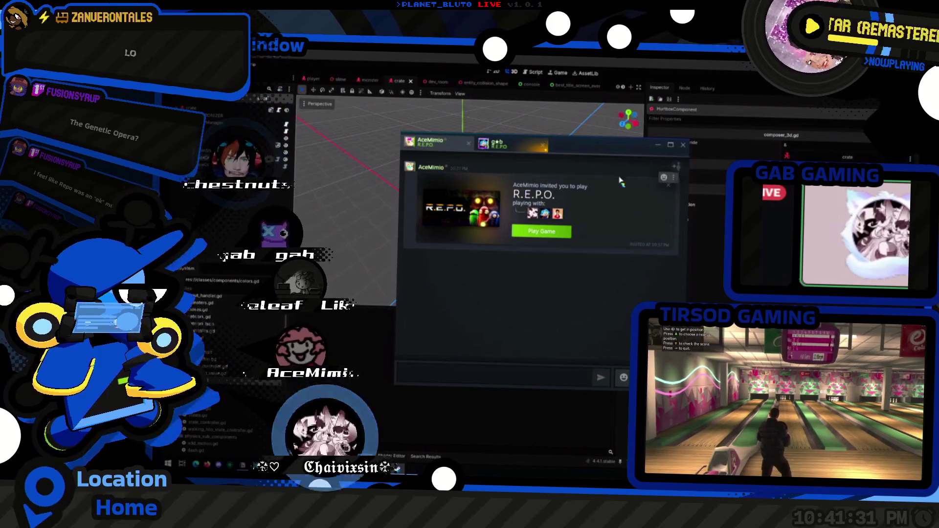
pyautogui.click(543, 233)
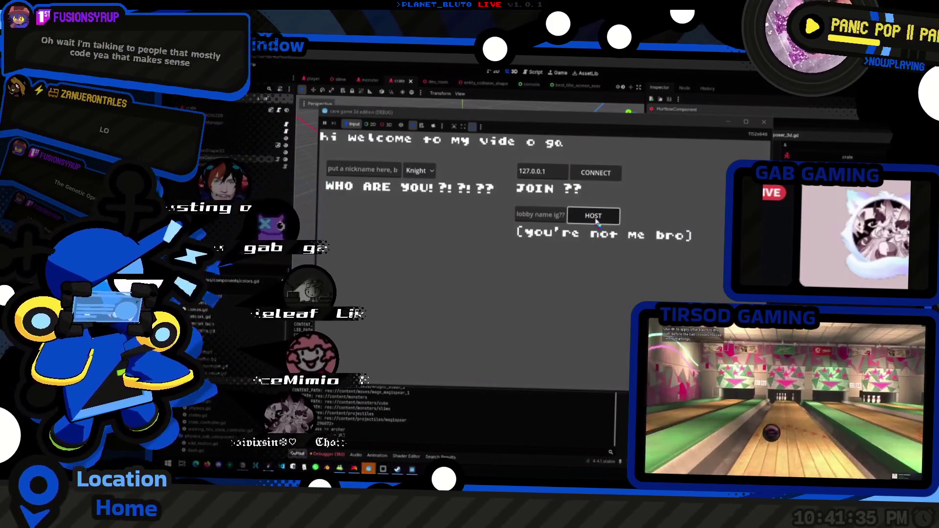
pyautogui.click(593, 216)
# - Walk the character past the red crate to the blue slime and attack it
pyautogui.press('s')
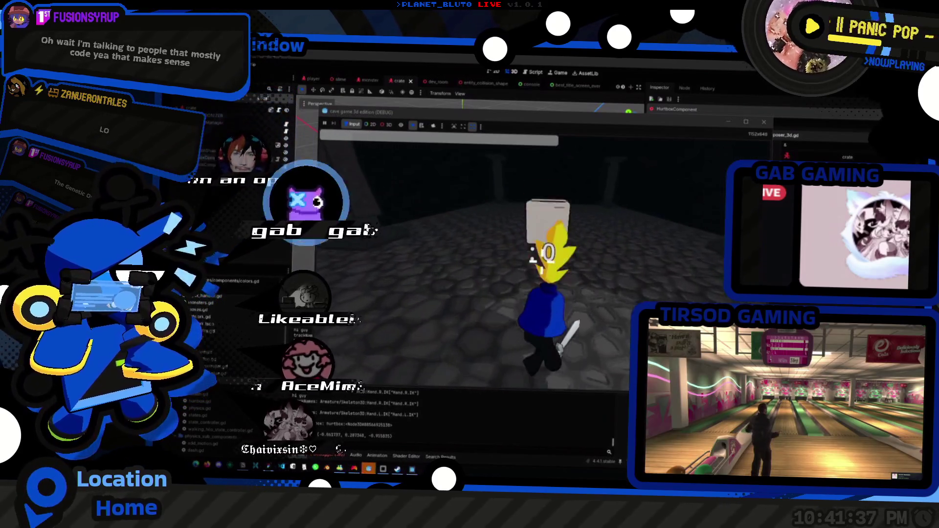
pyautogui.press('w')
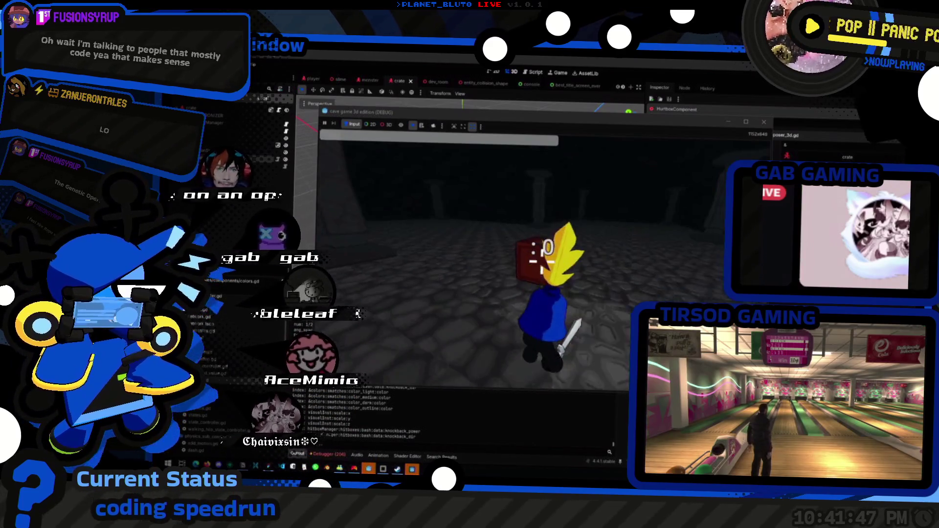
pyautogui.press('w')
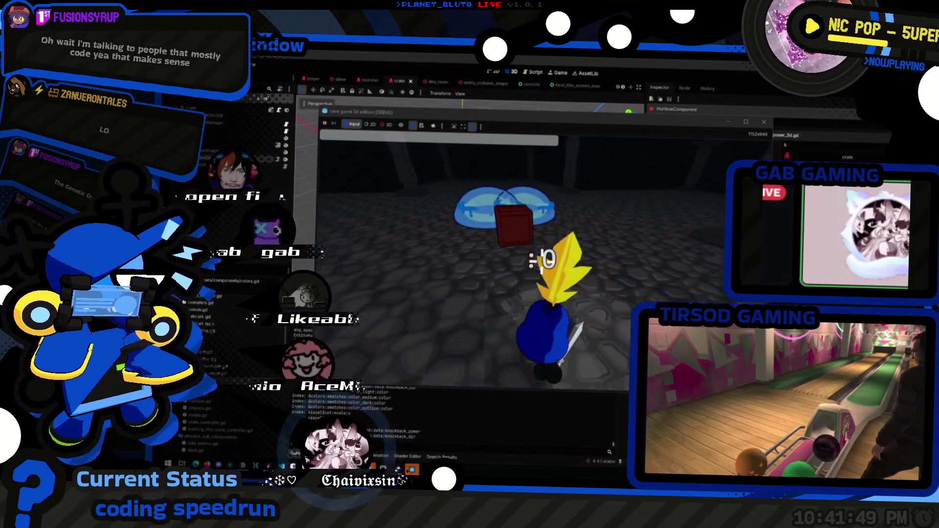
pyautogui.press('a')
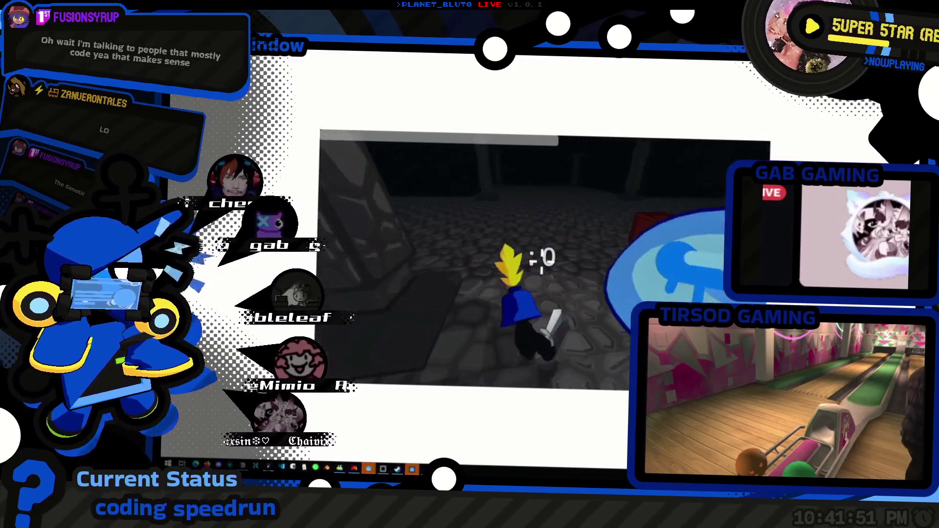
pyautogui.press('d')
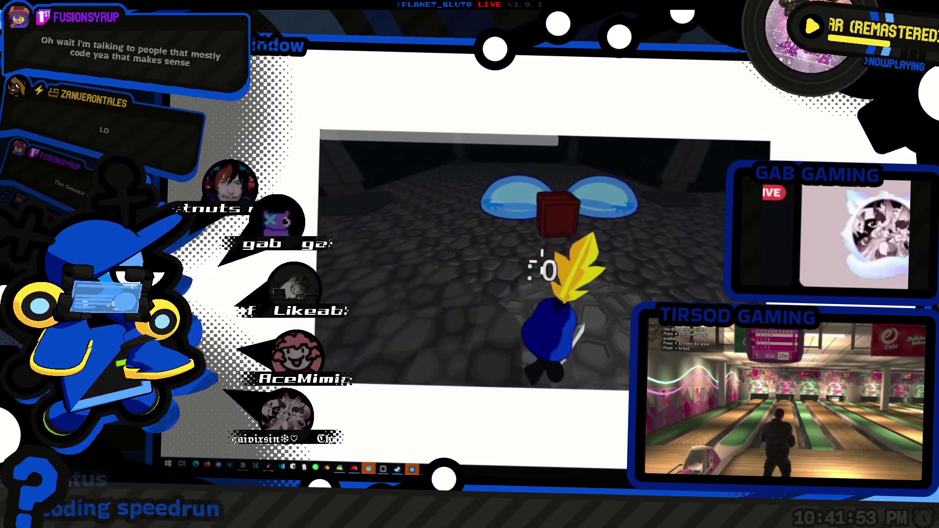
pyautogui.press('w')
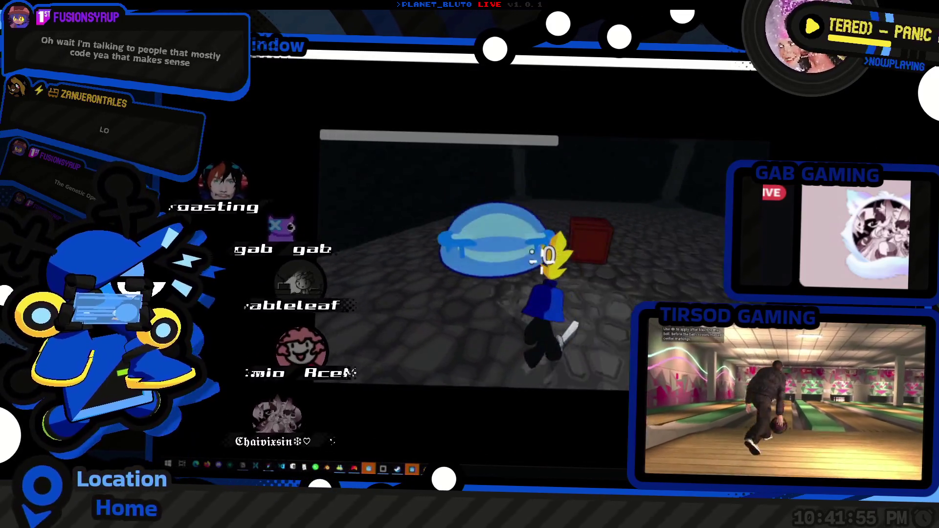
pyautogui.press('a')
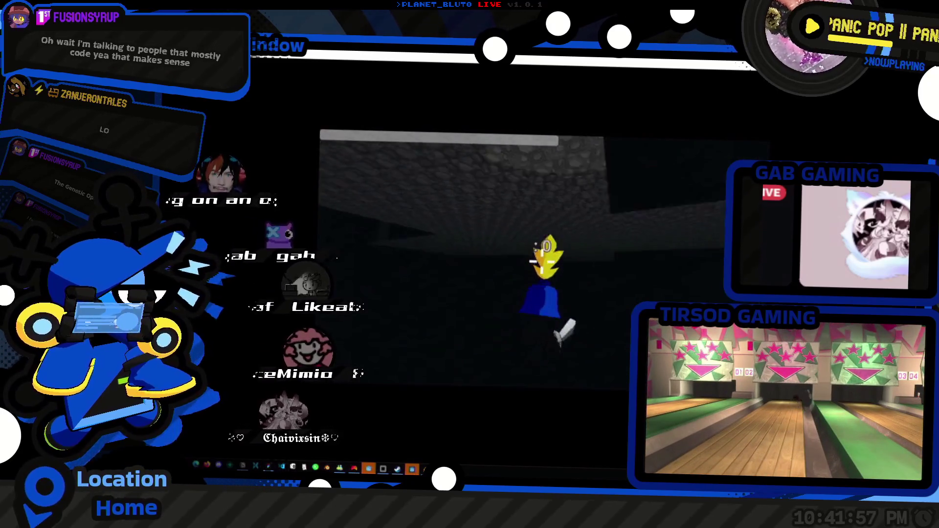
pyautogui.press('w')
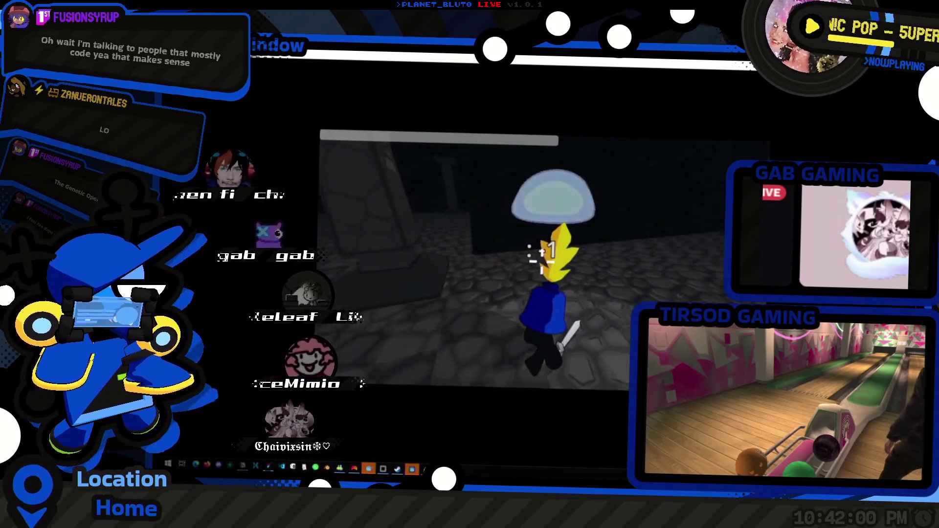
pyautogui.click(542, 254)
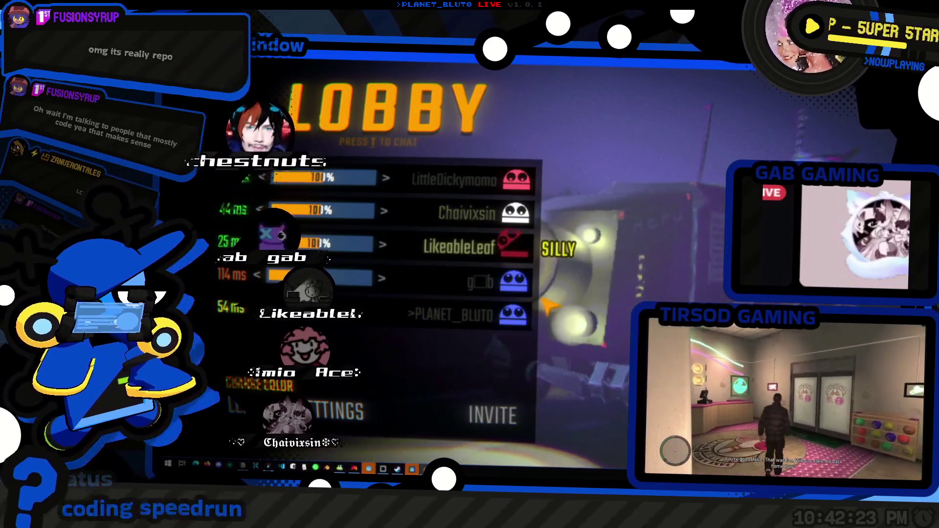
# - Return to the Godot script editor at the end of line 33
pyautogui.hotkey('alt', 'Tab')
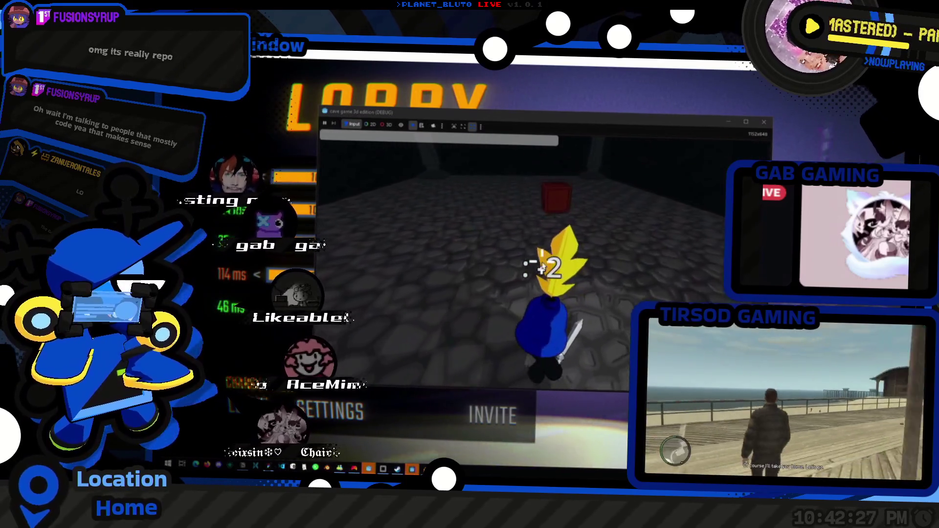
pyautogui.hotkey('alt', 'Tab')
pyautogui.press('Tab')
pyautogui.press('Tab')
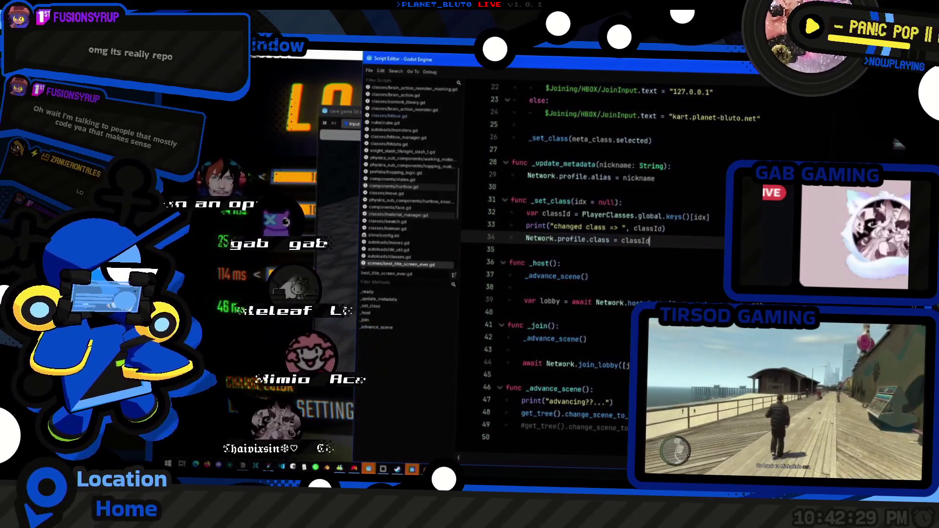
pyautogui.click(666, 228)
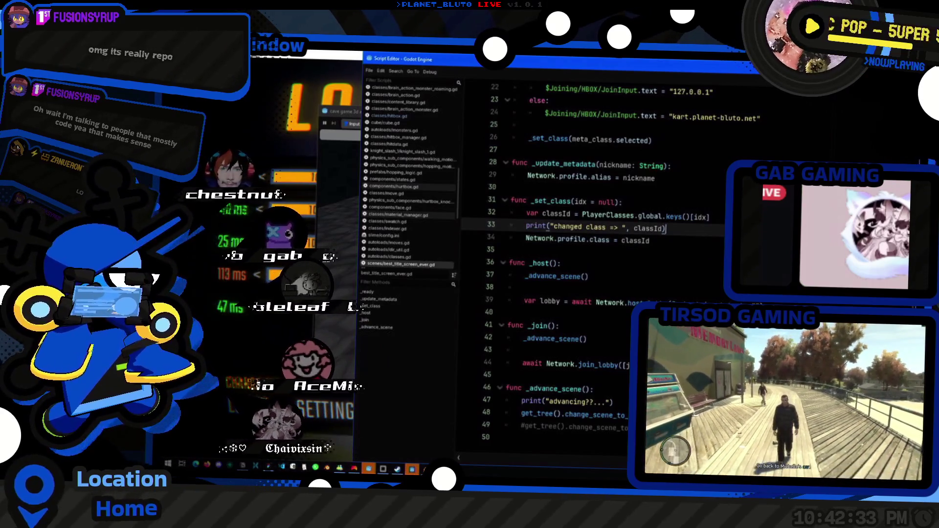
# - Inspect the crate's Area3D node in the main editor, then switch to the slime scene
pyautogui.click(651, 241)
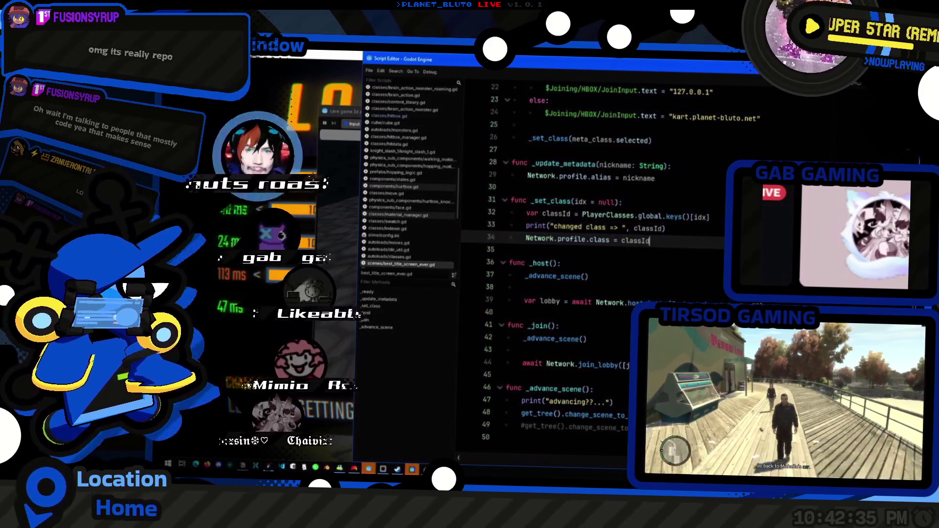
pyautogui.hotkey('alt', 'Tab')
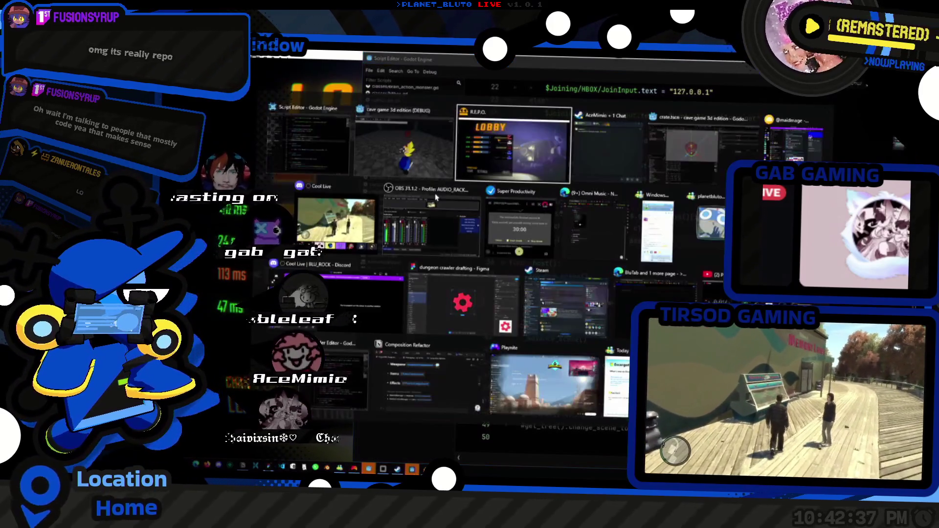
pyautogui.click(283, 172)
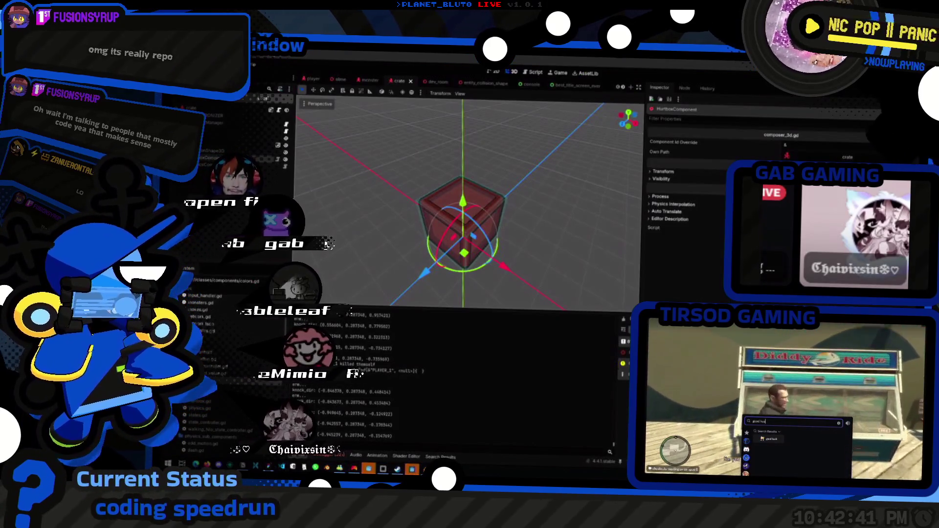
pyautogui.click(219, 150)
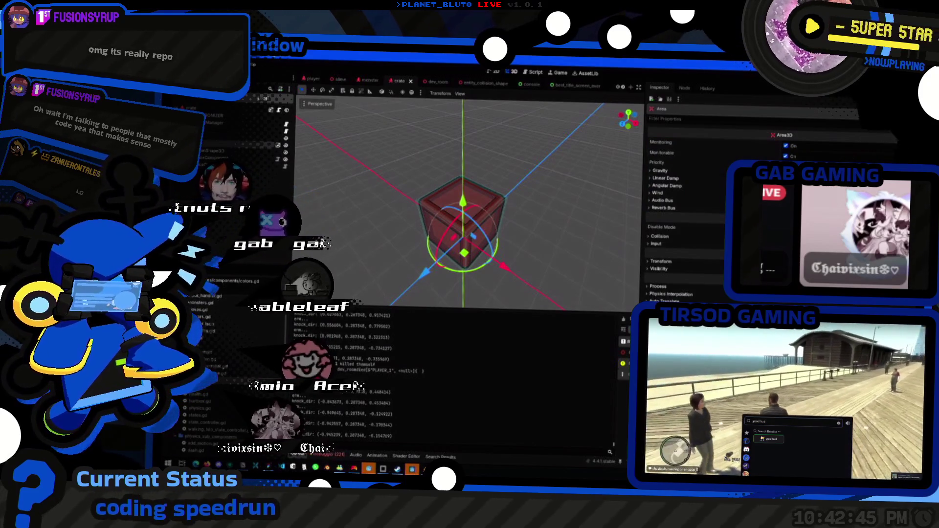
pyautogui.hotkey('alt', 'Tab')
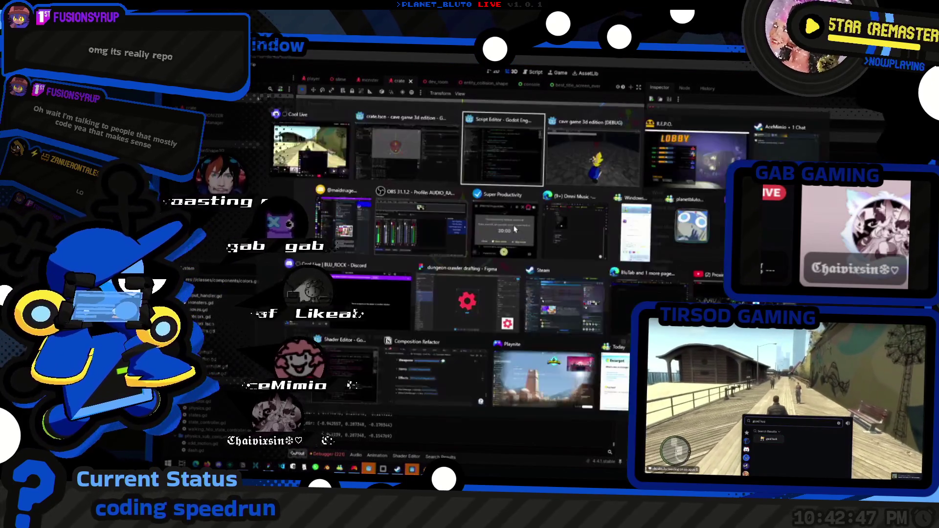
pyautogui.click(355, 74)
pyautogui.click(342, 80)
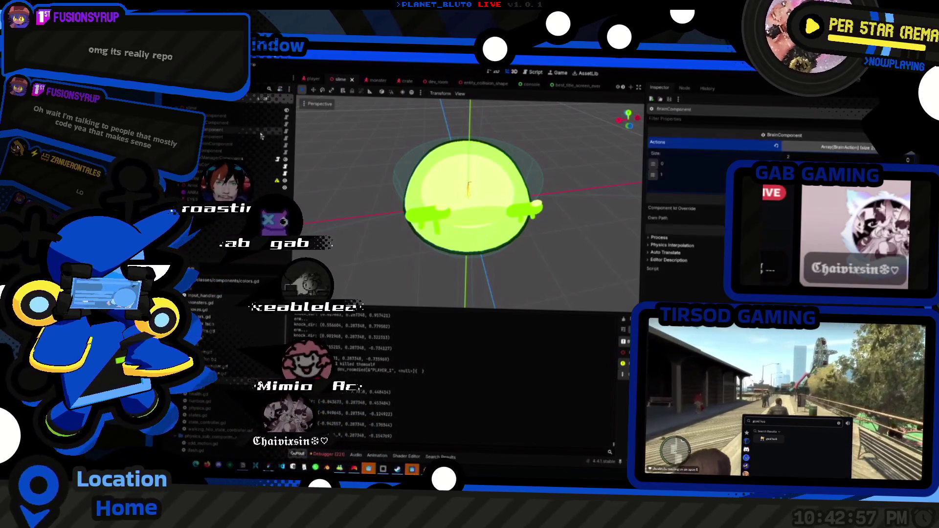
# - Quick-open brain_action_monster_attack.gd by searching 'attack'
pyautogui.hotkey('alt', 'Tab')
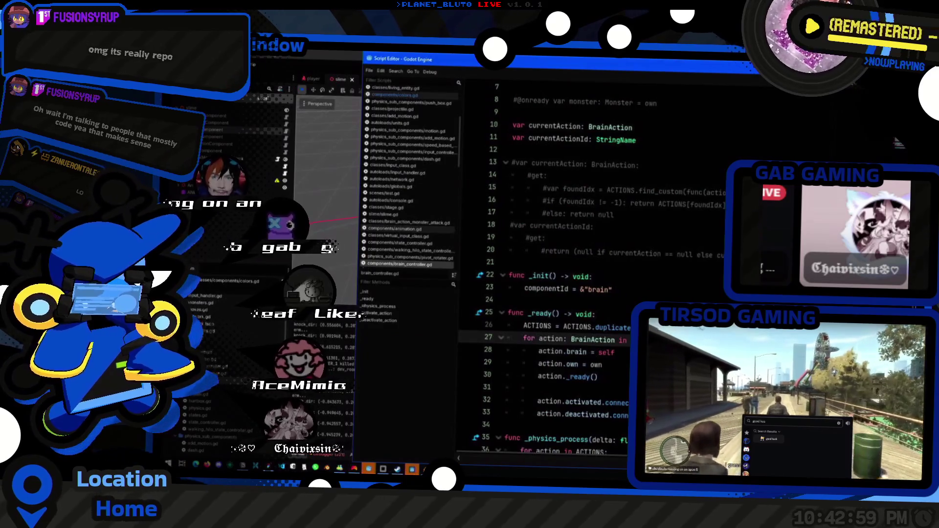
pyautogui.hotkey('alt', 'Tab')
pyautogui.click(655, 227)
pyautogui.write('attack')
pyautogui.press('Return')
# - Find the hitbox.activate(10, 0) call in the _hop function and strip it to hitbox.activate()
pyautogui.scroll(-10, 655, 227)
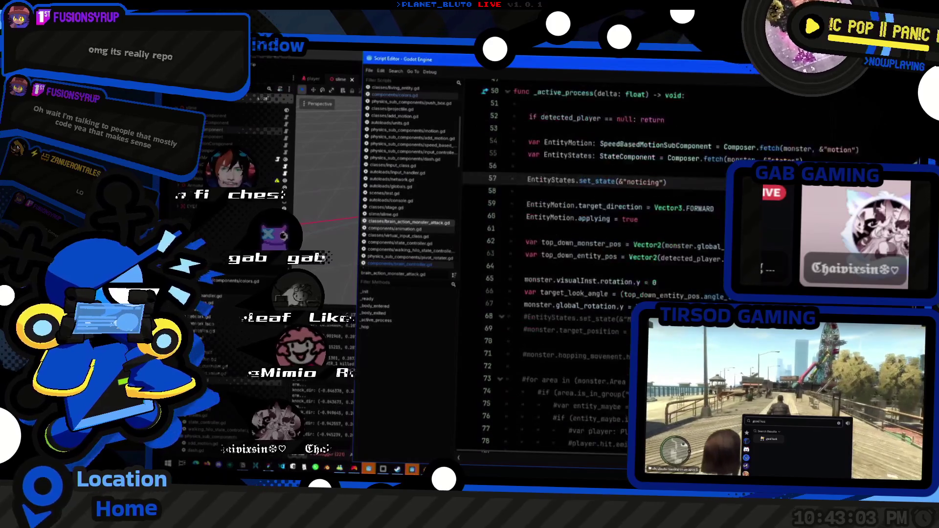
pyautogui.press('Down')
pyautogui.press('Down')
pyautogui.press('Down')
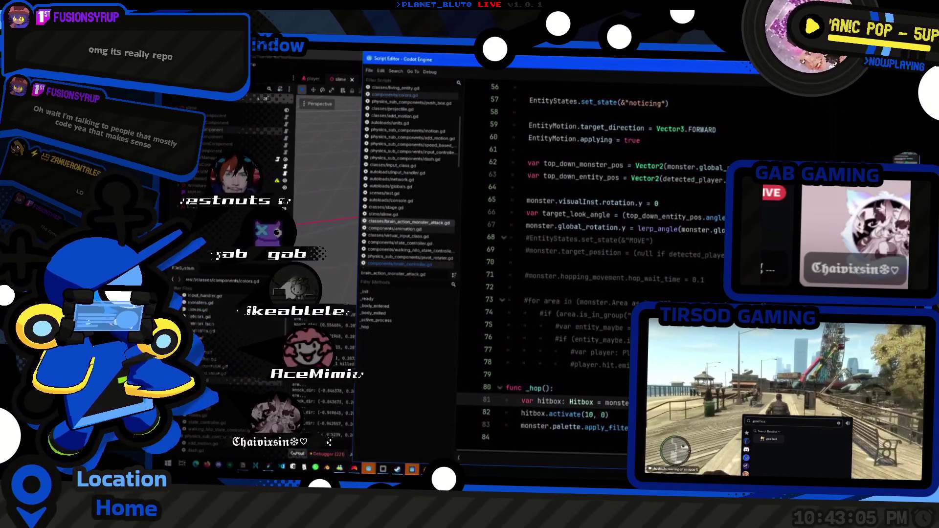
pyautogui.press('Down')
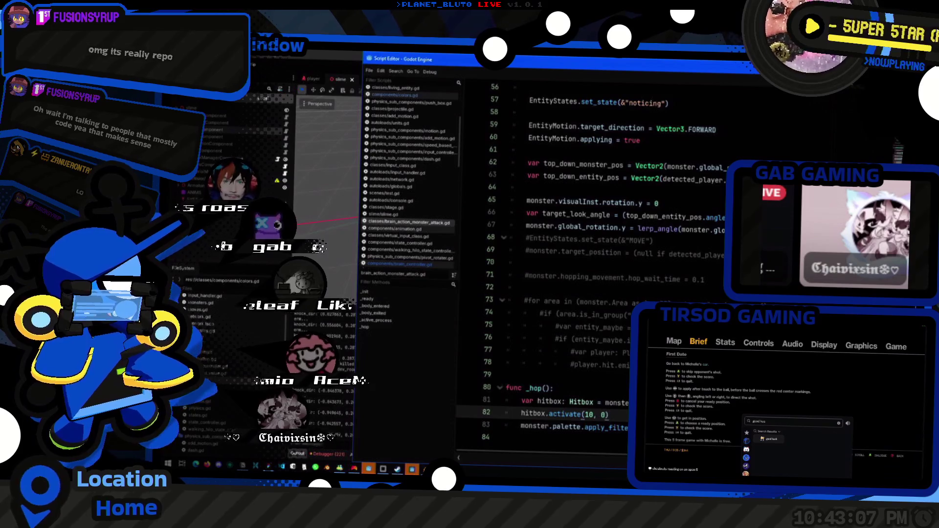
pyautogui.press('Down')
pyautogui.press('Up')
pyautogui.press('Up')
pyautogui.press('Up')
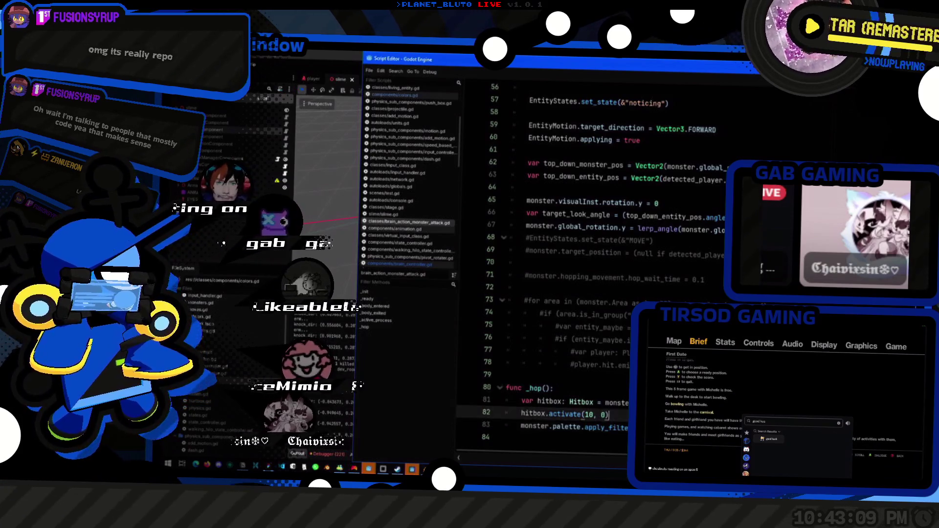
pyautogui.scroll(15, 600, 268)
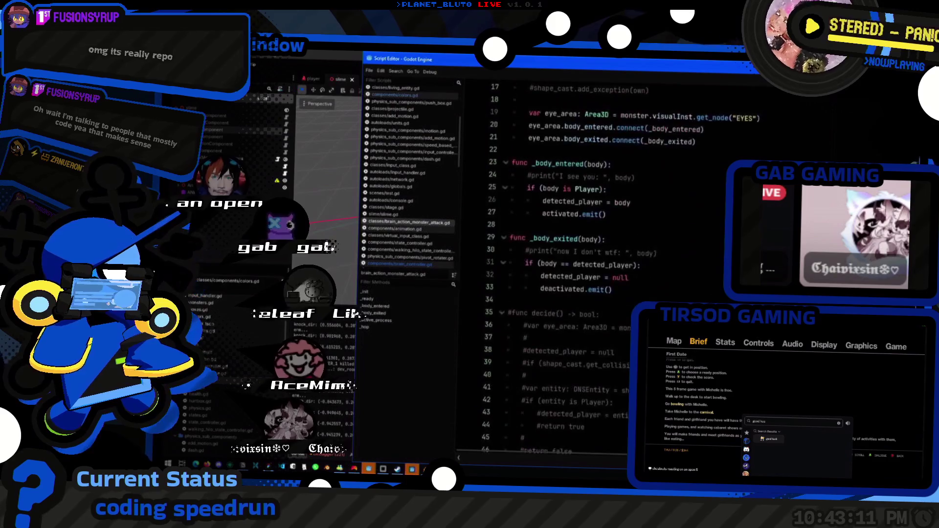
pyautogui.scroll(-15, 601, 267)
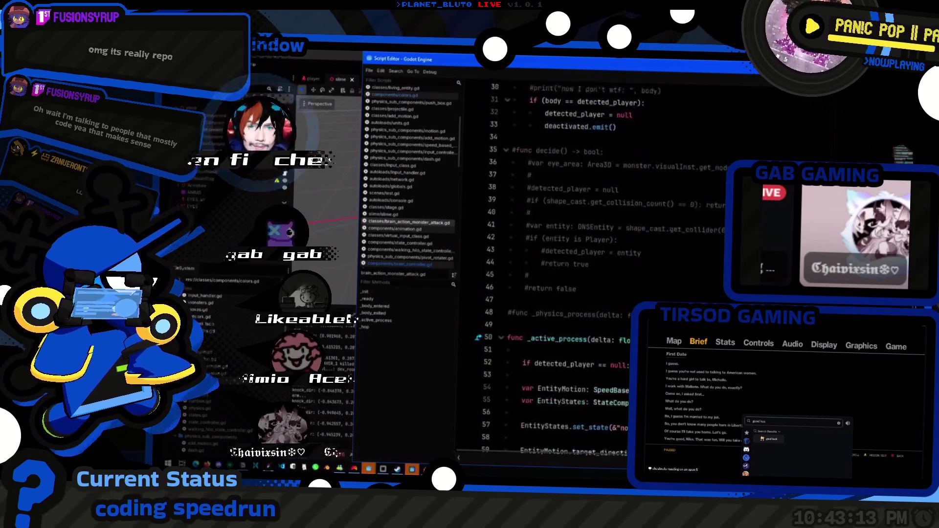
pyautogui.scroll(18, 600, 267)
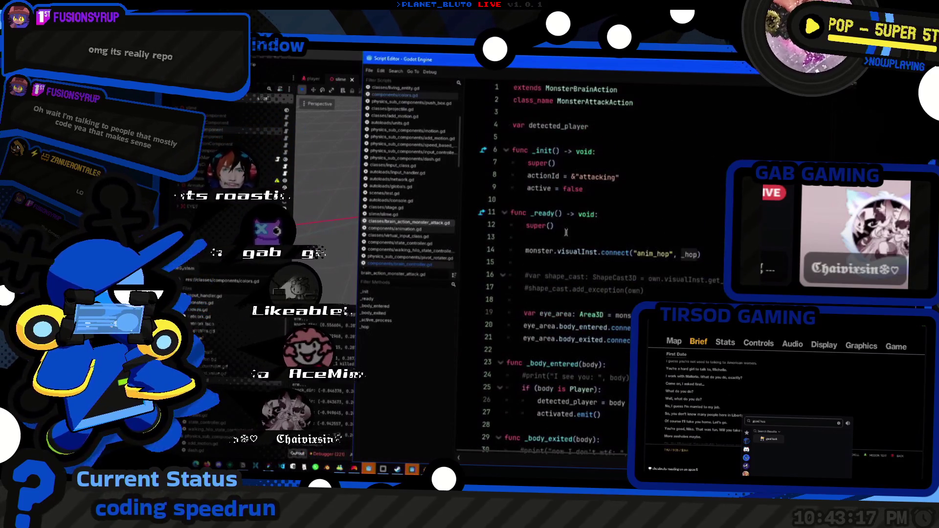
pyautogui.click(721, 254)
pyautogui.scroll(-18, 597, 269)
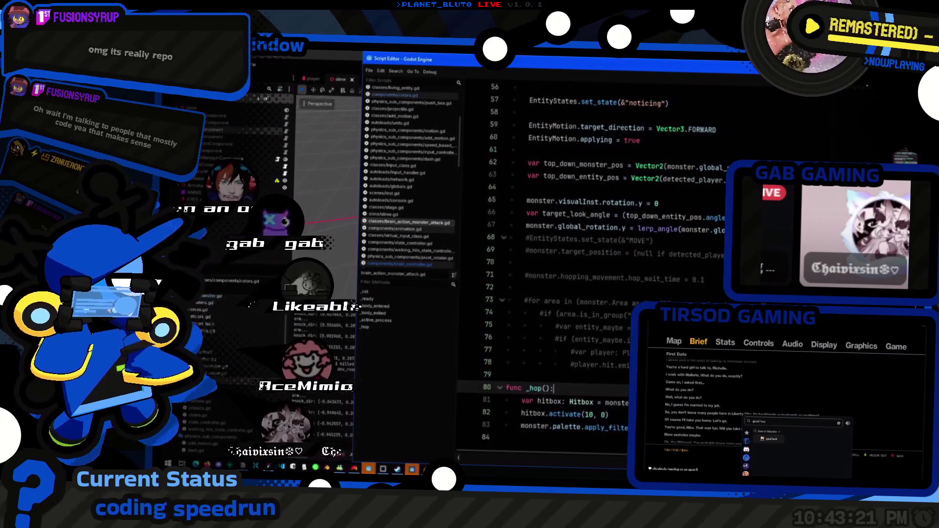
pyautogui.click(578, 401)
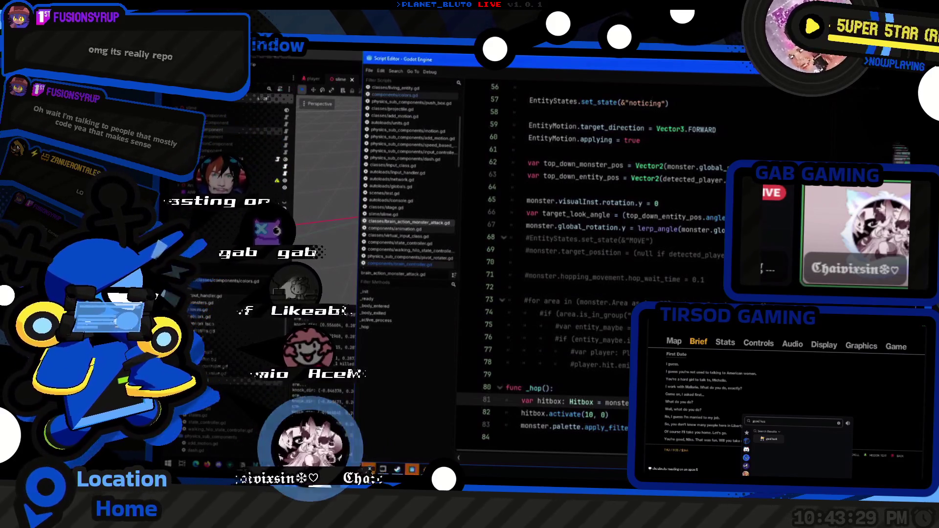
pyautogui.click(610, 415)
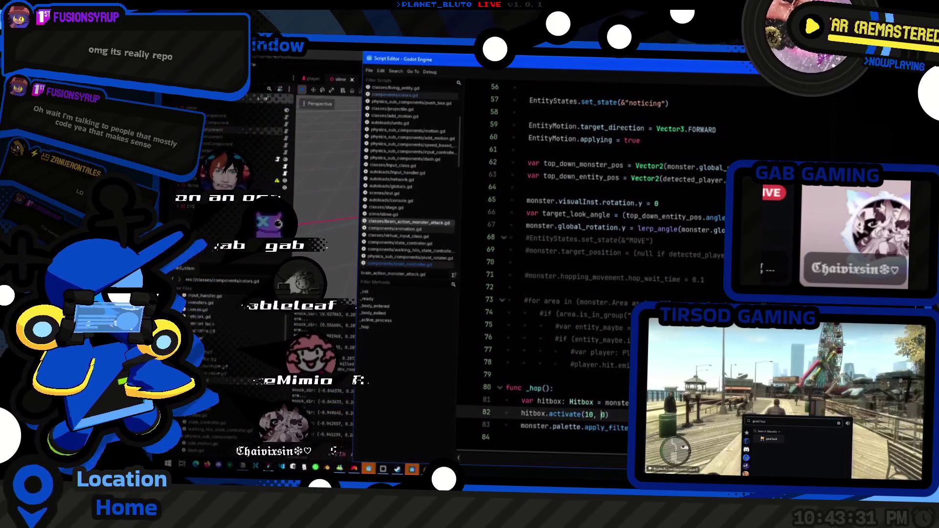
pyautogui.click(505, 437)
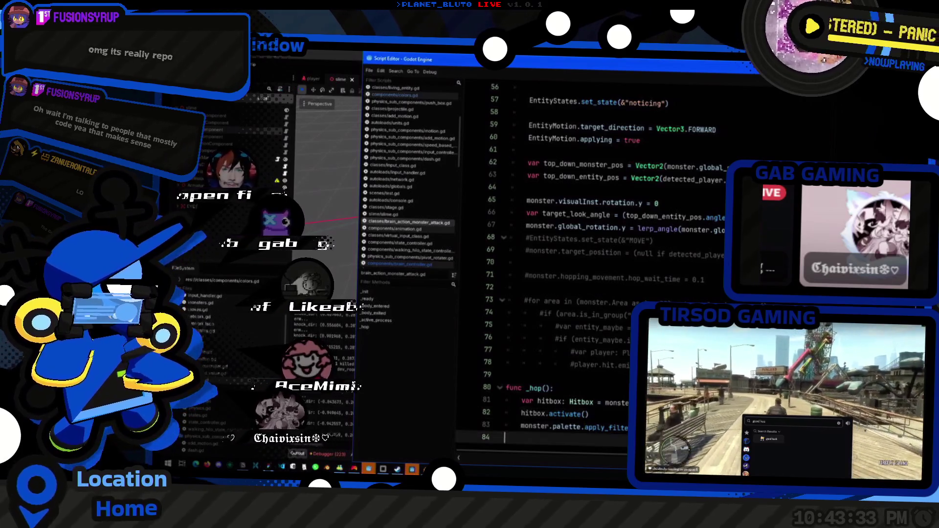
# - Delete the trailing empty line, reload the game to walk toward the pink slime, and return
pyautogui.press('BackSpace')
pyautogui.hotkey('alt', 'Tab')
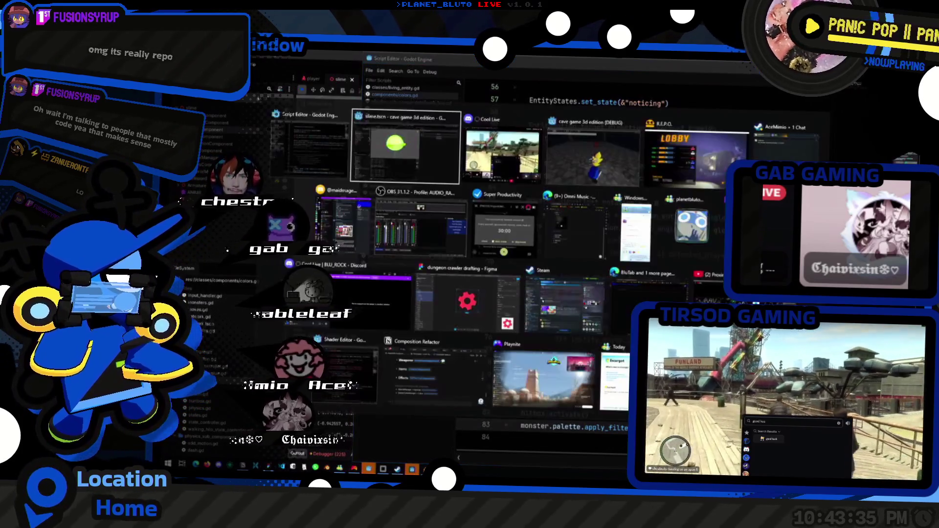
pyautogui.hotkey('alt', 'Tab')
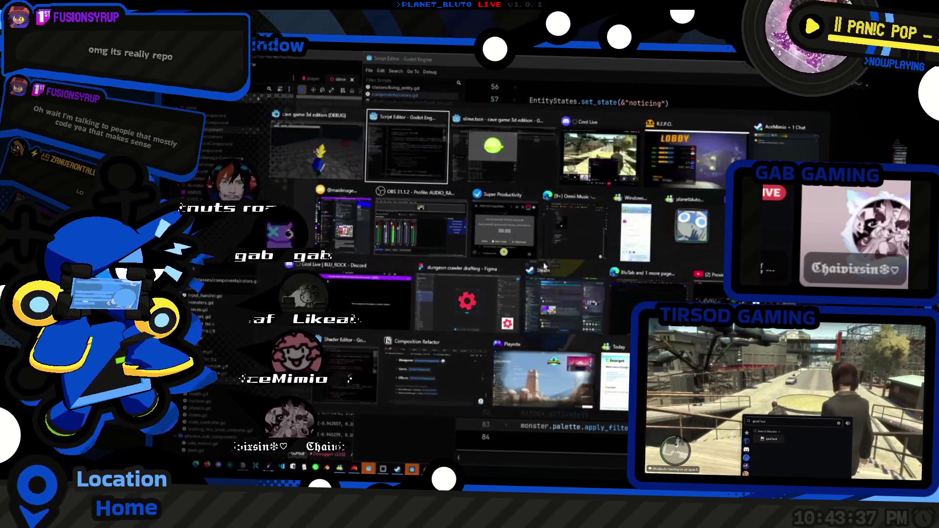
pyautogui.press('`')
pyautogui.press('`')
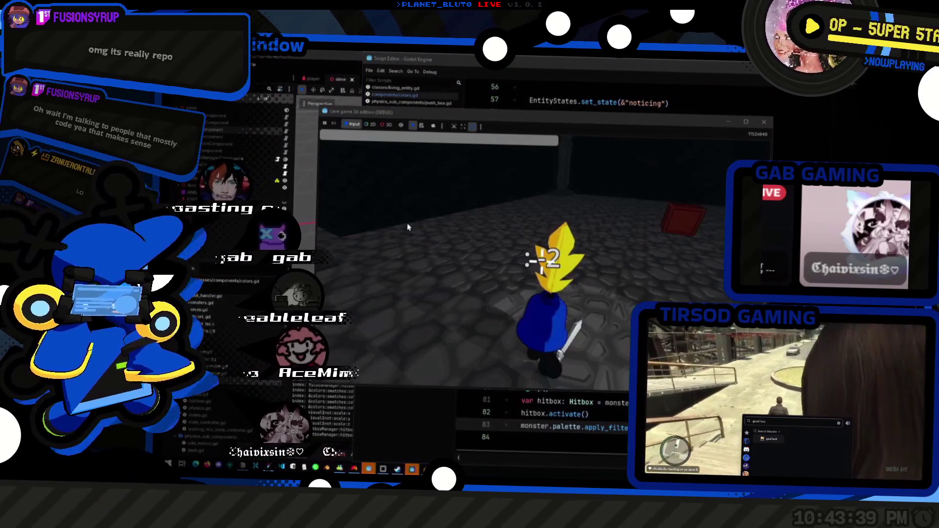
pyautogui.press('w')
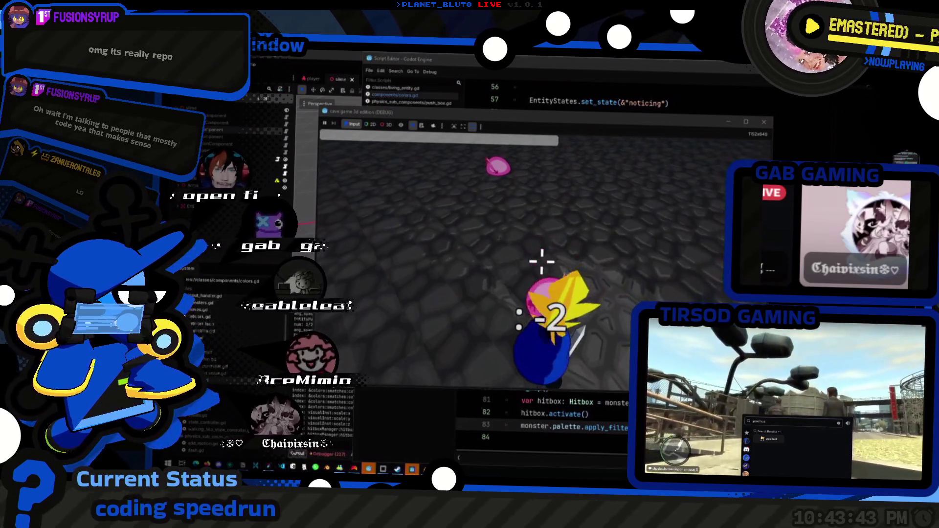
pyautogui.hotkey('alt', 'Tab')
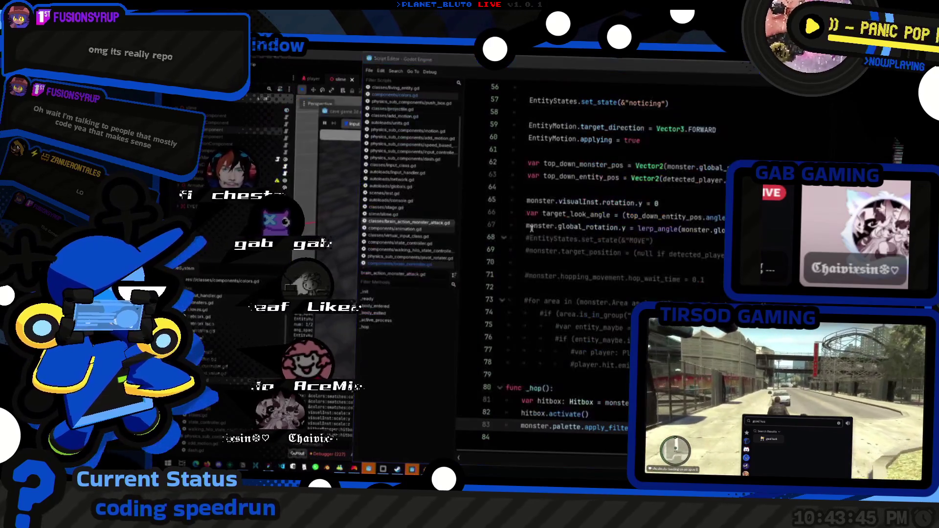
pyautogui.hotkey('alt', 'Tab')
# - Save the slime scene, run the game, host as Knight, then return to the script editor
pyautogui.hotkey('ctrl', 's')
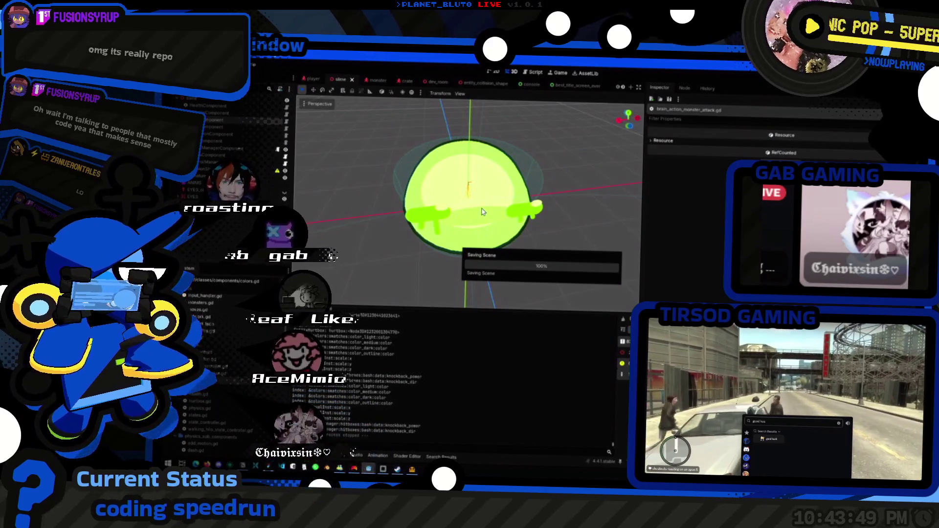
pyautogui.hotkey('alt', 'Tab')
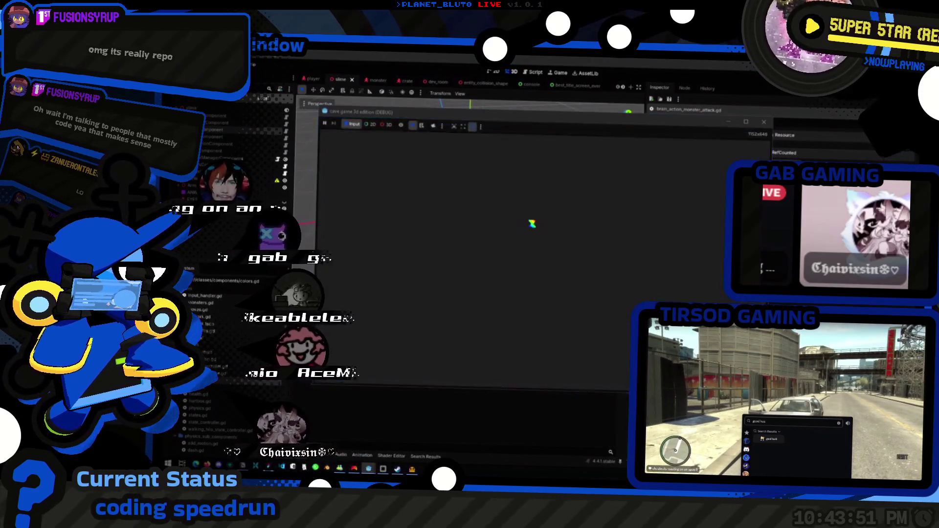
pyautogui.hotkey('alt', 'Tab')
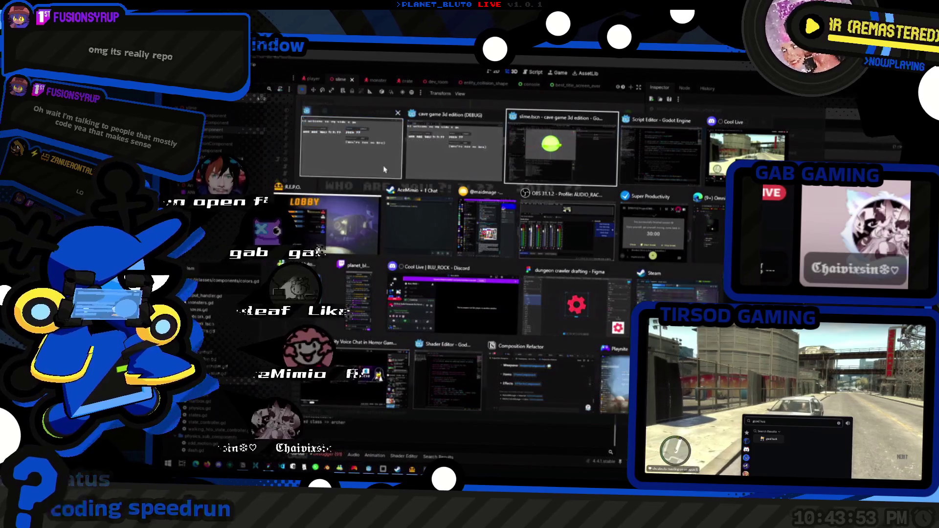
pyautogui.click(353, 153)
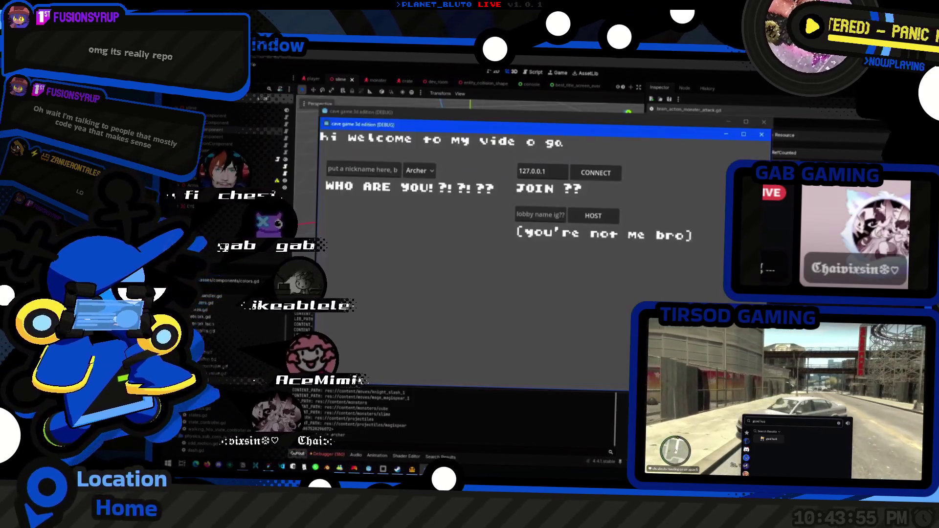
pyautogui.hotkey('alt', 'Tab')
pyautogui.click(420, 174)
pyautogui.click(420, 174)
pyautogui.click(416, 184)
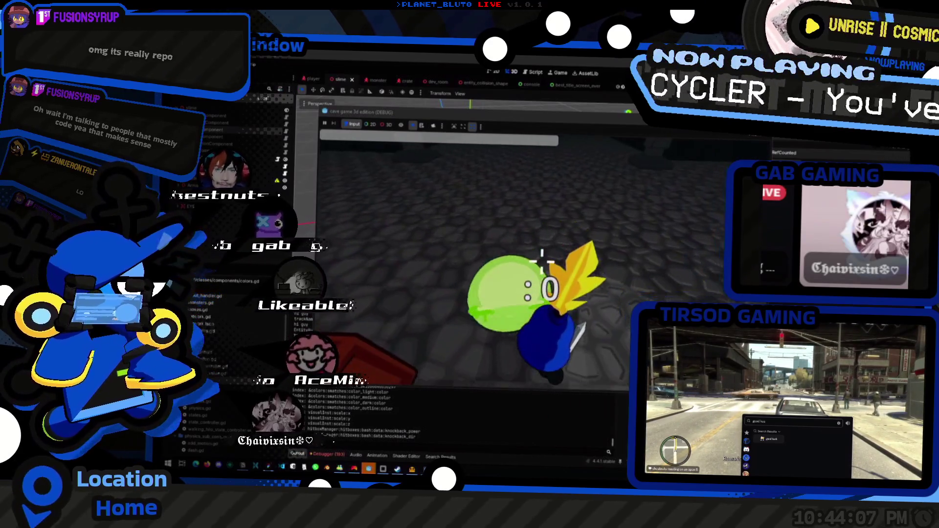
pyautogui.hotkey('alt', 'Tab')
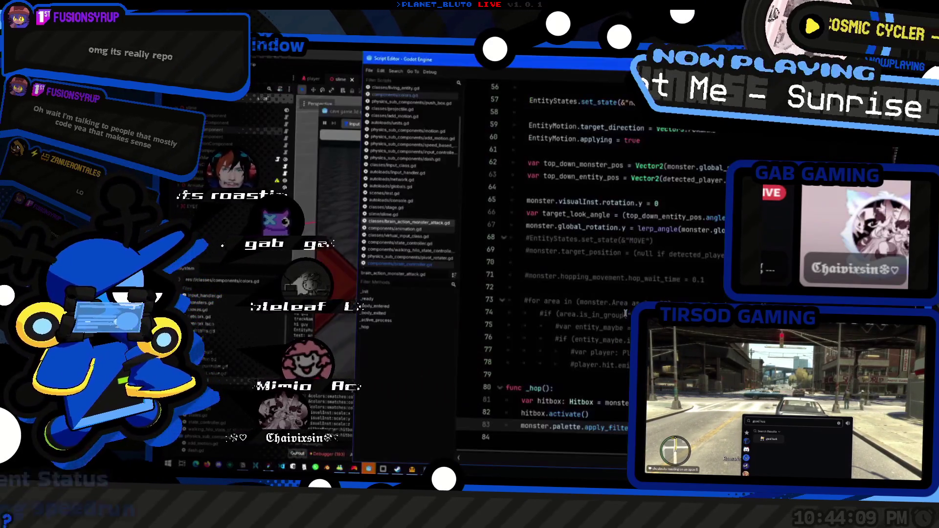
# - Search the project for anim_hop and copy the has_signal guard lines from hopping_motion.gd
pyautogui.scroll(10, 629, 360)
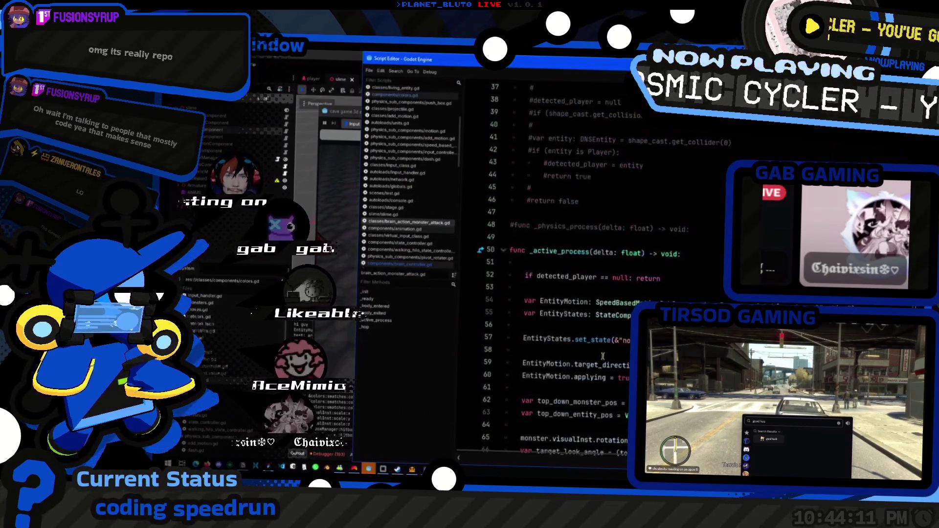
pyautogui.scroll(7, 628, 360)
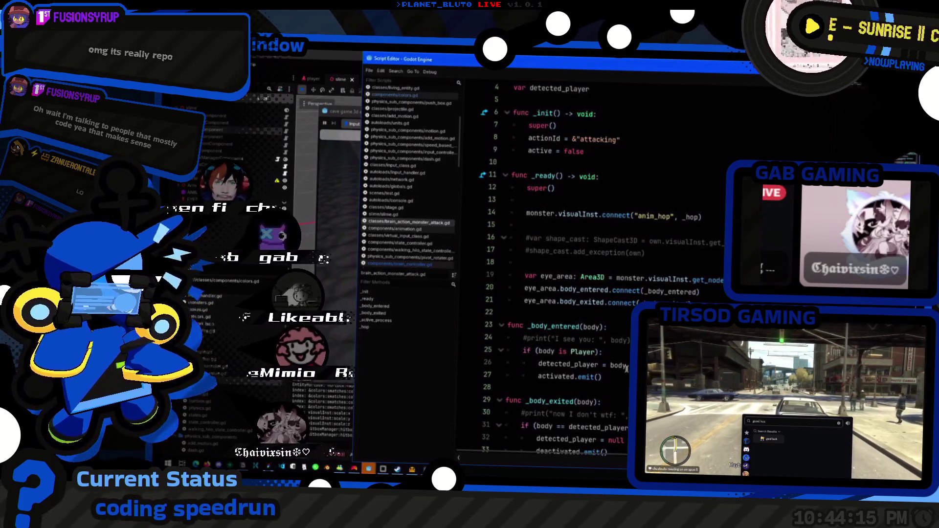
pyautogui.doubleClick(653, 216)
pyautogui.hotkey('ctrl', 'shift', 'f')
pyautogui.press('Return')
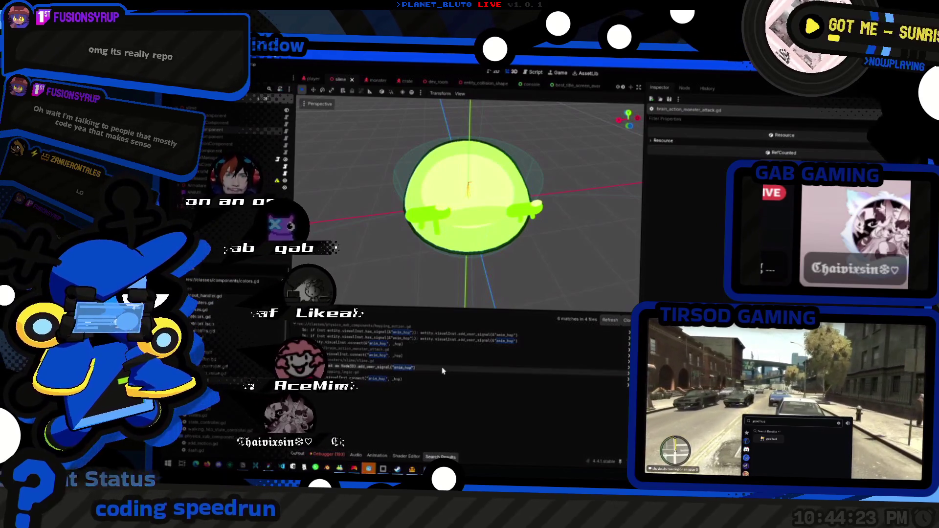
pyautogui.click(488, 338)
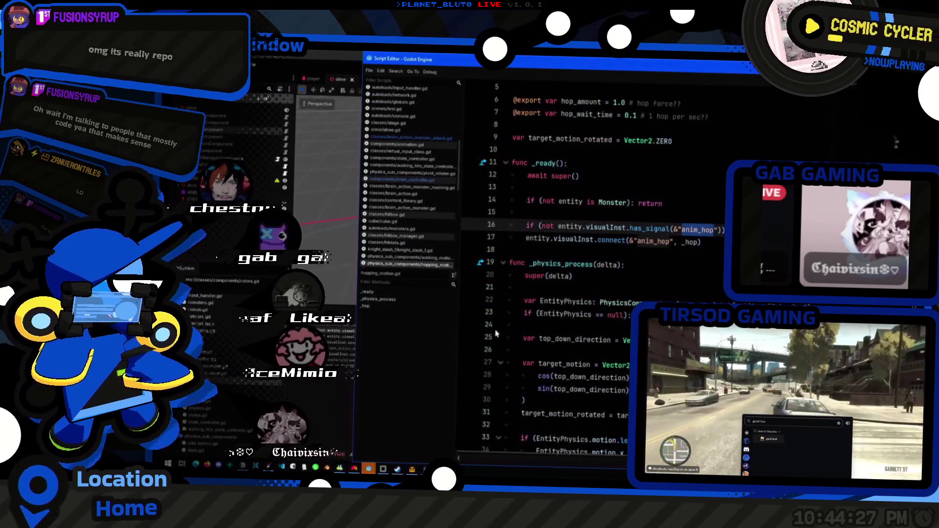
pyautogui.click(704, 242)
pyautogui.hscroll(2, 588, 269)
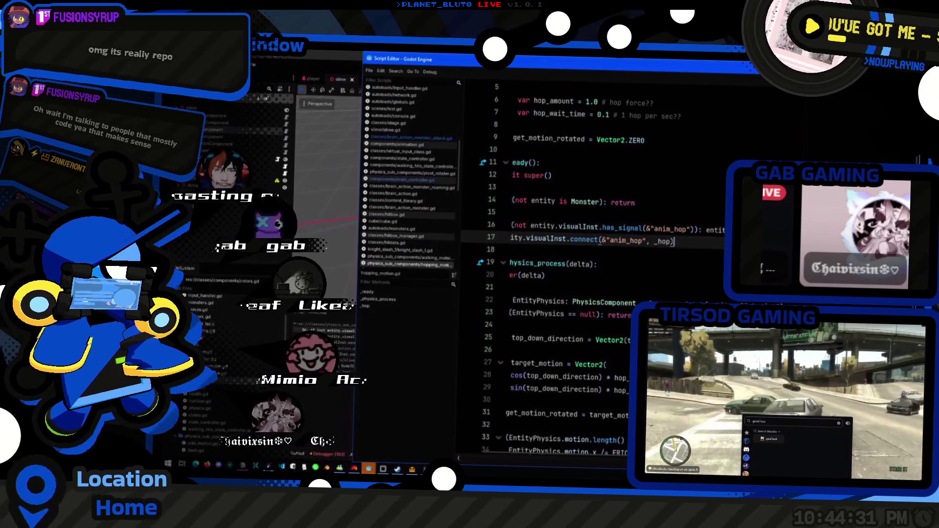
pyautogui.hotkey('shift', 'Up')
pyautogui.hotkey('shift', 'Home')
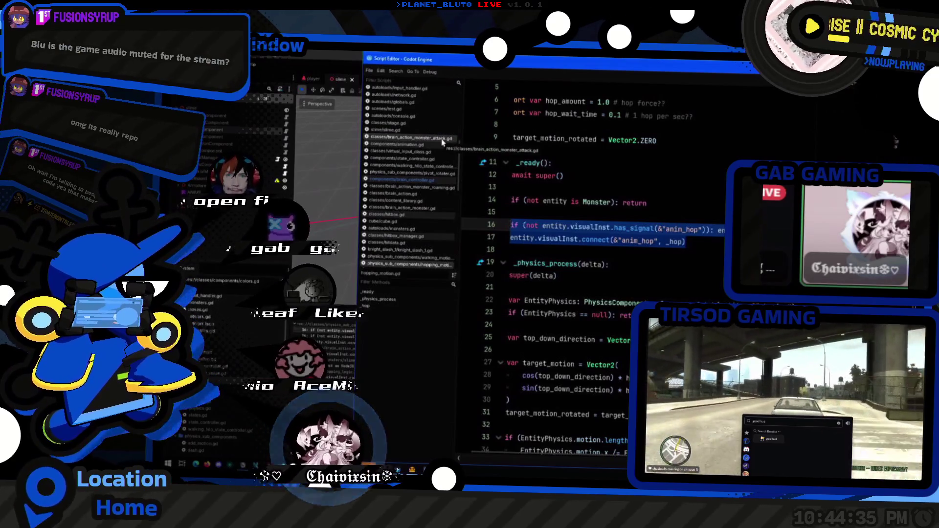
# - Paste the has_signal guard into brain_action_monster_attack.gd and comment out the old line 14 connect
pyautogui.click(435, 139)
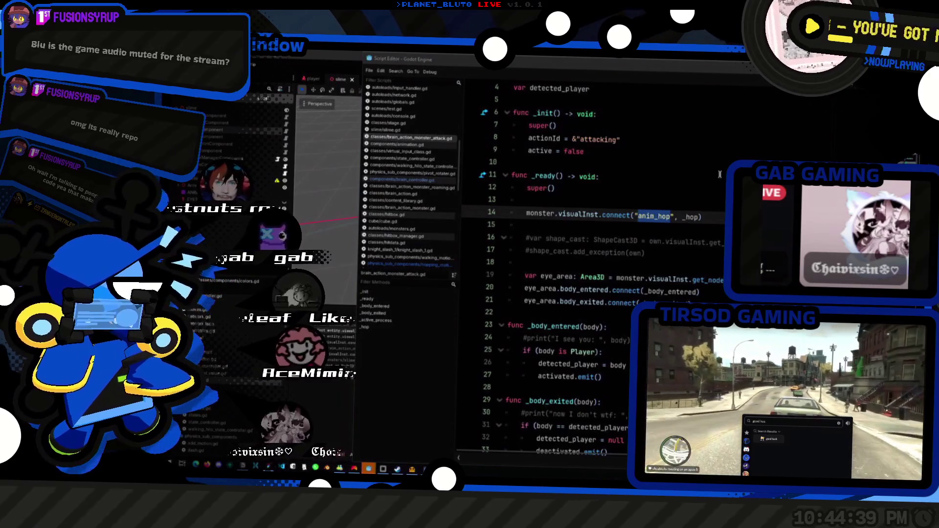
pyautogui.hotkey('alt', 'Tab')
pyautogui.hotkey('ctrl', 'v')
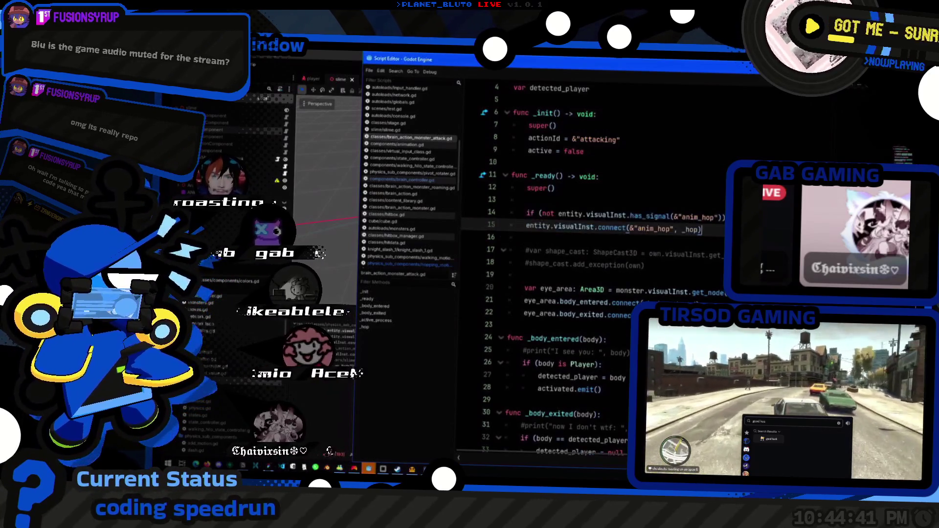
pyautogui.hotkey('ctrl', 'z')
pyautogui.hotkey('ctrl', 'z')
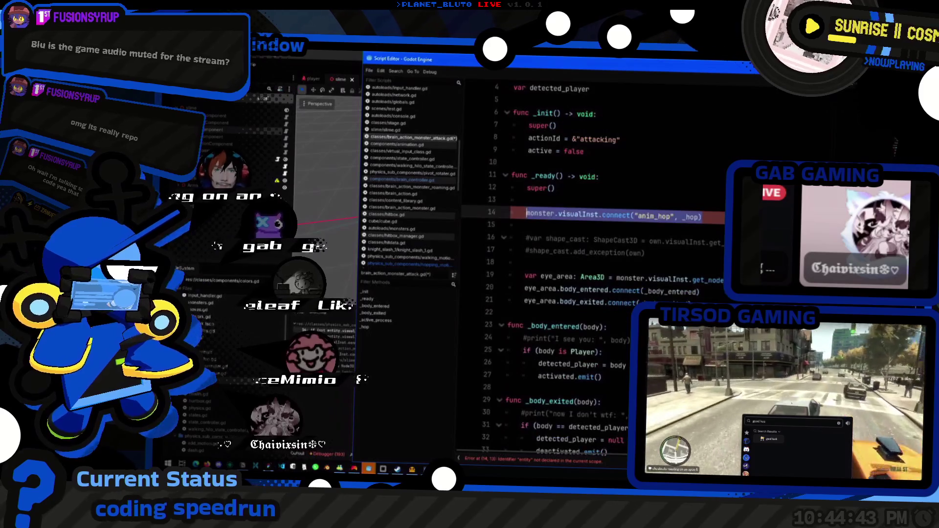
pyautogui.press('Return')
pyautogui.hotkey('ctrl', 'v')
pyautogui.doubleClick(540, 214)
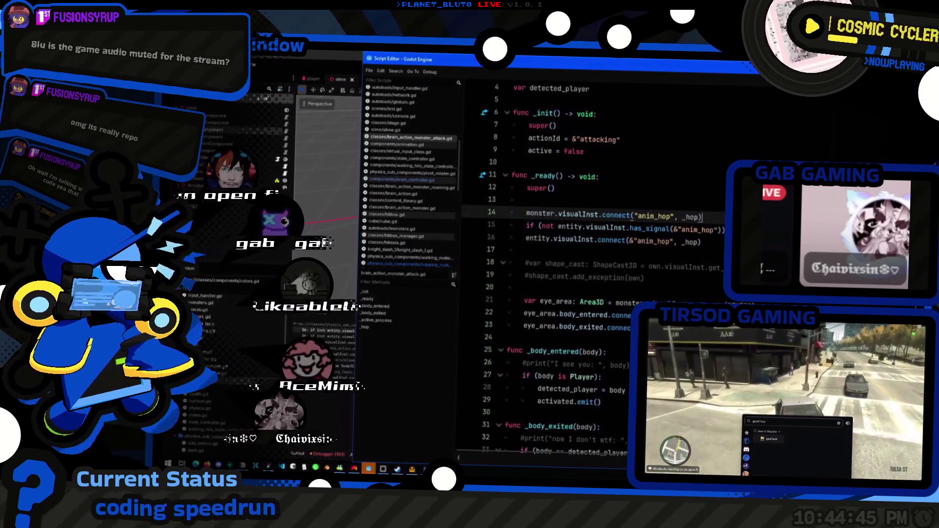
pyautogui.hotkey('ctrl', 'k')
# - Replace entity with monster in the has_signal check and the new connect line, then save
pyautogui.doubleClick(571, 227)
pyautogui.write('monster')
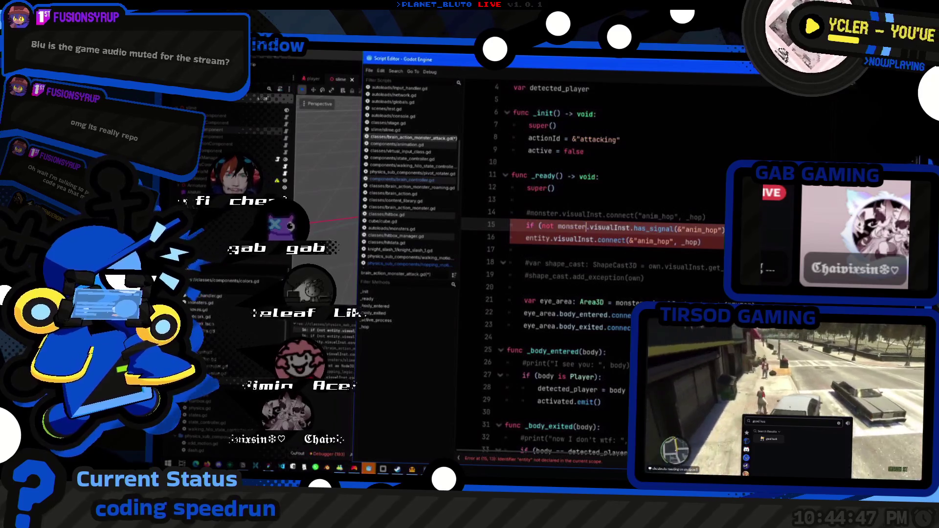
pyautogui.press('End')
pyautogui.doubleClick(540, 239)
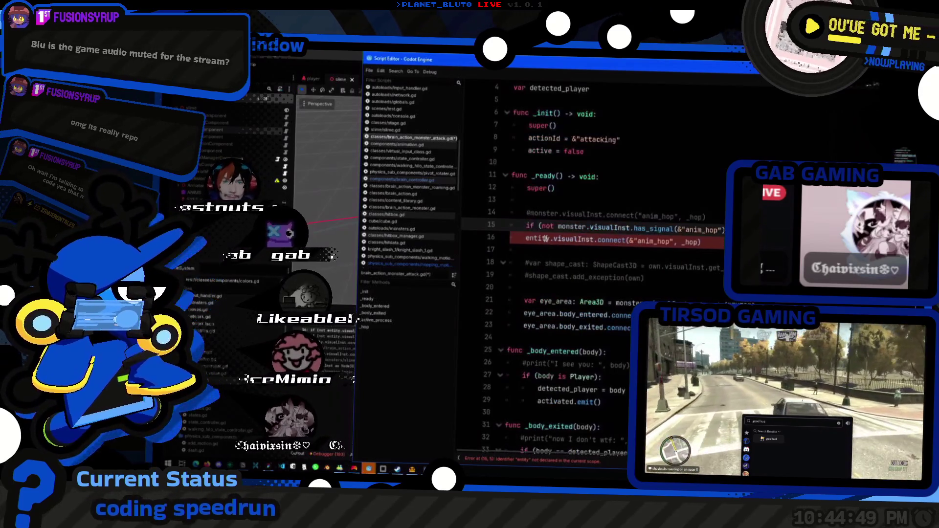
pyautogui.write('monster')
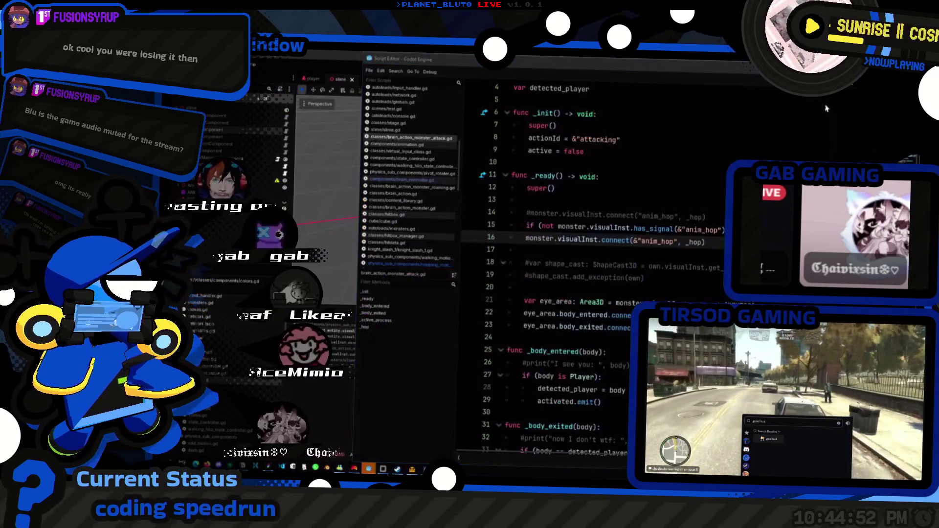
pyautogui.click(826, 108)
pyautogui.hotkey('ctrl', 's')
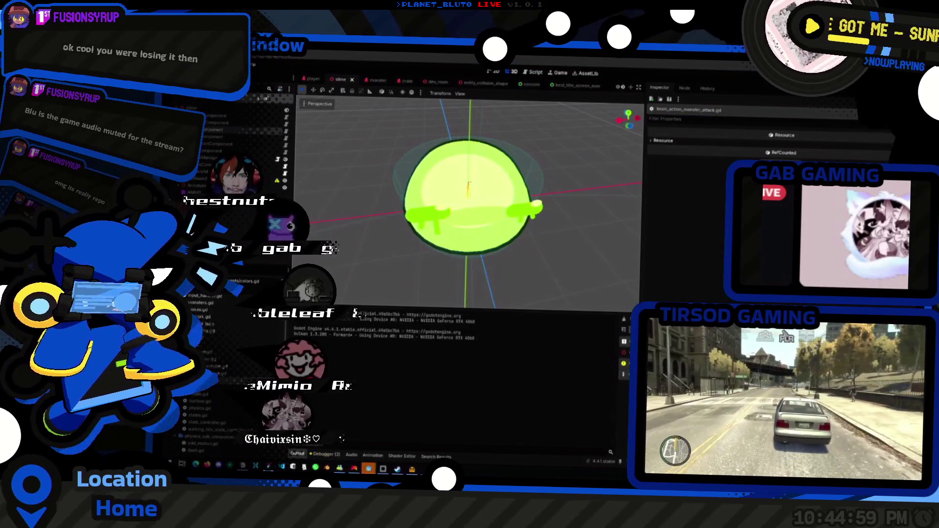
# - Switch to the running cave game, pick a character class and host a session
pyautogui.hotkey('alt', 'Tab')
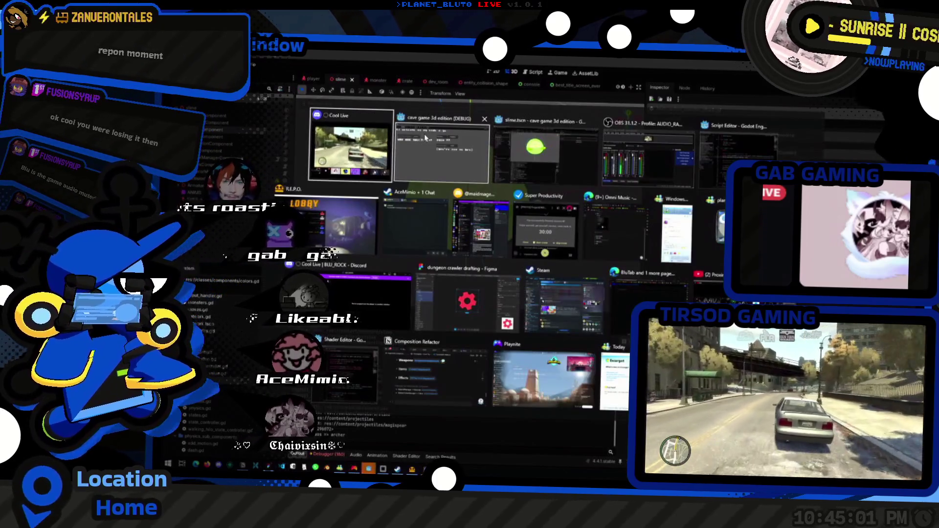
pyautogui.click(450, 154)
pyautogui.click(419, 170)
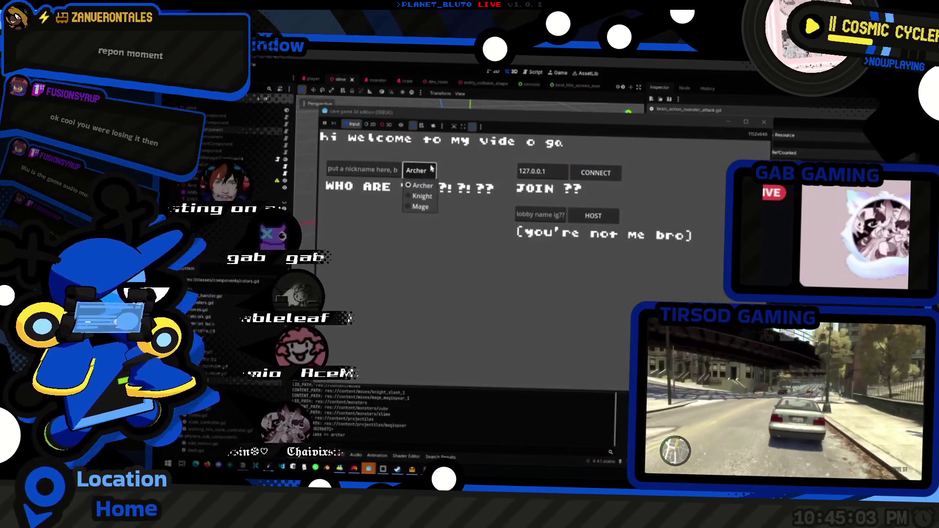
pyautogui.click(419, 195)
pyautogui.click(593, 216)
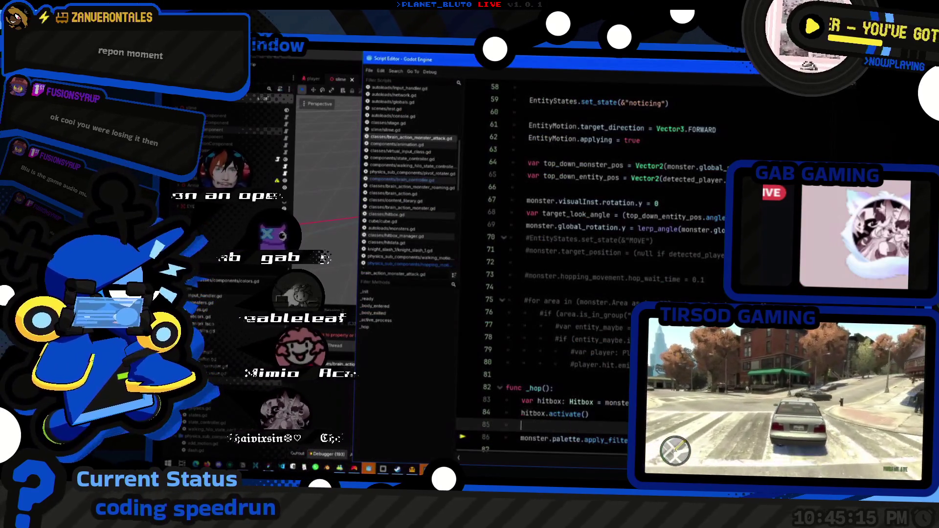
# - Add a MonsterColors component fetch in _hop and apply the filter to MonsterColors instead of monster.palette
pyautogui.press('Return')
pyautogui.press('Return')
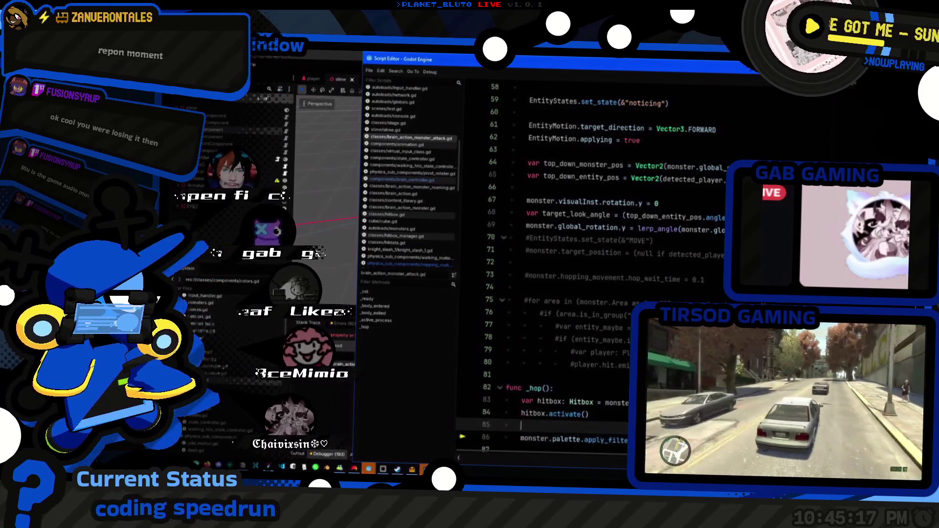
pyautogui.write('var E')
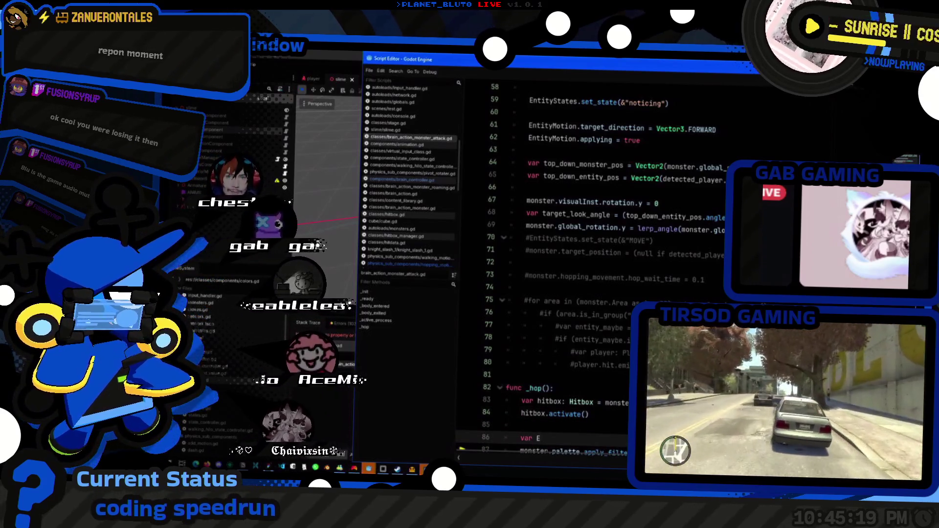
pyautogui.press('BackSpace')
pyautogui.write('MonsterColors')
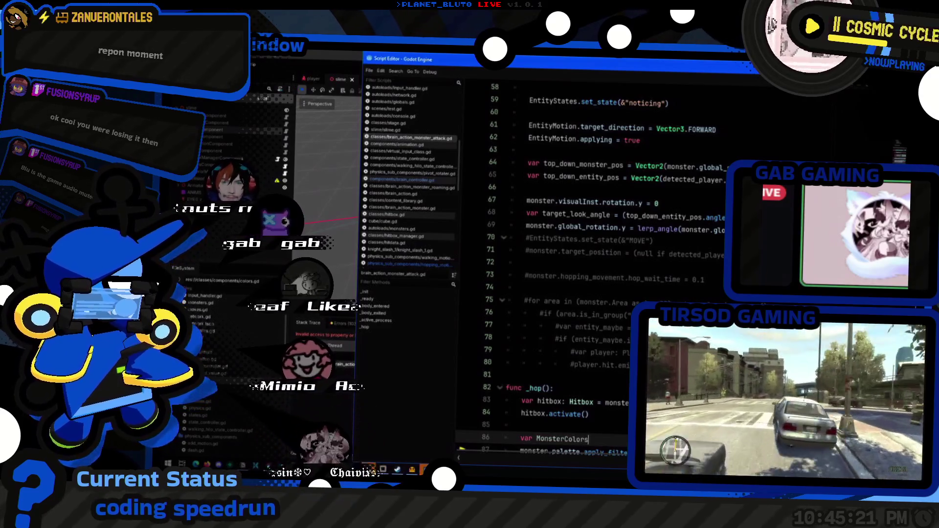
pyautogui.write(': C')
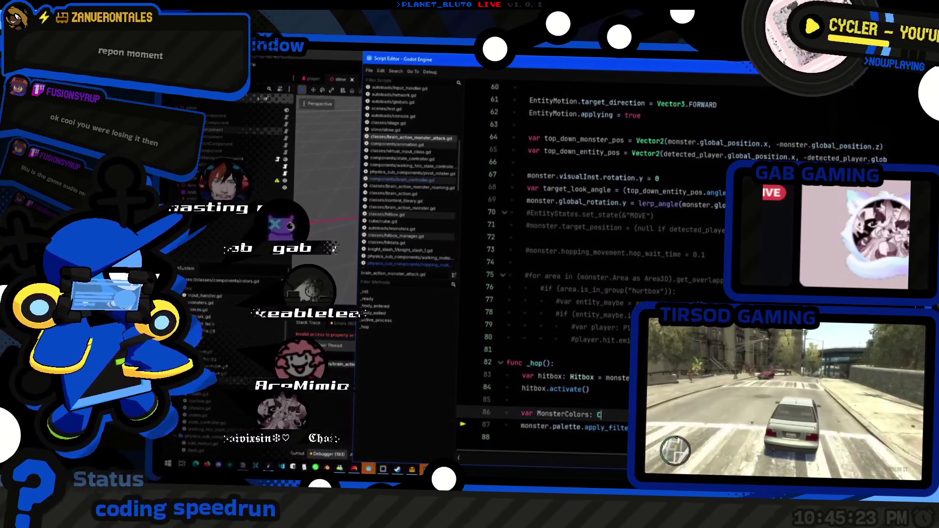
pyautogui.write('olorsCo')
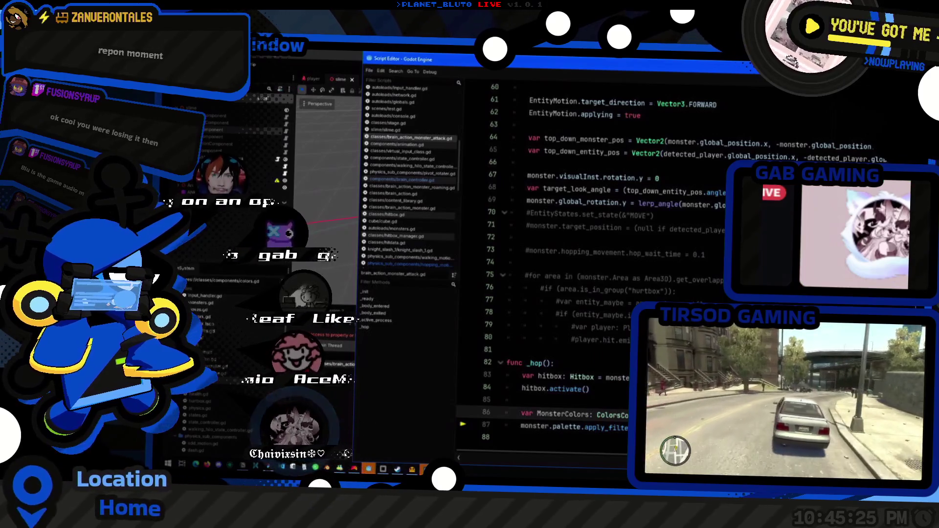
pyautogui.write('mponent = ')
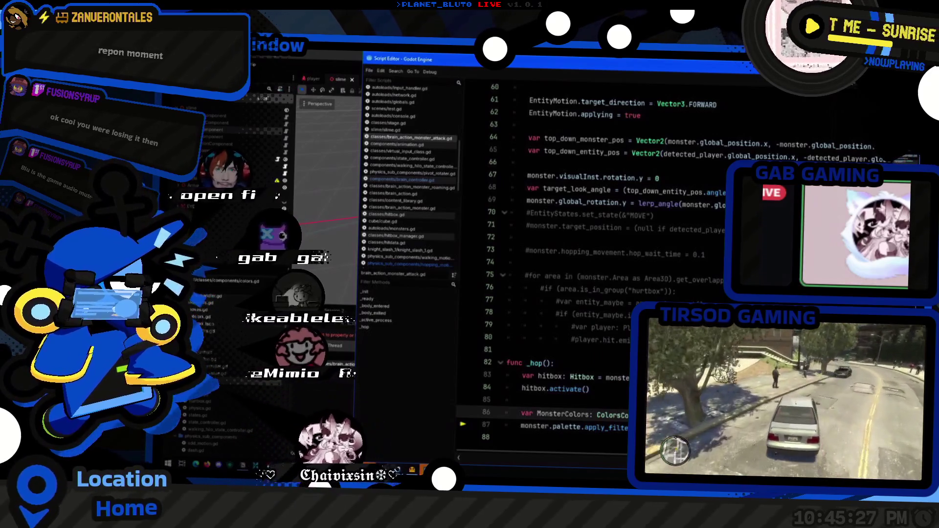
pyautogui.write('Compo')
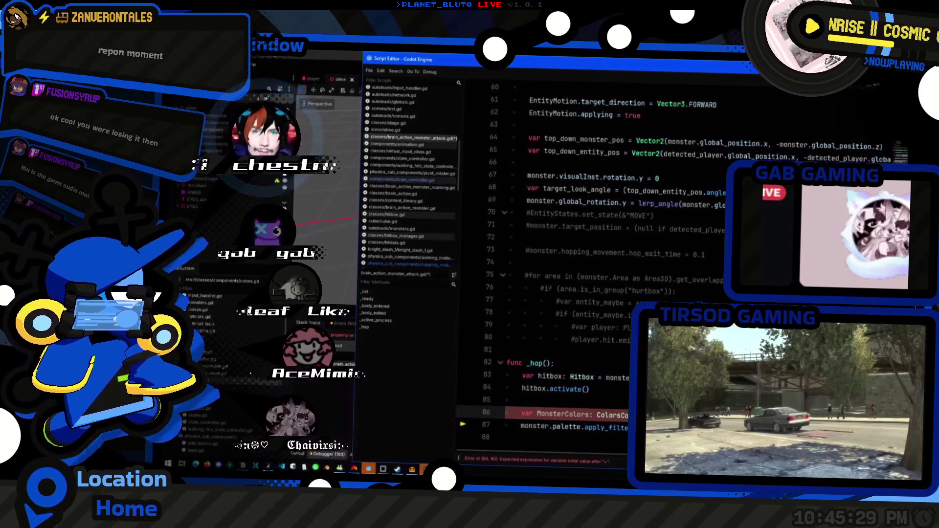
pyautogui.write('nent.fetch(')
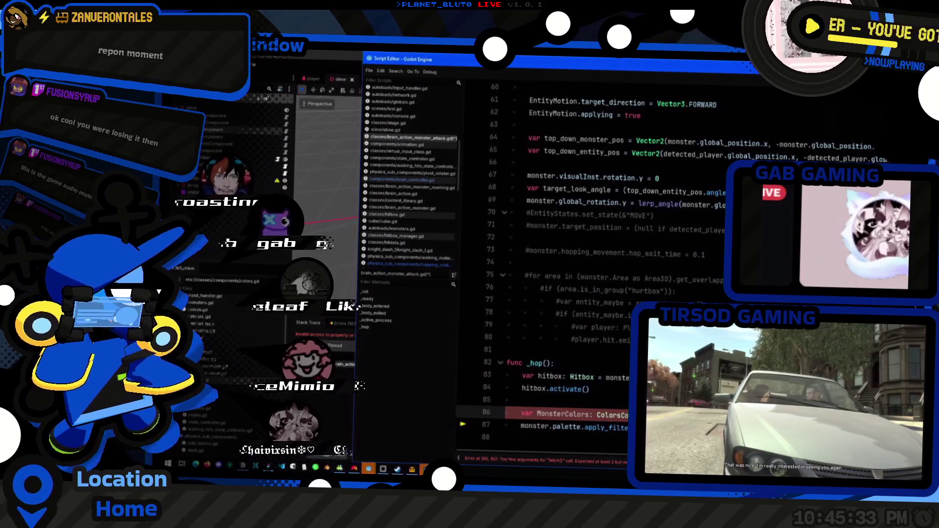
pyautogui.write('self')
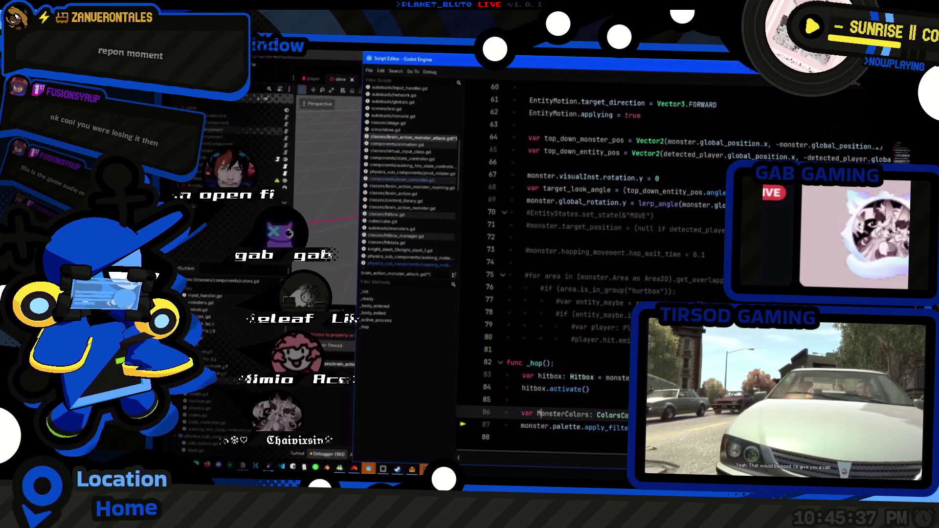
pyautogui.click(585, 428)
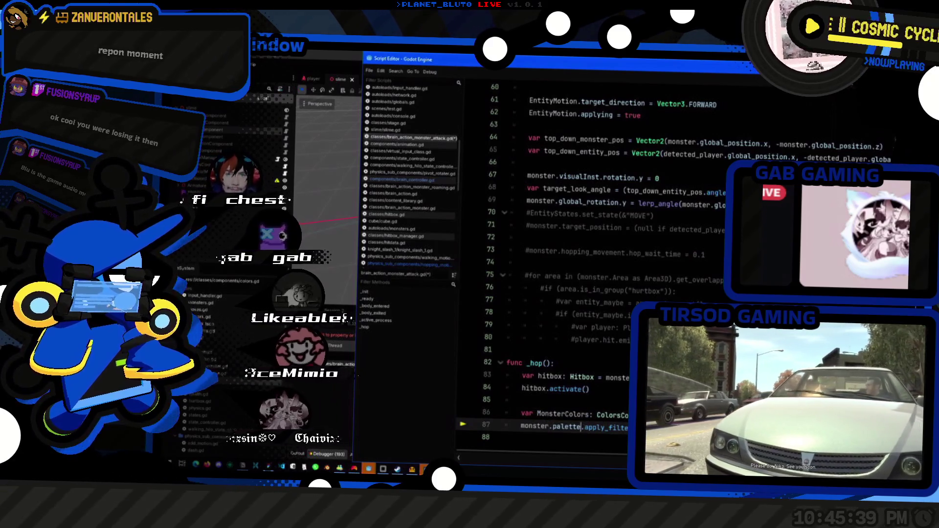
pyautogui.hotkey('shift', 'Home')
pyautogui.write('MonsterColors')
# - Insert an if (MonsterColors == null) check above the apply_filter call and relaunch the game
pyautogui.press('Up')
pyautogui.press('End')
pyautogui.press('Return')
pyautogui.write('if (')
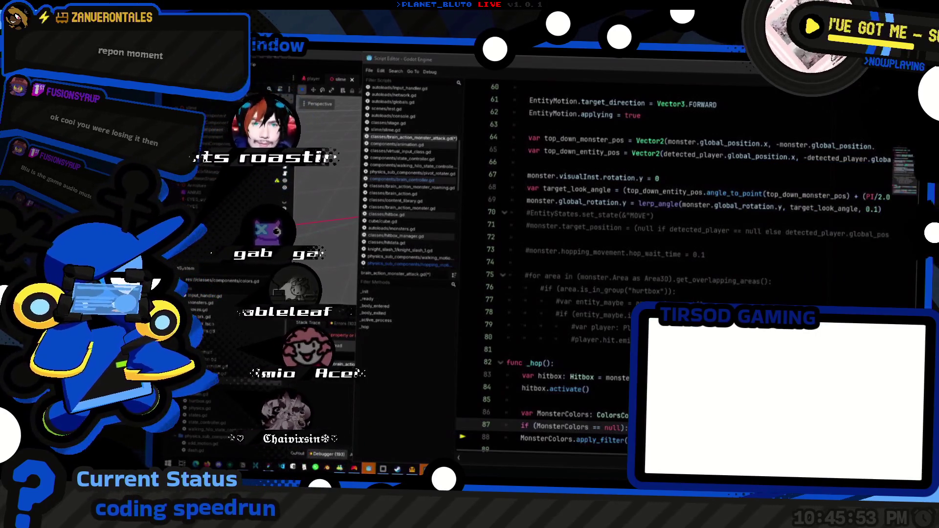
pyautogui.hotkey('alt', 'Tab')
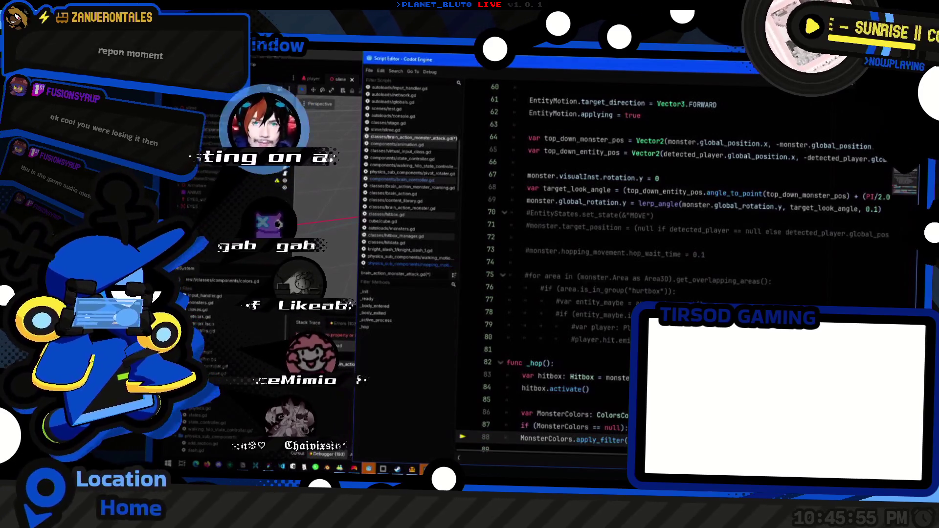
pyautogui.scroll(-1, 670, 233)
pyautogui.click(563, 413)
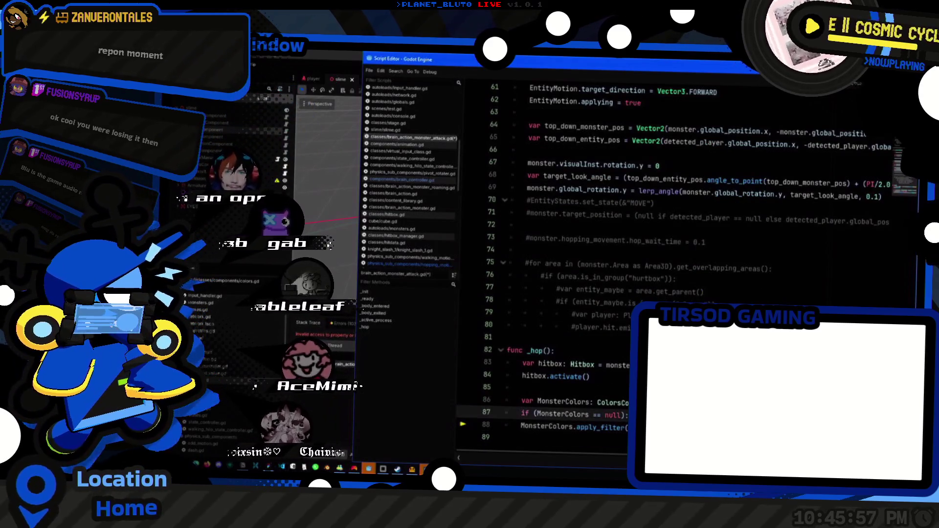
pyautogui.click(563, 401)
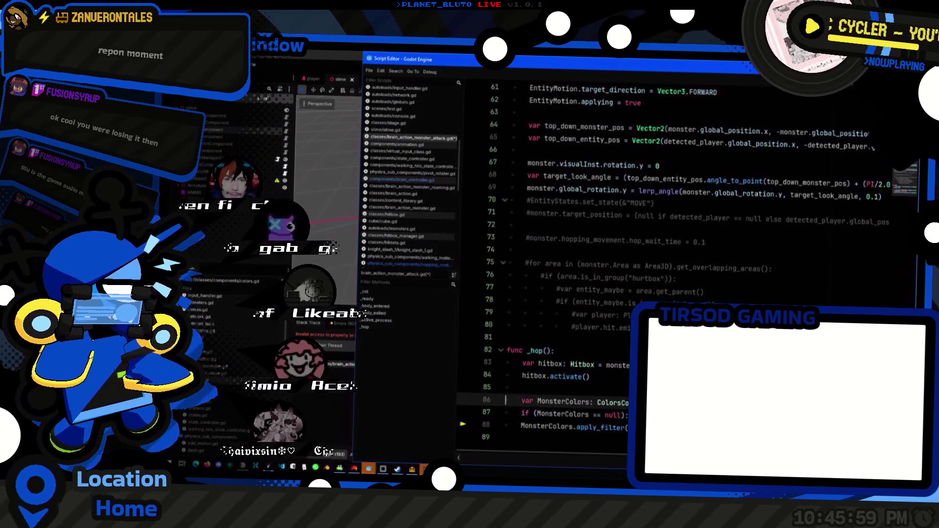
pyautogui.click(563, 414)
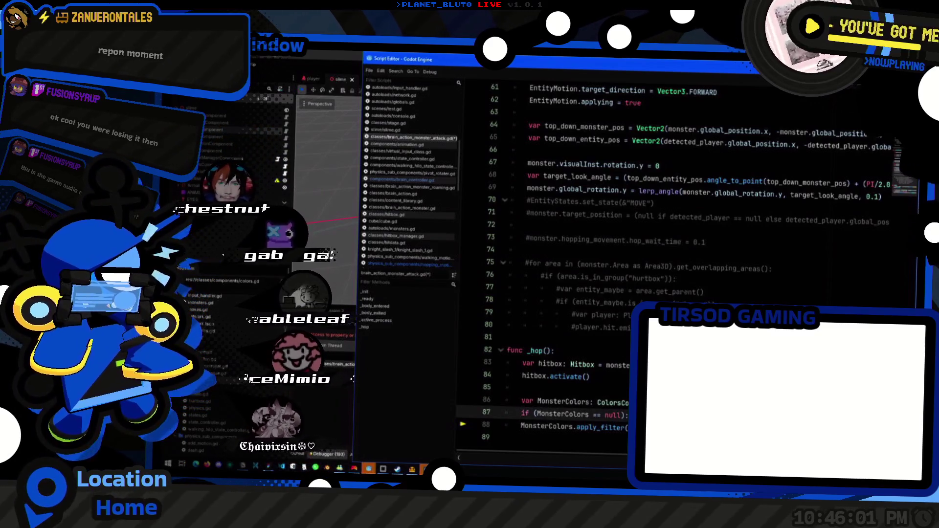
pyautogui.click(563, 425)
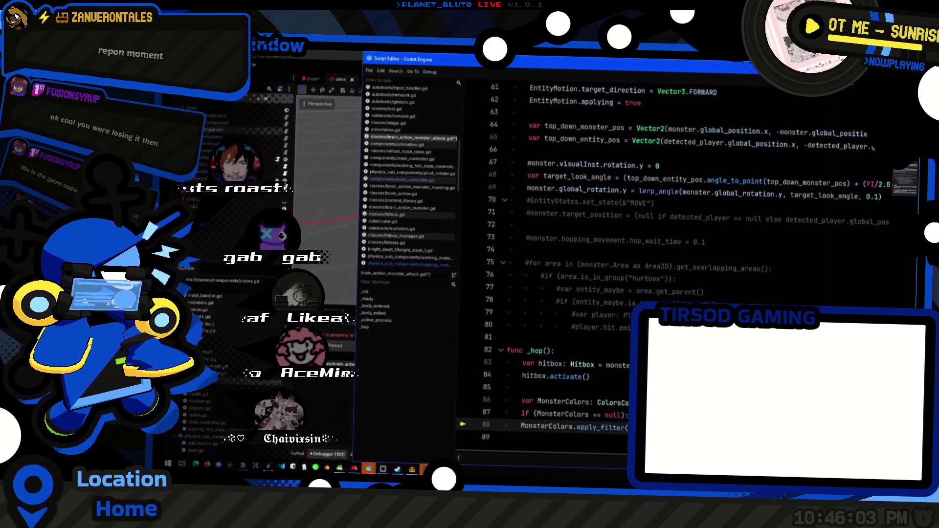
pyautogui.click(573, 426)
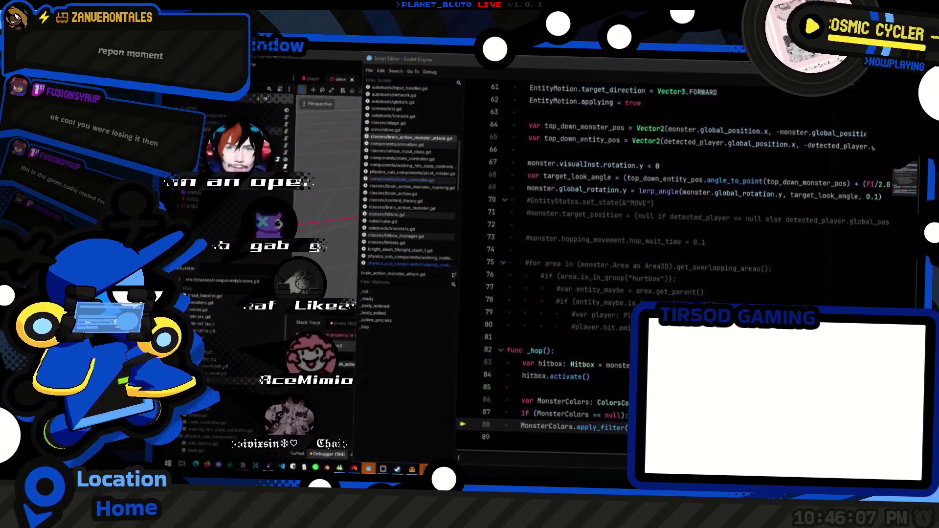
pyautogui.hotkey('alt', 'Tab')
pyautogui.press('F5')
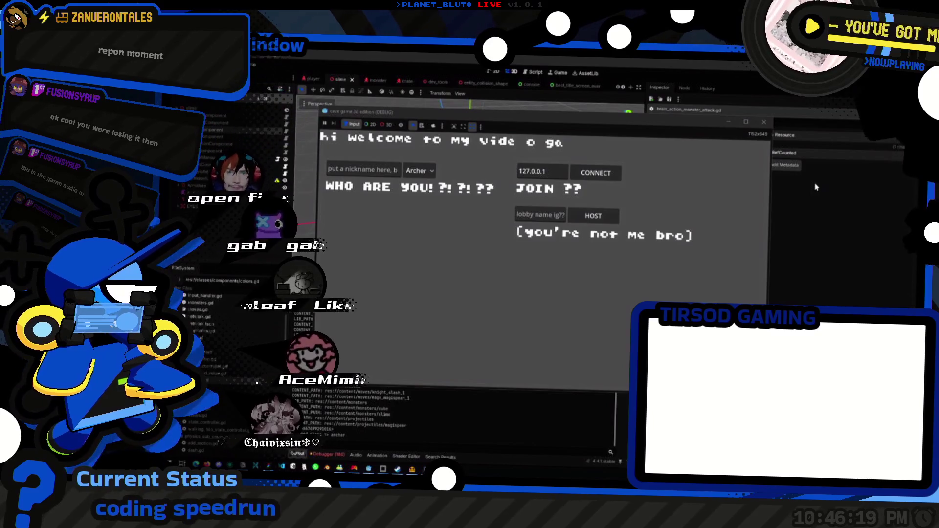
# - Pick a class in the lobby, host the game and walk the character toward the slime
pyautogui.click(419, 171)
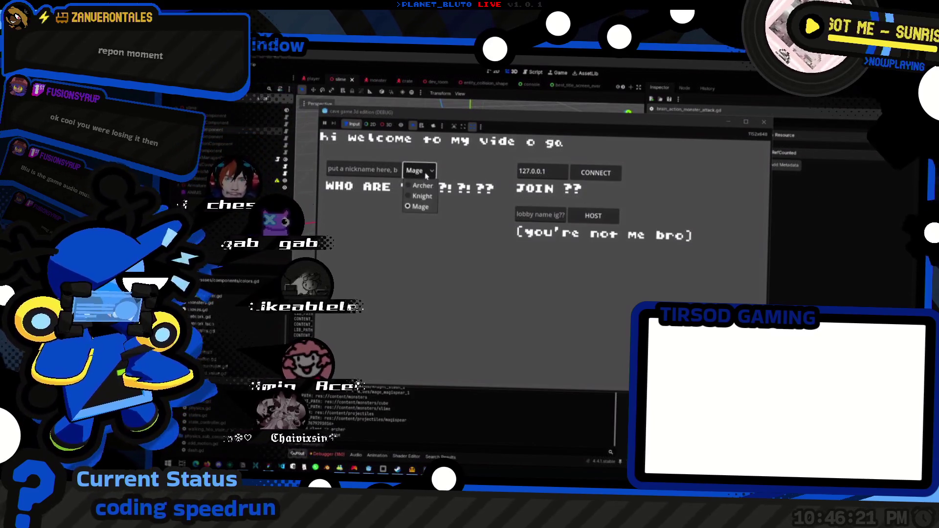
pyautogui.click(419, 192)
pyautogui.click(593, 216)
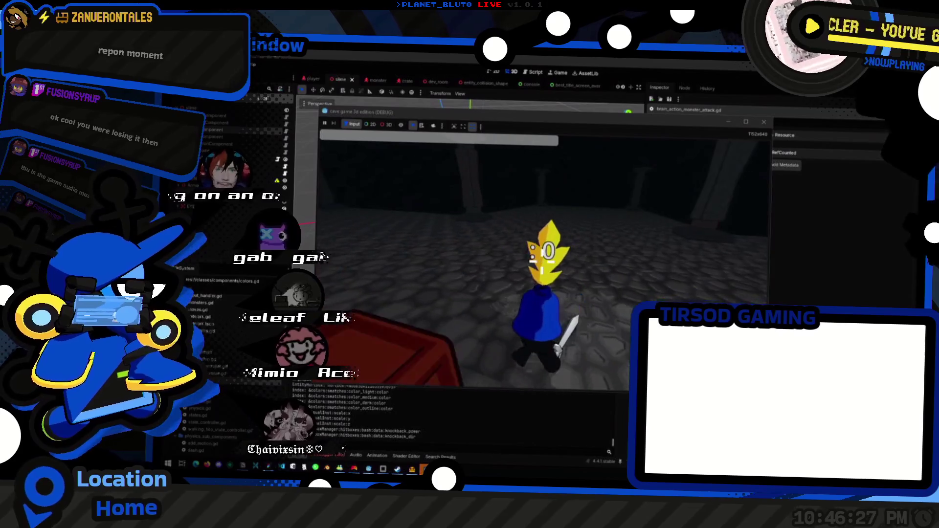
pyautogui.press('s')
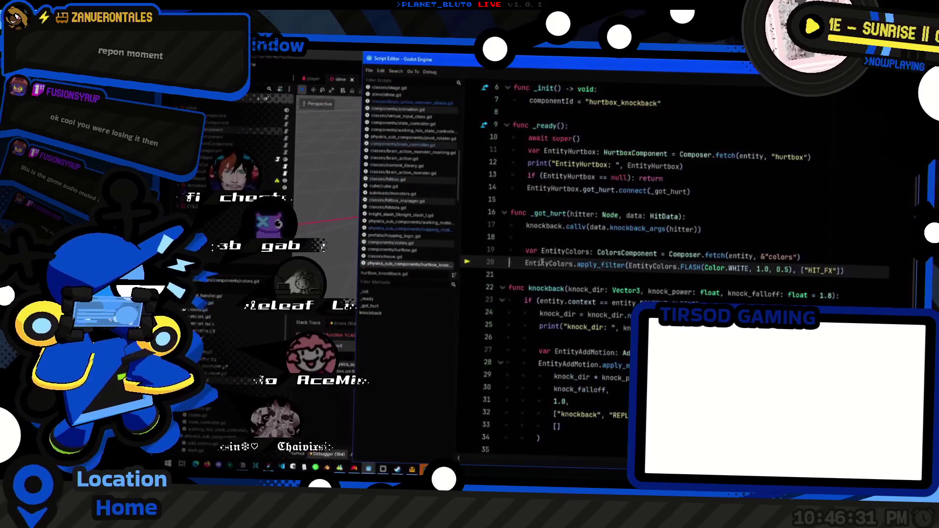
# - Insert print("monster: ", monster) above the MonsterColors declaration in _hop and rerun with F5
pyautogui.hotkey('alt', 'Tab')
pyautogui.click(605, 341)
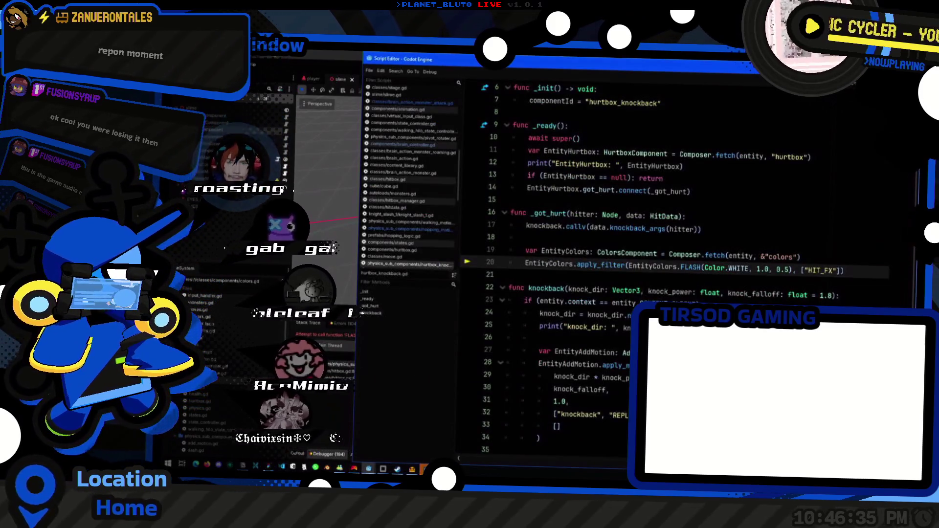
pyautogui.press('F12')
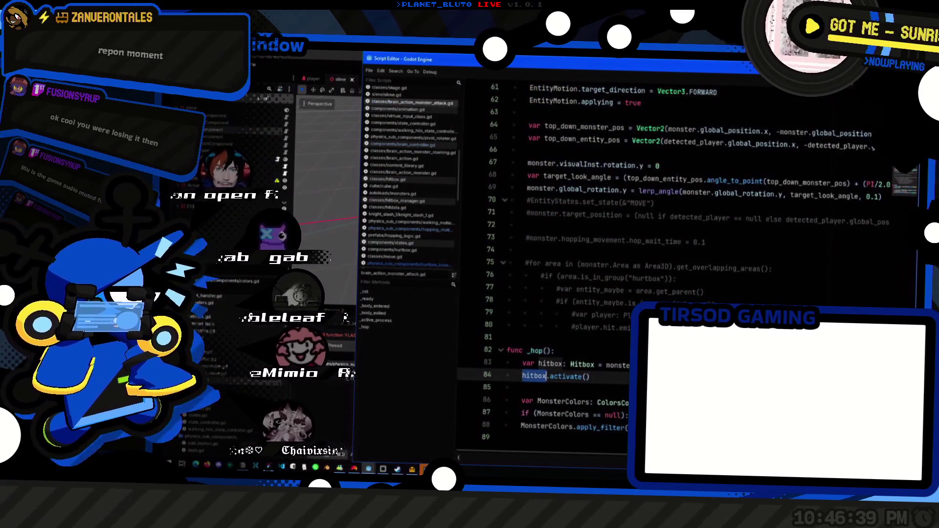
pyautogui.click(538, 401)
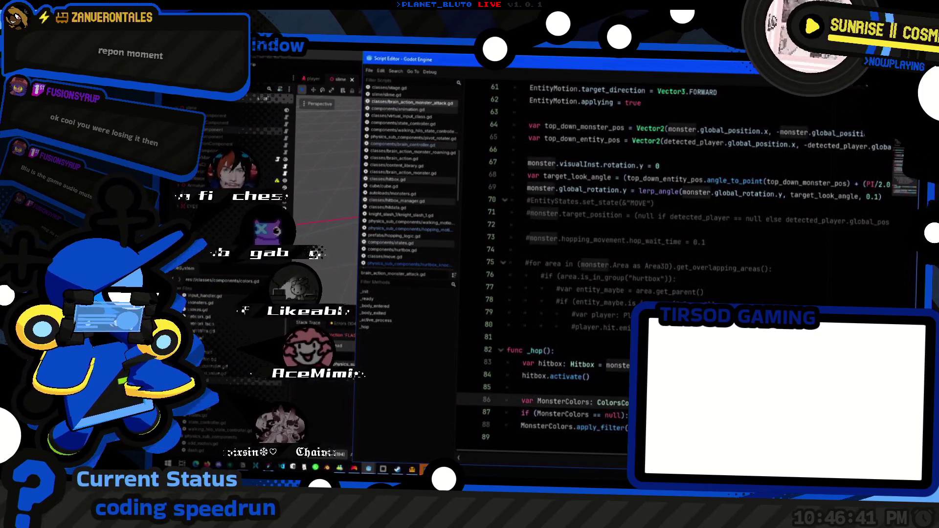
pyautogui.click(538, 413)
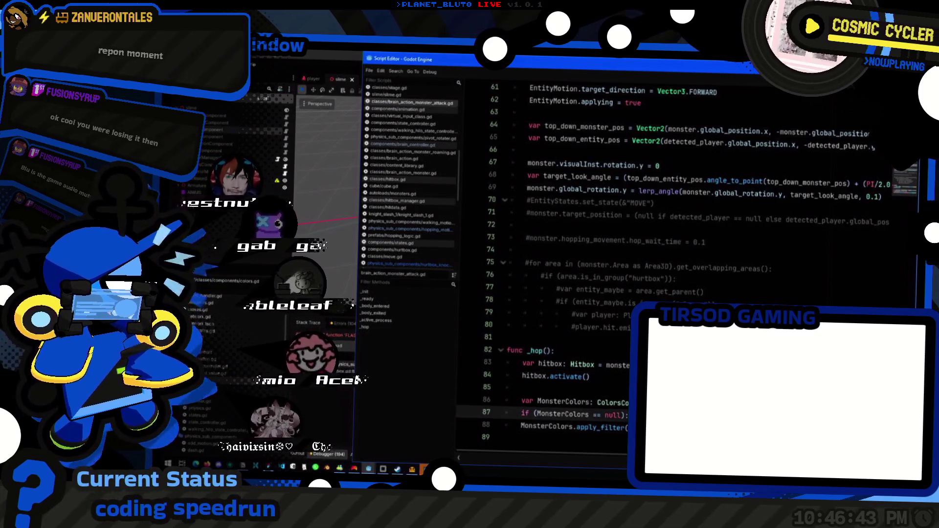
pyautogui.click(597, 402)
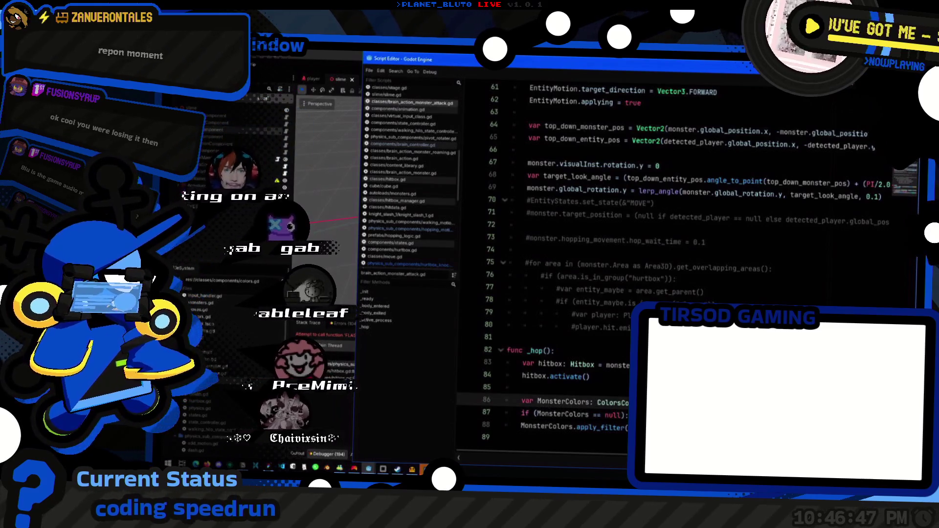
pyautogui.hotkey('ctrl', 'shift', 'Return')
pyautogui.hotkey('ctrl', 'shift', 'Return')
pyautogui.write('print("')
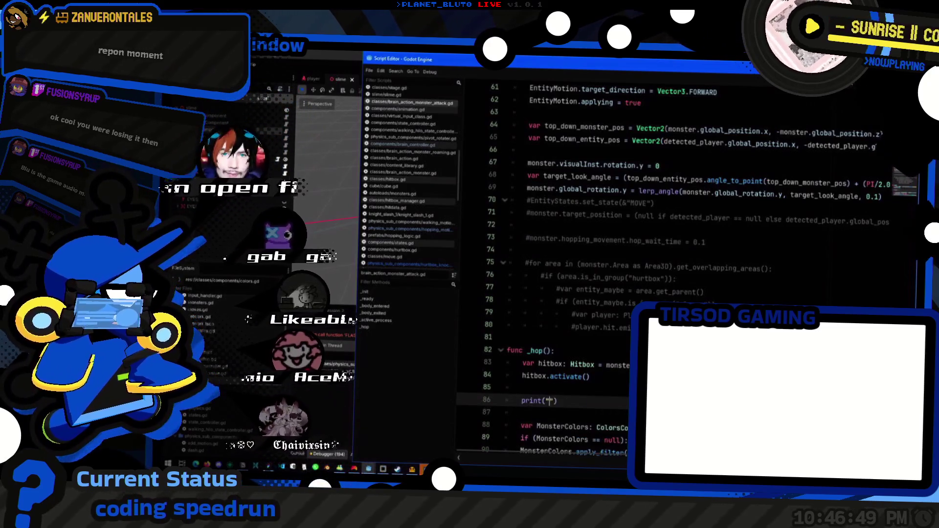
pyautogui.write('monster: ", monster)')
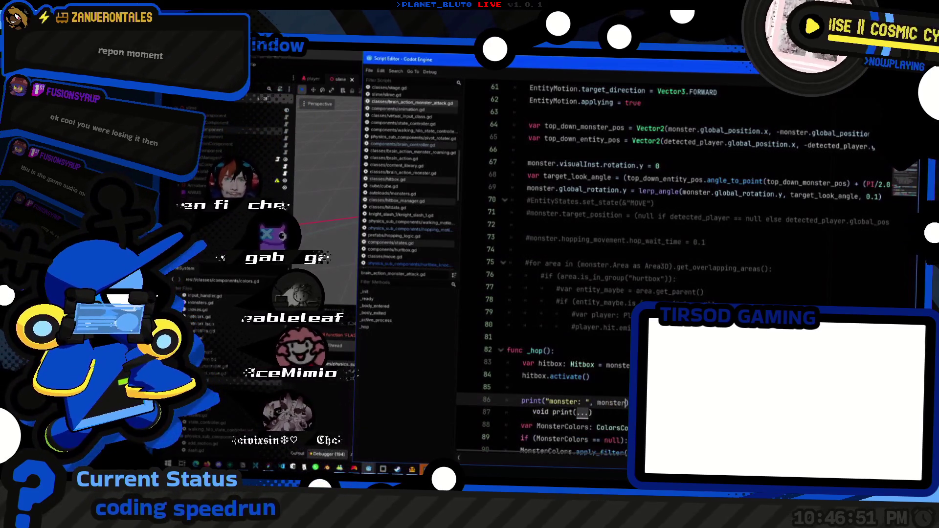
pyautogui.press('F5')
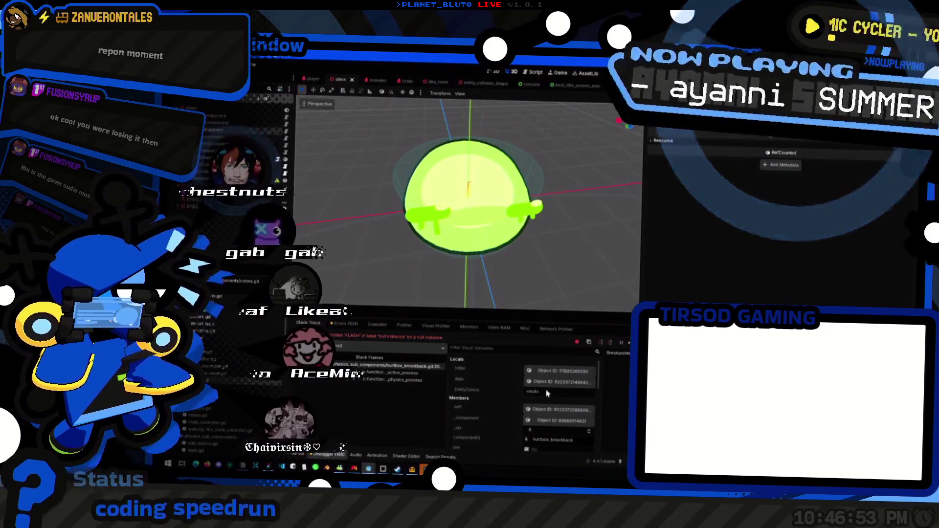
# - Inspect the debugger's stack variables at the hitbox.gd break, then reopen brain_action_monster_attack.gd
pyautogui.hotkey('alt', 'Tab')
pyautogui.press('F5')
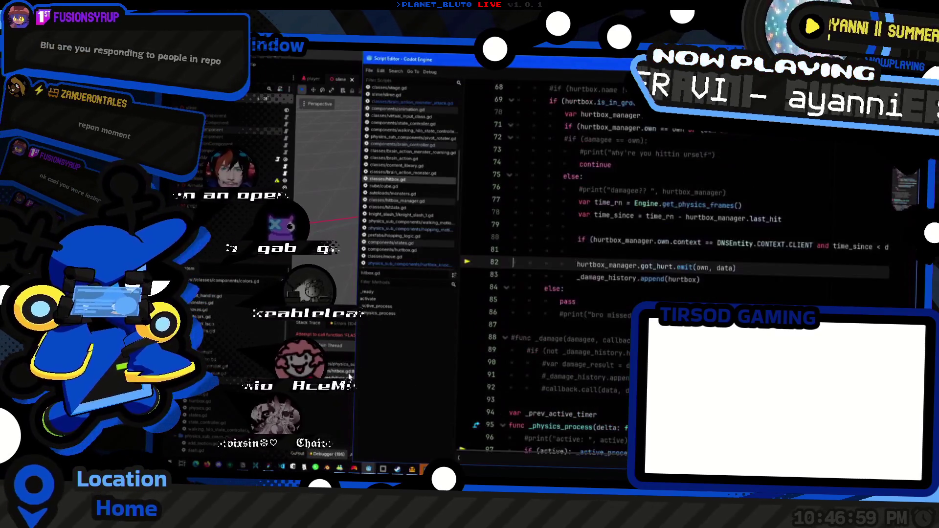
pyautogui.hotkey('alt', 'Tab')
pyautogui.scroll(-5, 535, 407)
pyautogui.scroll(8, 501, 404)
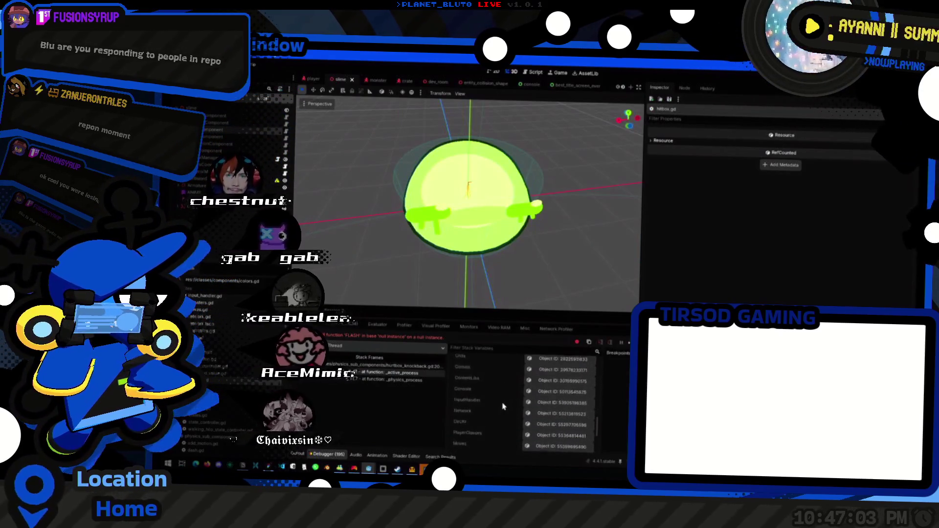
pyautogui.scroll(-4, 501, 398)
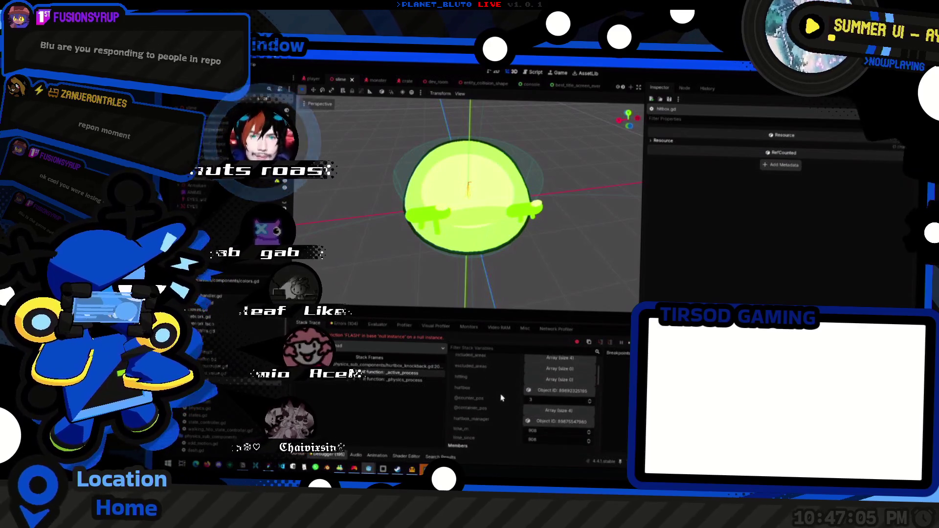
pyautogui.scroll(2, 503, 400)
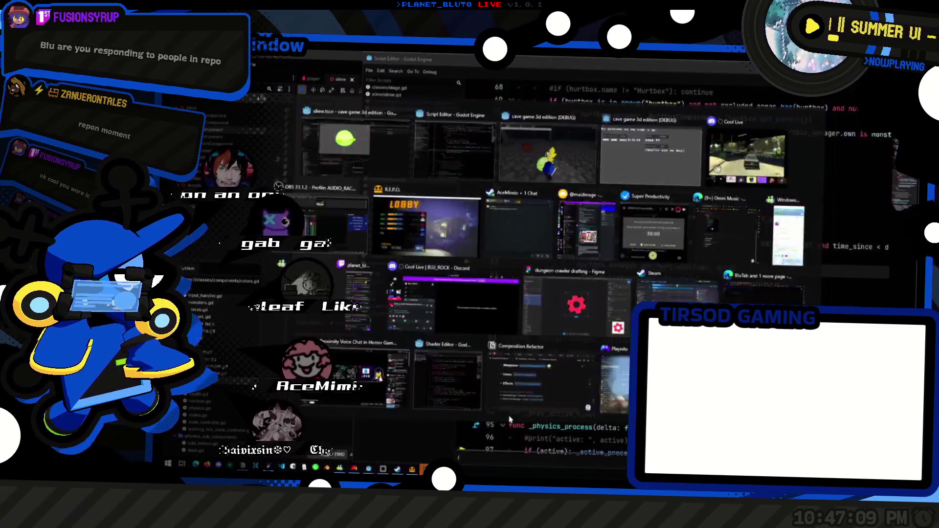
pyautogui.hotkey('alt', 'Tab')
pyautogui.scroll(3, 675, 269)
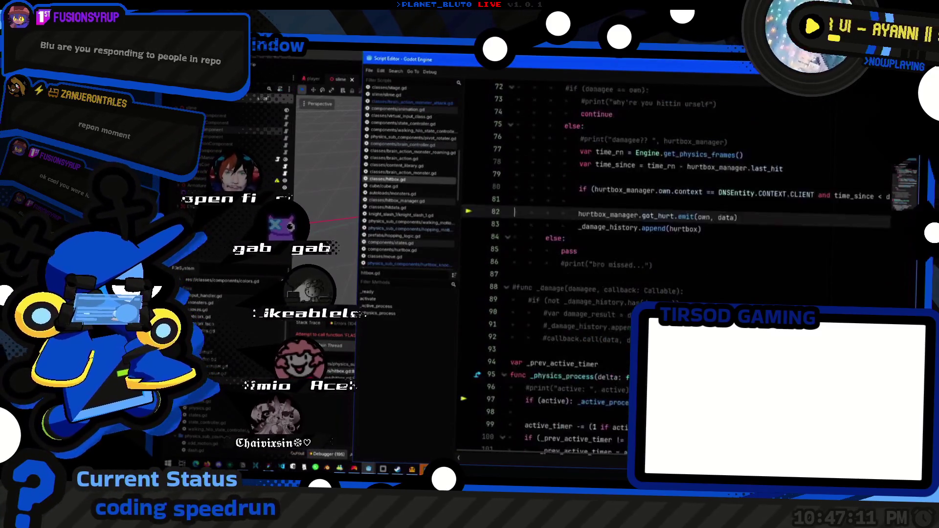
pyautogui.hotkey('alt', 'Tab')
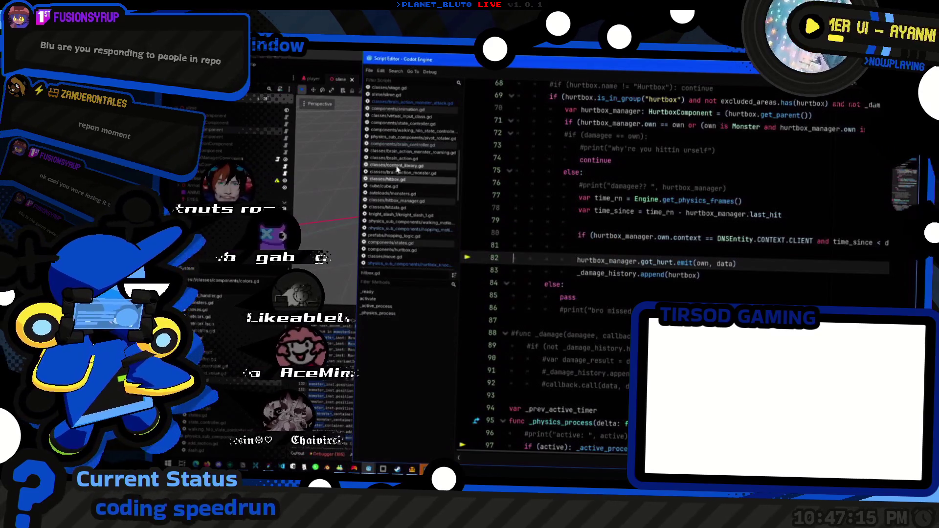
pyautogui.click(411, 103)
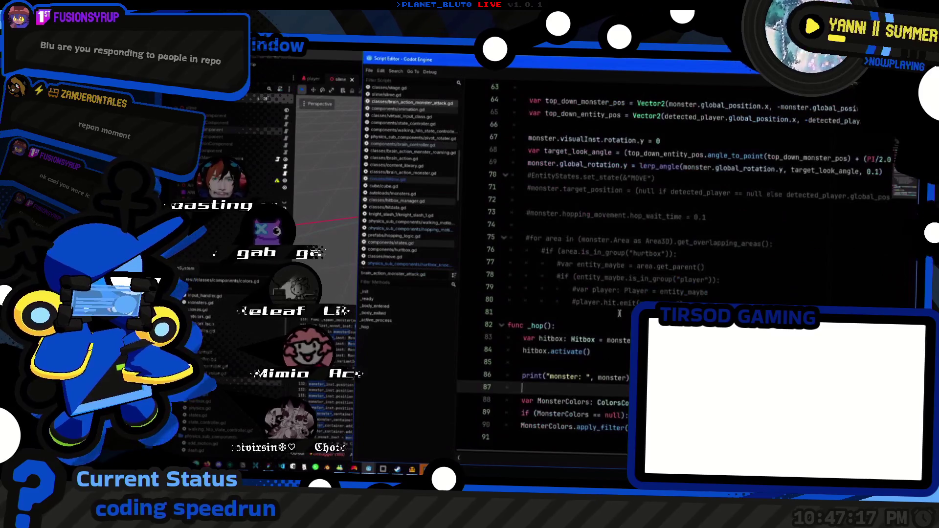
# - Review the anim_hop connection and the _hop monster print, then show the slime scene with its output log
pyautogui.click(403, 173)
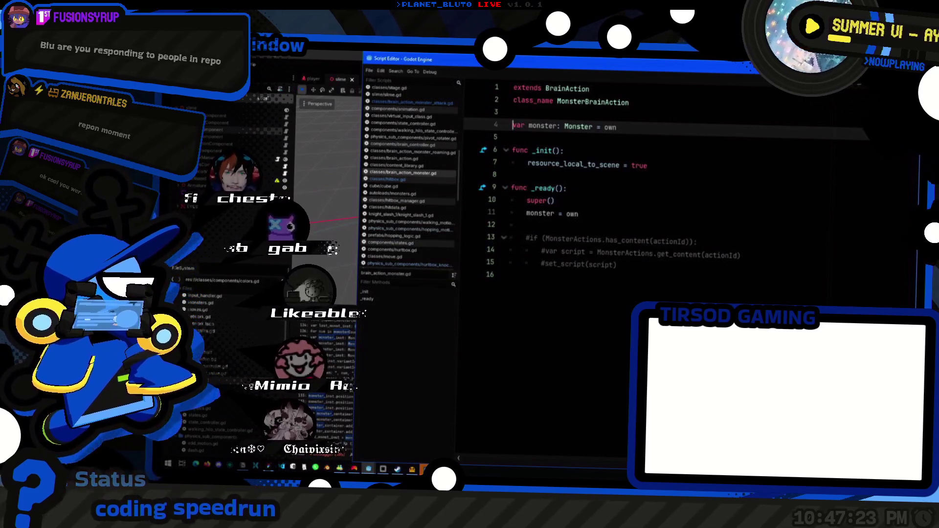
pyautogui.click(411, 102)
pyautogui.scroll(10, 671, 269)
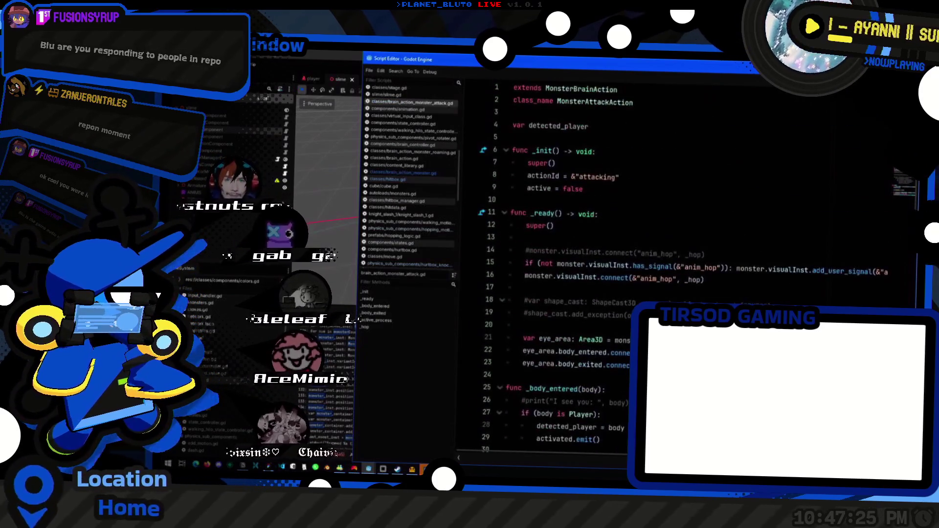
pyautogui.click(735, 280)
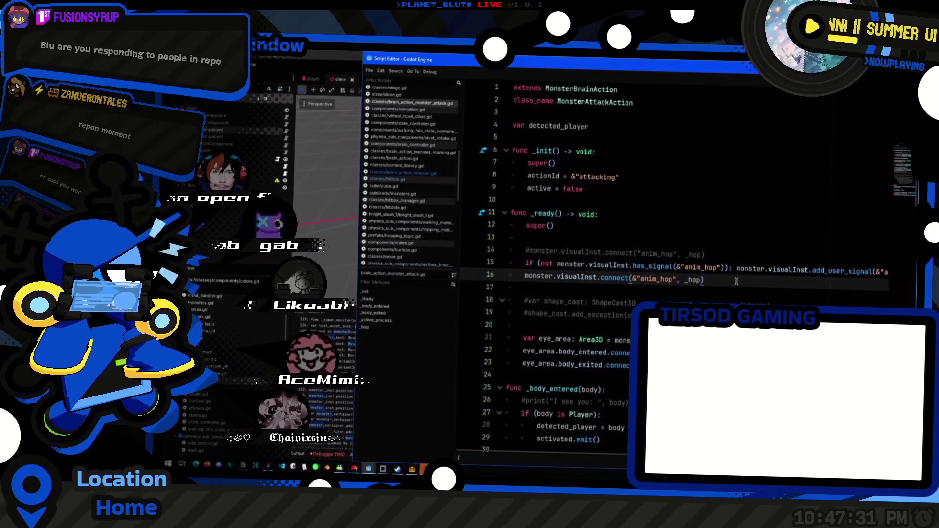
pyautogui.hscroll(3, 736, 281)
pyautogui.hscroll(-3, 737, 283)
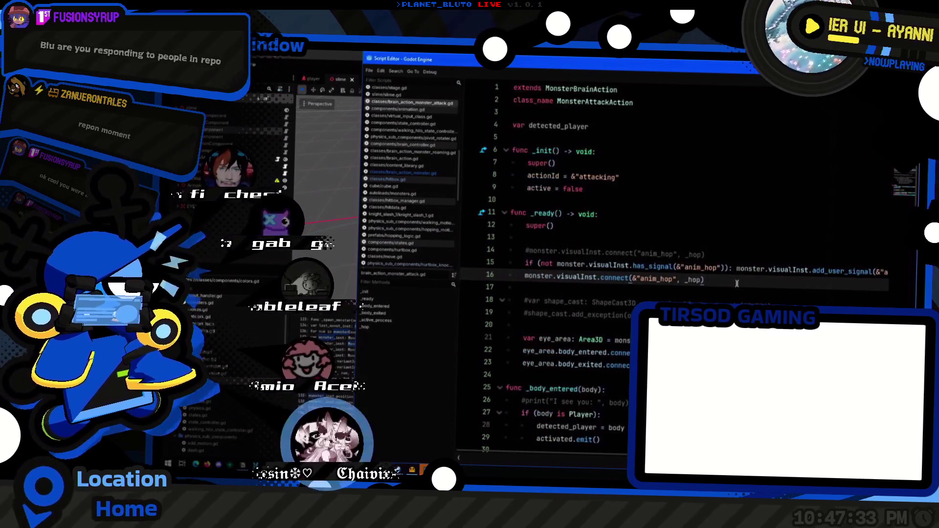
pyautogui.scroll(-20, 737, 283)
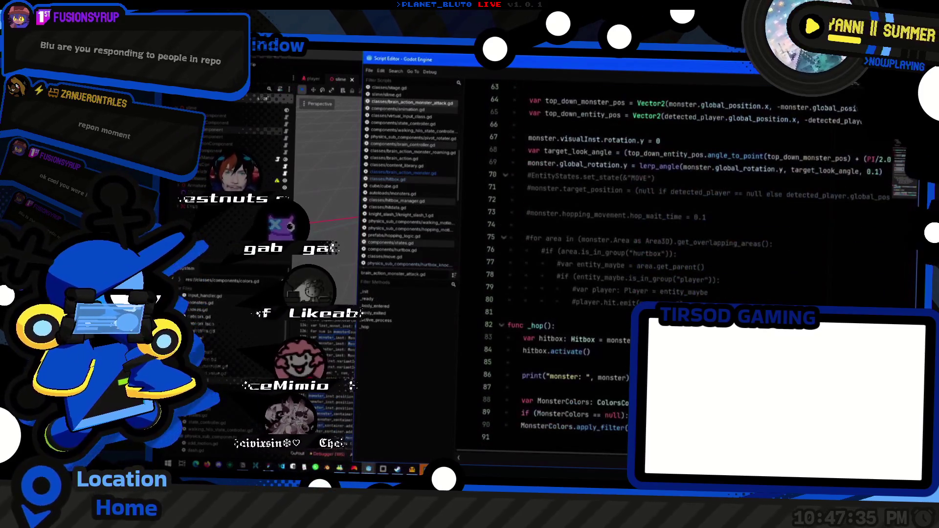
pyautogui.scroll(17, 562, 269)
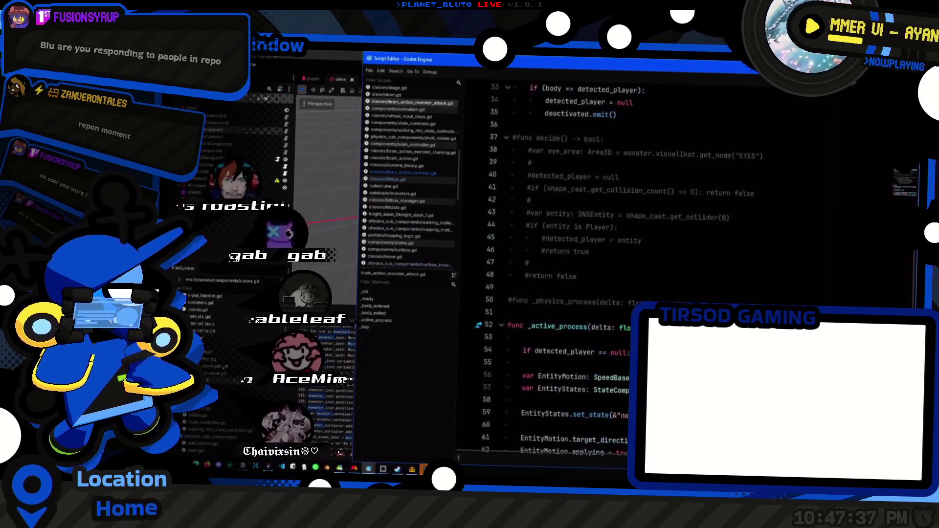
pyautogui.scroll(-17, 563, 269)
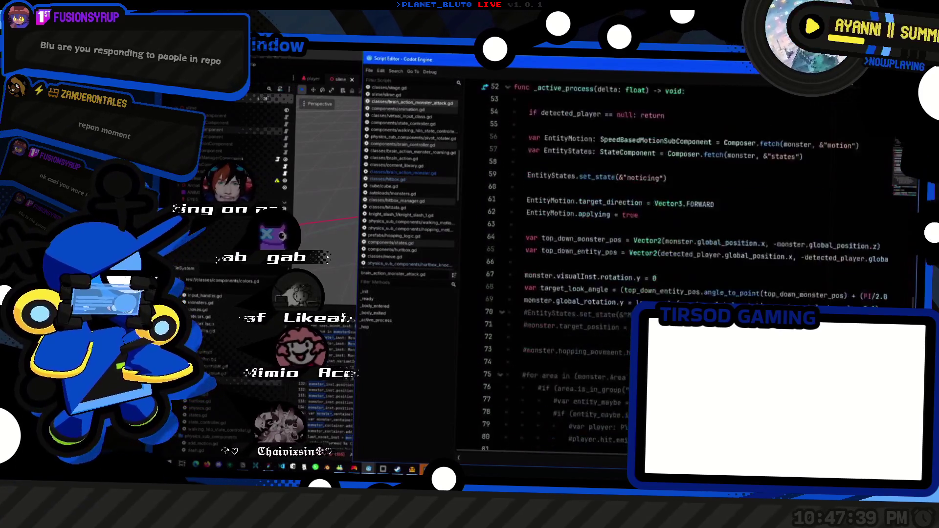
pyautogui.click(544, 376)
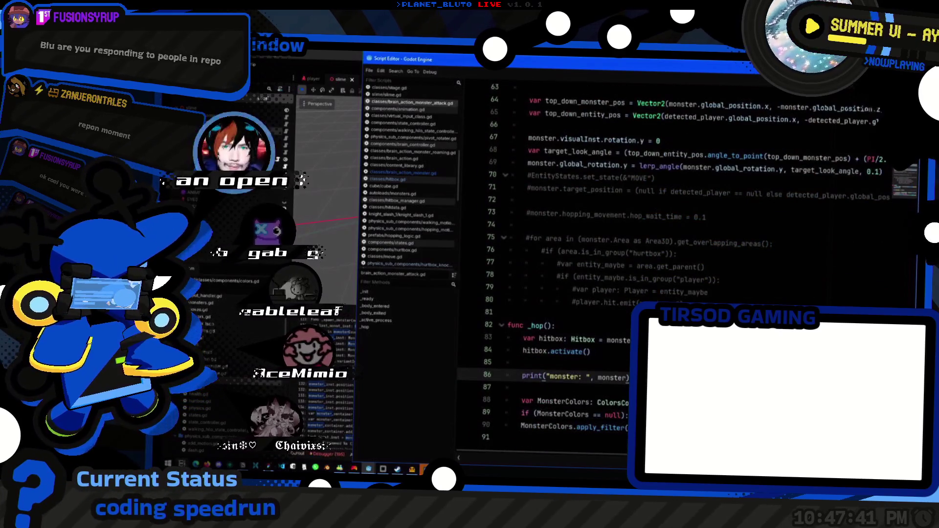
pyautogui.click(299, 458)
pyautogui.click(298, 455)
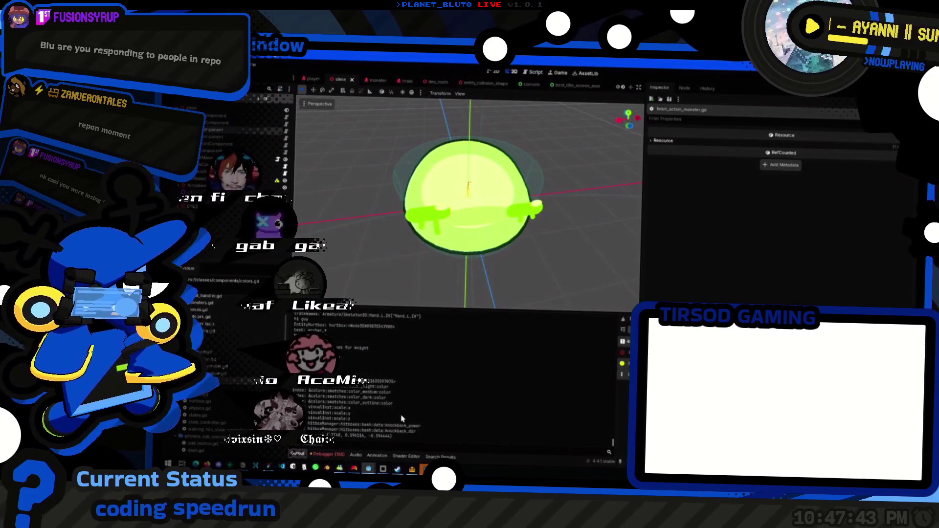
# - Read the debugger's FLASH-on-null-instance error, then bring the monster attack script back up
pyautogui.click(380, 455)
pyautogui.click(297, 454)
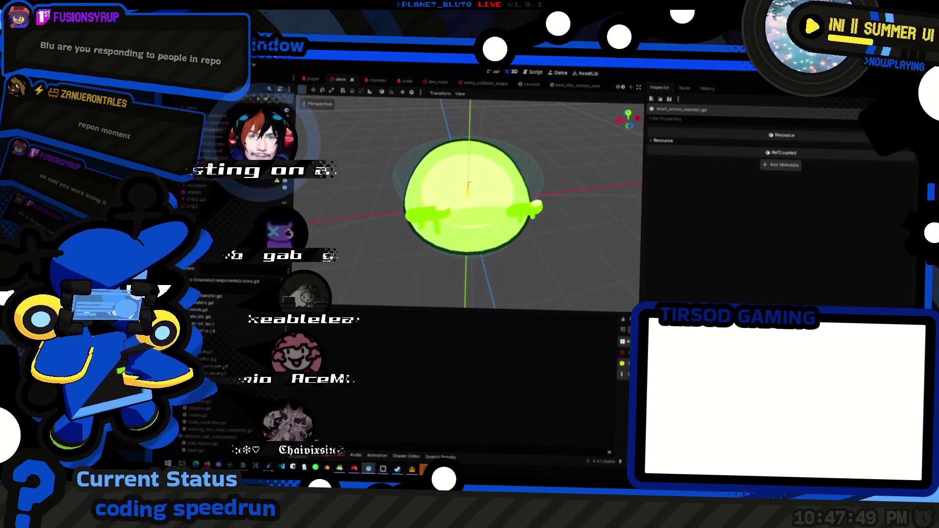
pyautogui.hotkey('ctrl', 'F3')
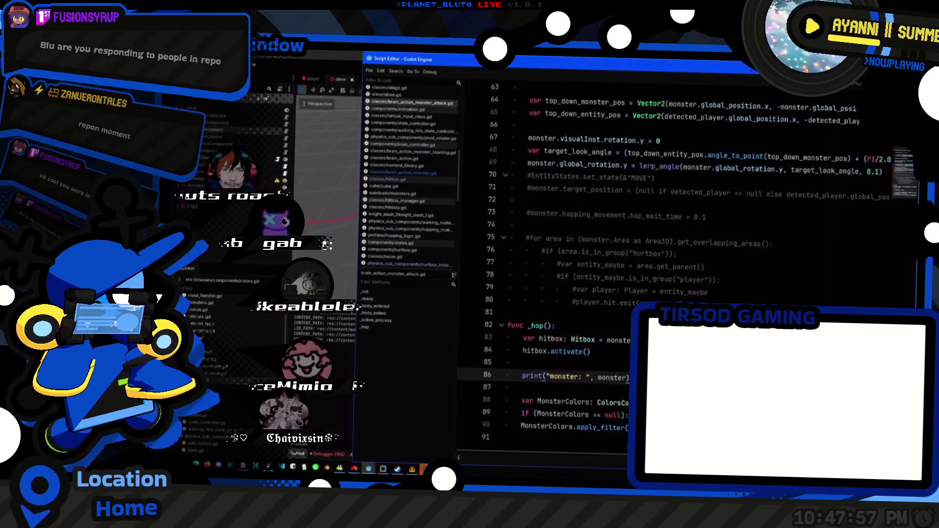
pyautogui.click(328, 455)
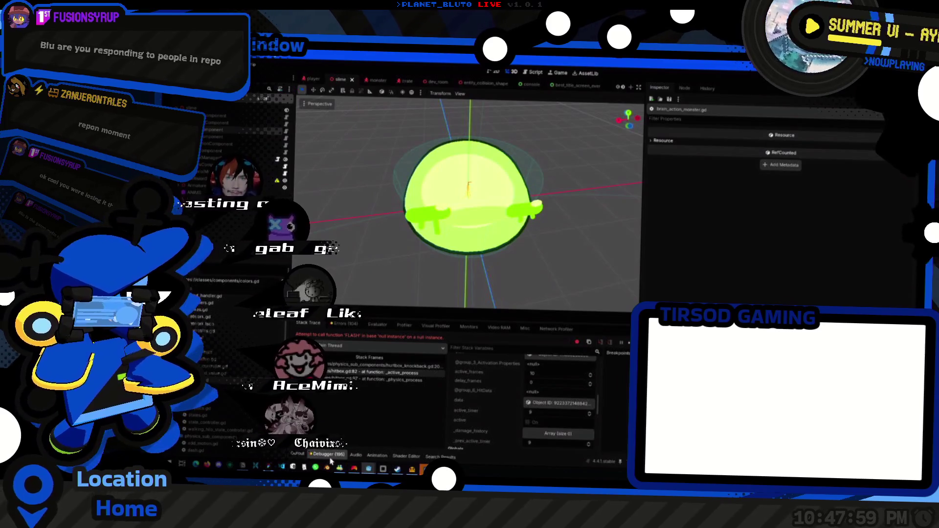
pyautogui.click(330, 461)
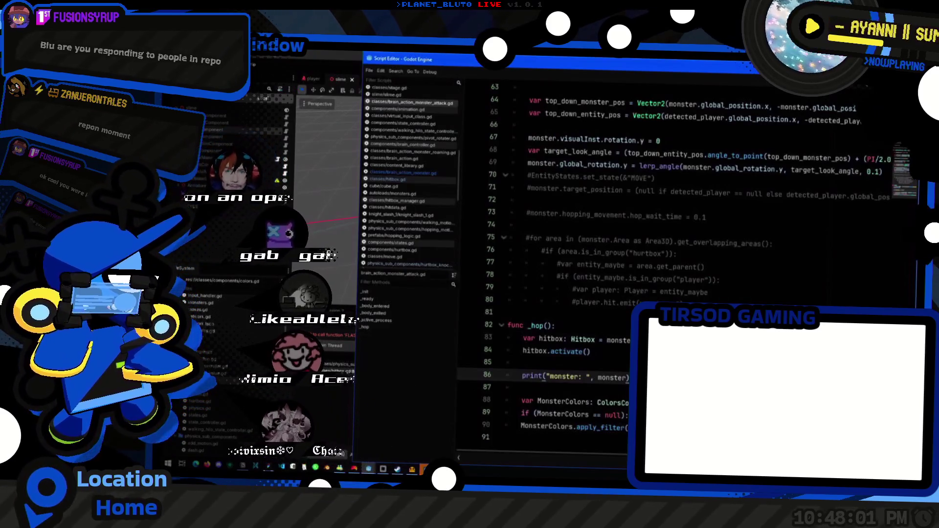
# - Save and run the game, choose Knight and host a lobby until hurtbox_knockback.gd breaks
pyautogui.click(744, 195)
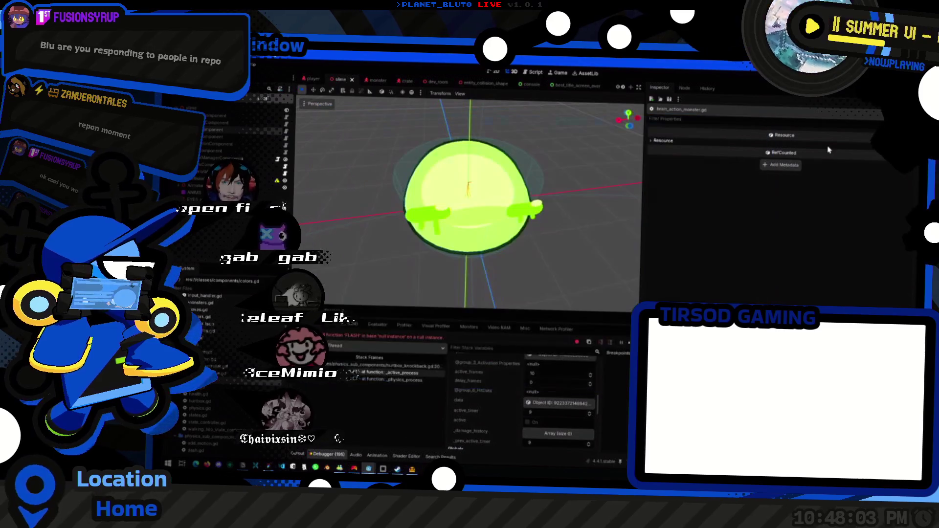
pyautogui.hotkey('ctrl', 's')
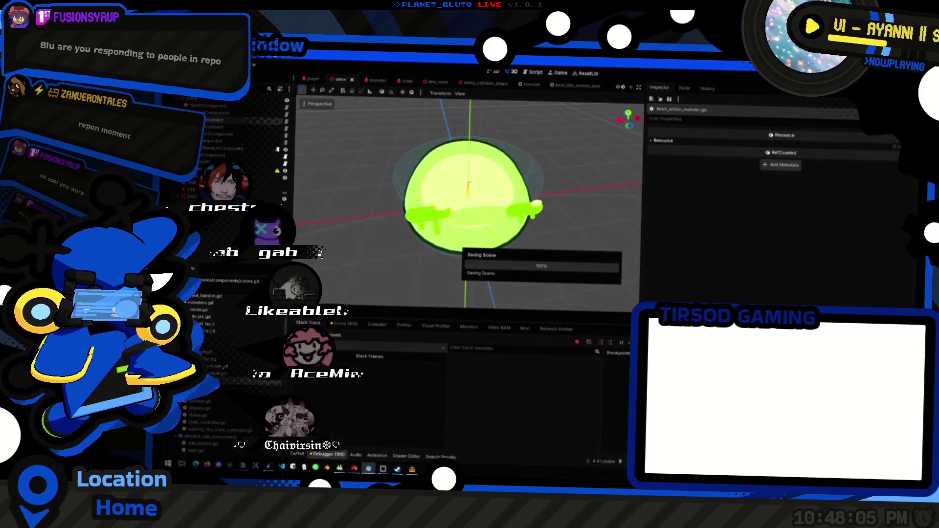
pyautogui.press('super+Tab')
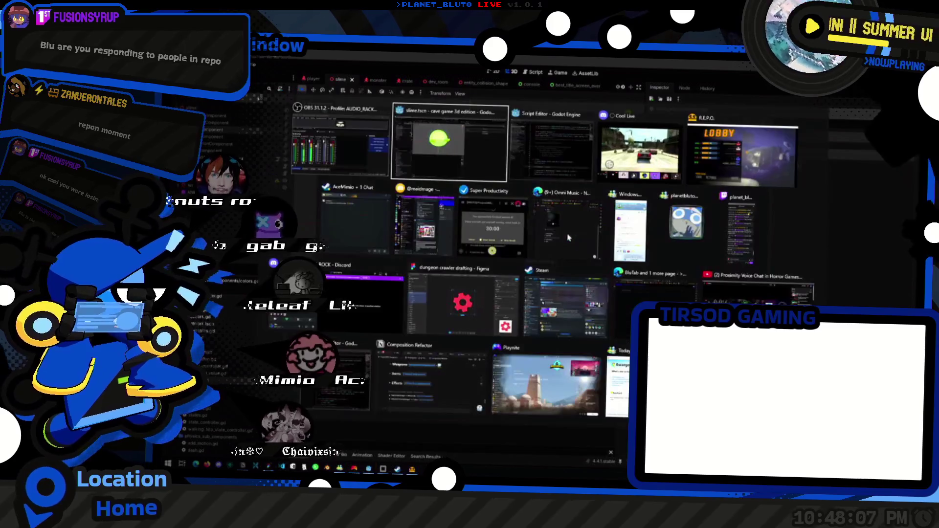
pyautogui.click(514, 183)
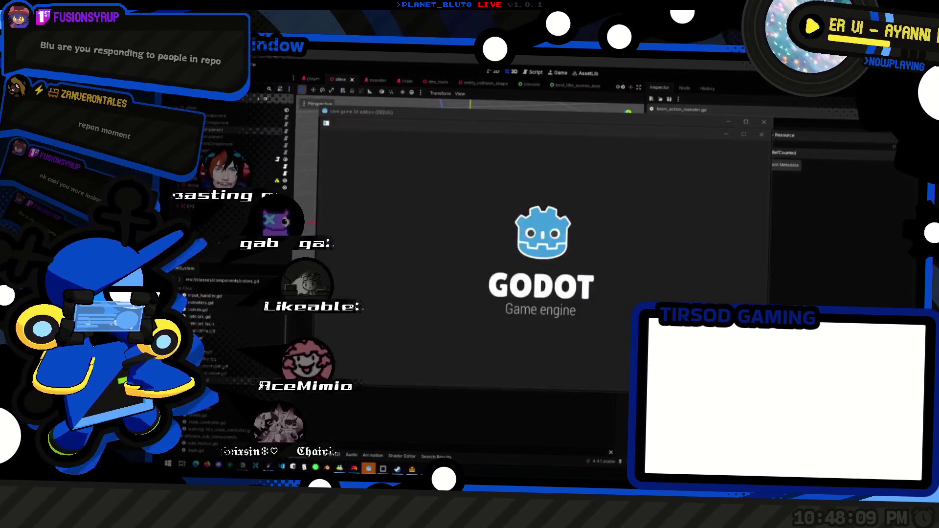
pyautogui.click(419, 173)
pyautogui.click(422, 196)
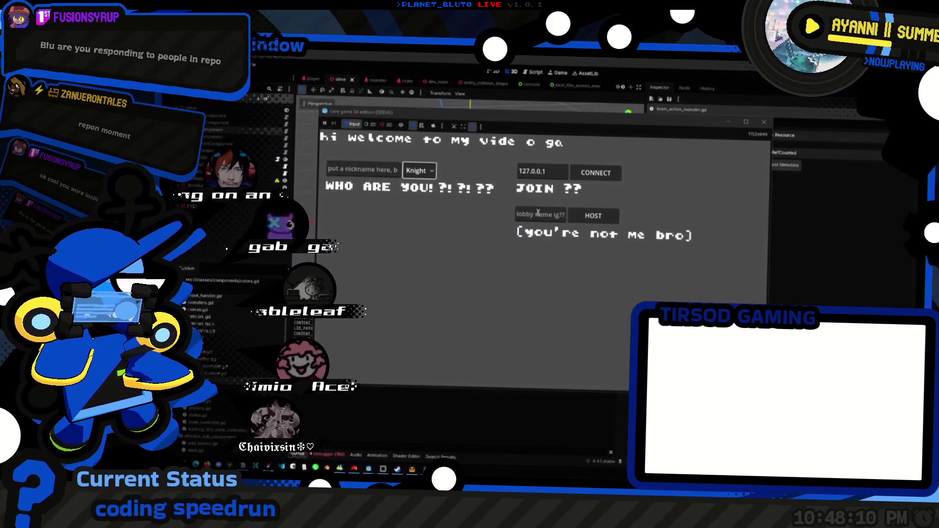
pyautogui.click(597, 219)
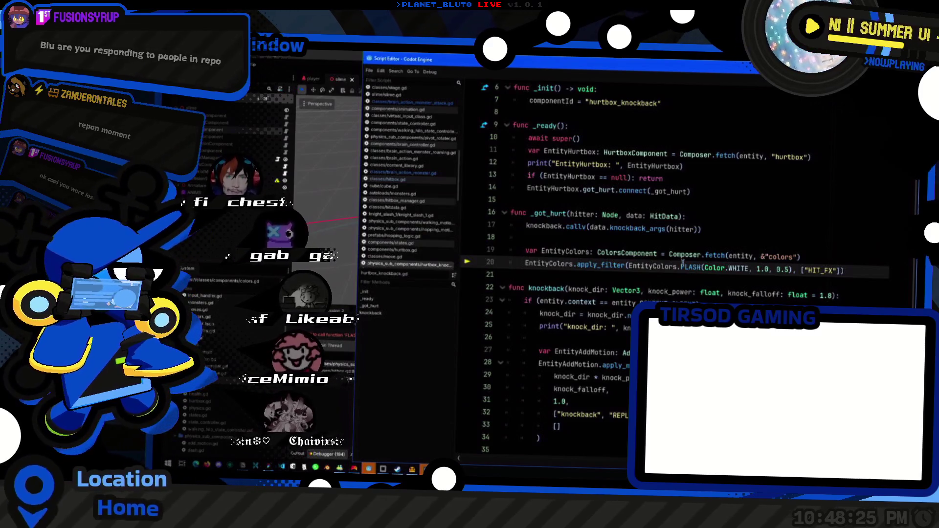
# - Check the failing FLASH line, then inspect the slime's HitboxManagerComponent and the monster's HurtboxComponent
pyautogui.click(574, 264)
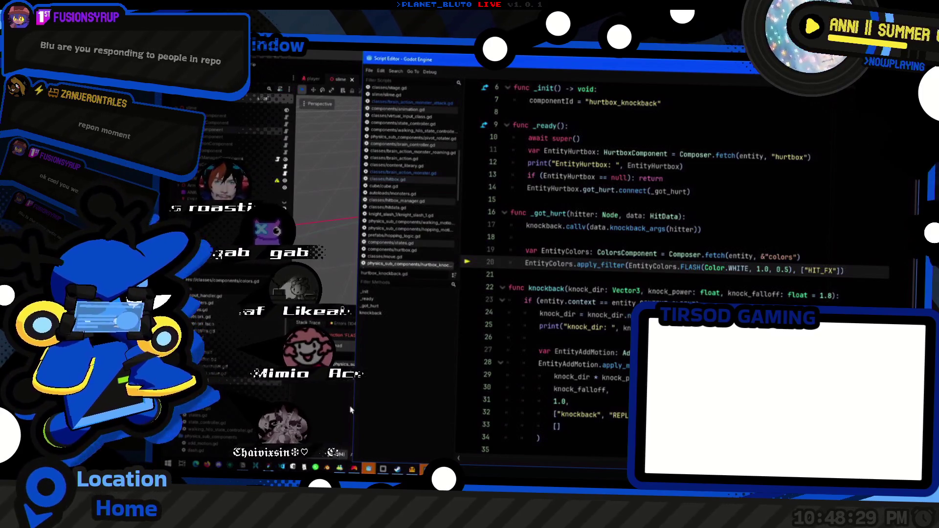
pyautogui.click(332, 406)
pyautogui.click(469, 188)
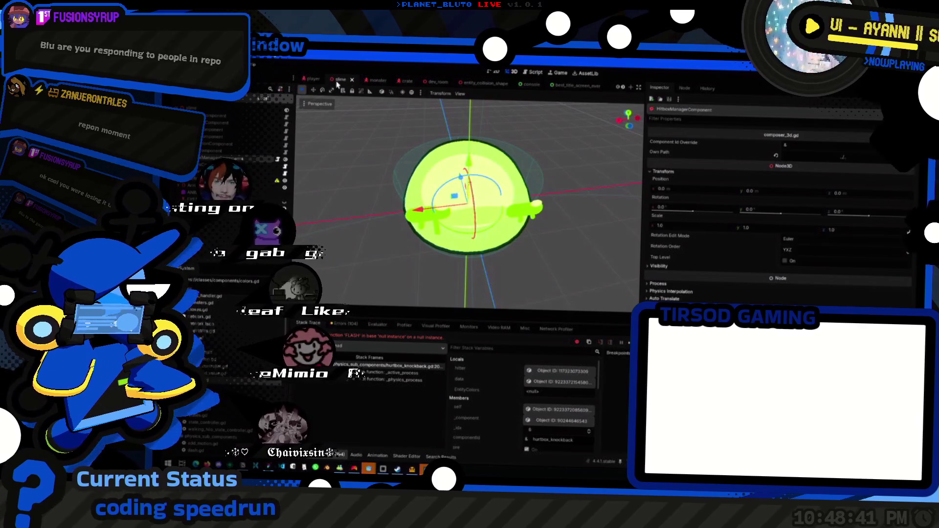
pyautogui.click(370, 80)
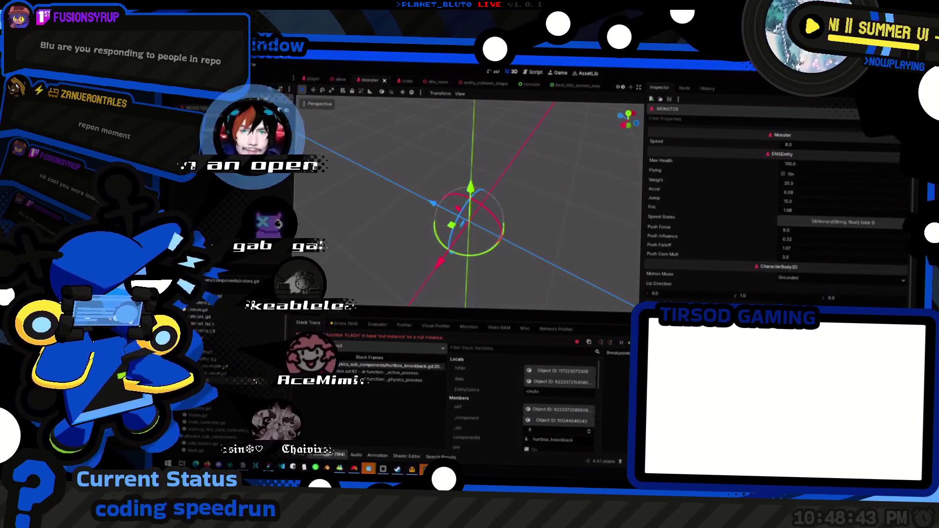
pyautogui.click(215, 130)
# - Open the player scene, select its HurtboxComponent, and open player.gd in the script editor
pyautogui.click(337, 79)
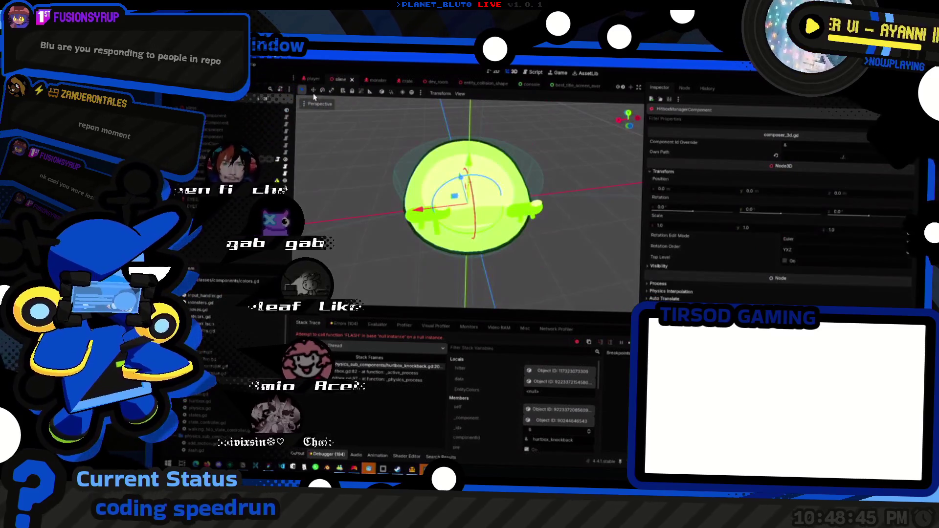
pyautogui.click(313, 79)
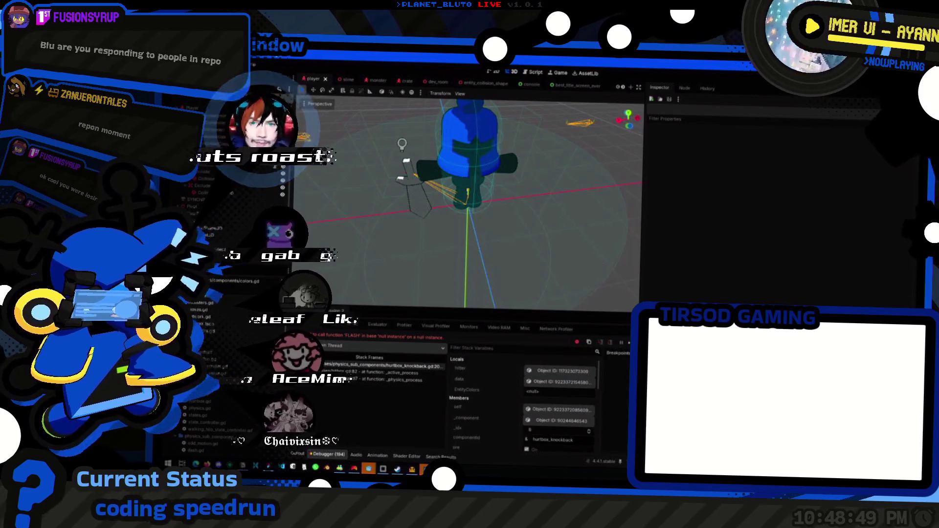
pyautogui.click(468, 191)
pyautogui.click(194, 216)
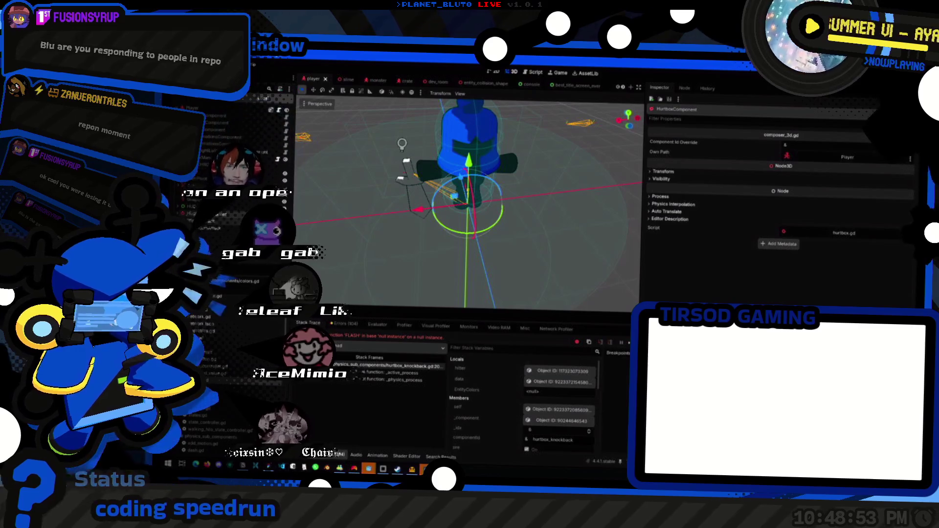
pyautogui.hotkey('ctrl', 'F3')
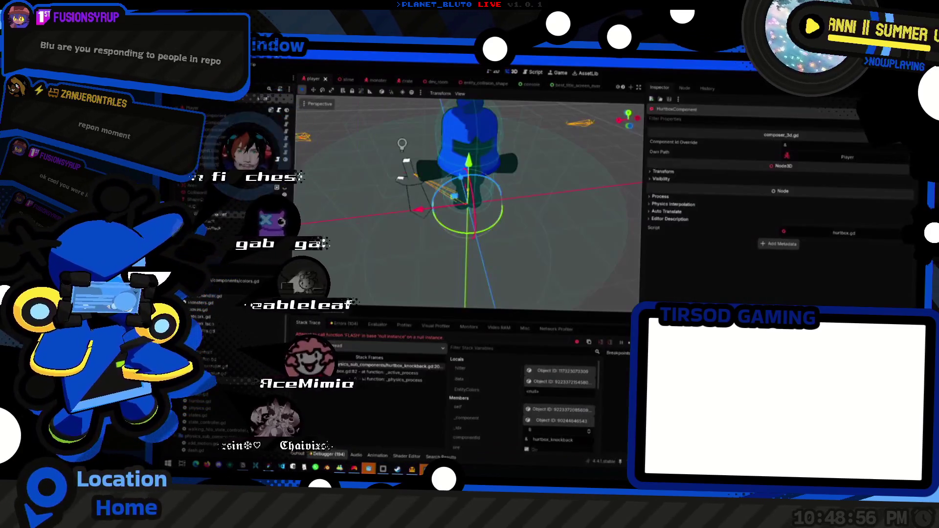
# - Trace through the hurtbox scripts to the _ready function of hurtbox_knockback.gd
pyautogui.click(286, 215)
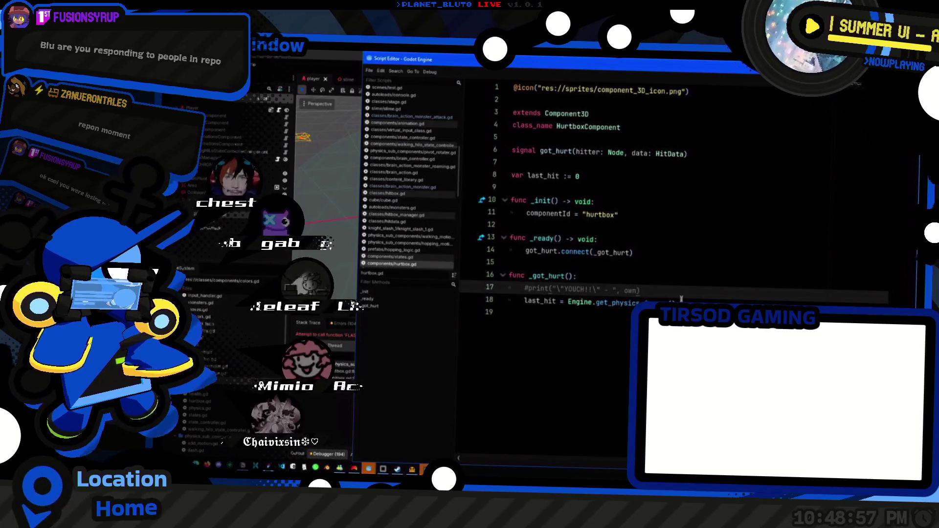
pyautogui.click(721, 256)
pyautogui.hotkey('ctrl', 'shift', '.')
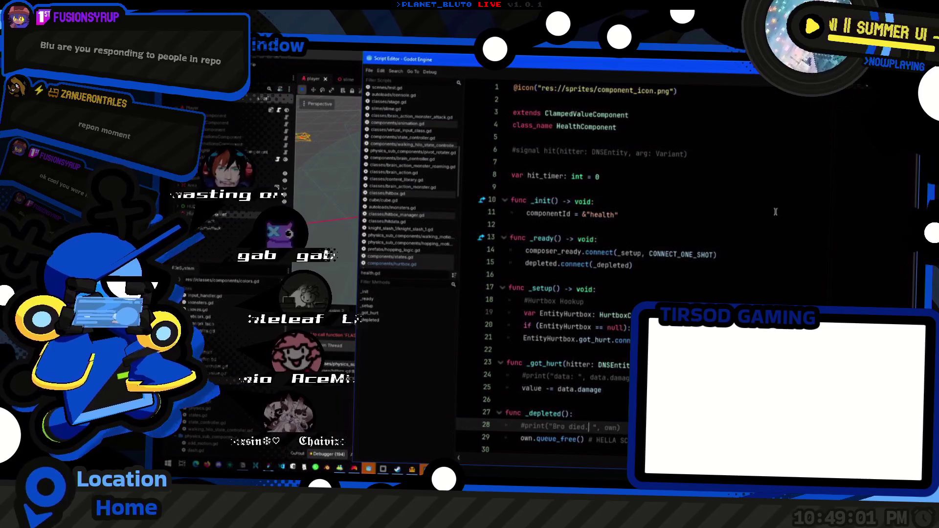
pyautogui.scroll(-1, 721, 256)
pyautogui.click(342, 365)
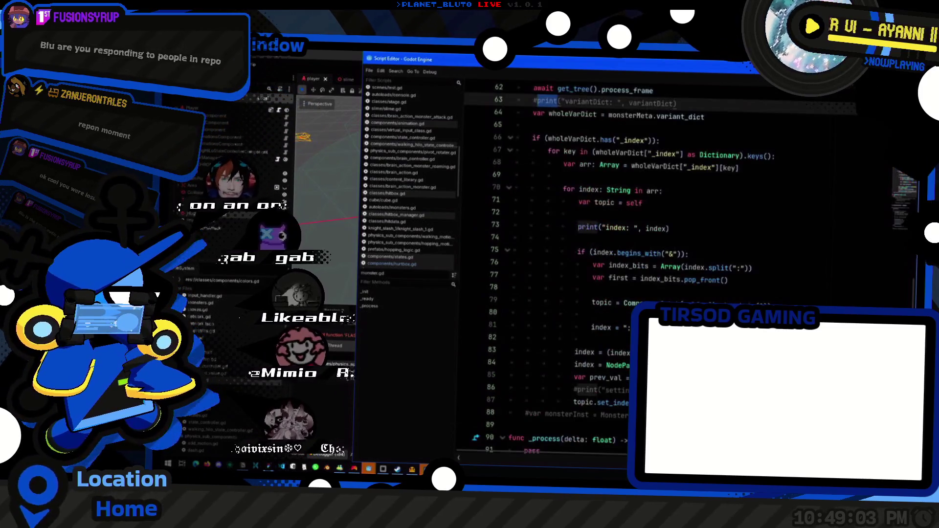
pyautogui.click(432, 368)
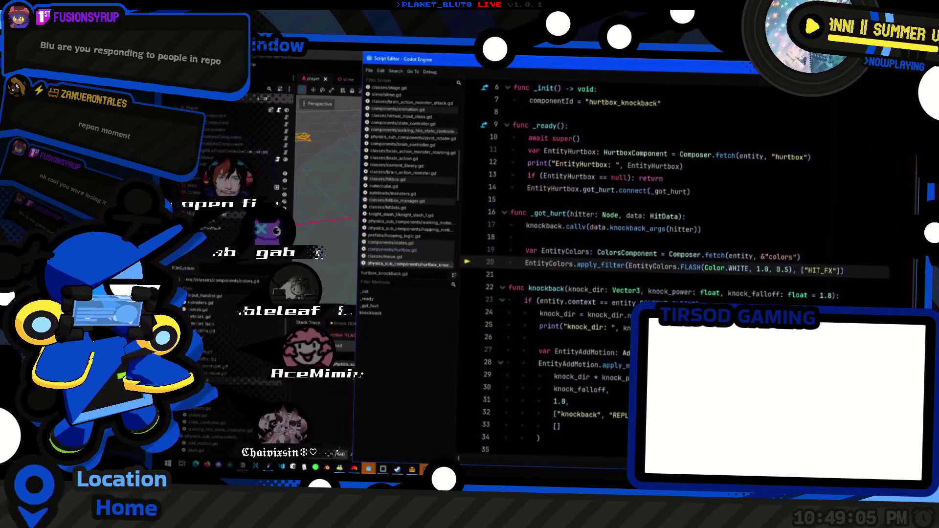
pyautogui.press('Up')
pyautogui.press('Up')
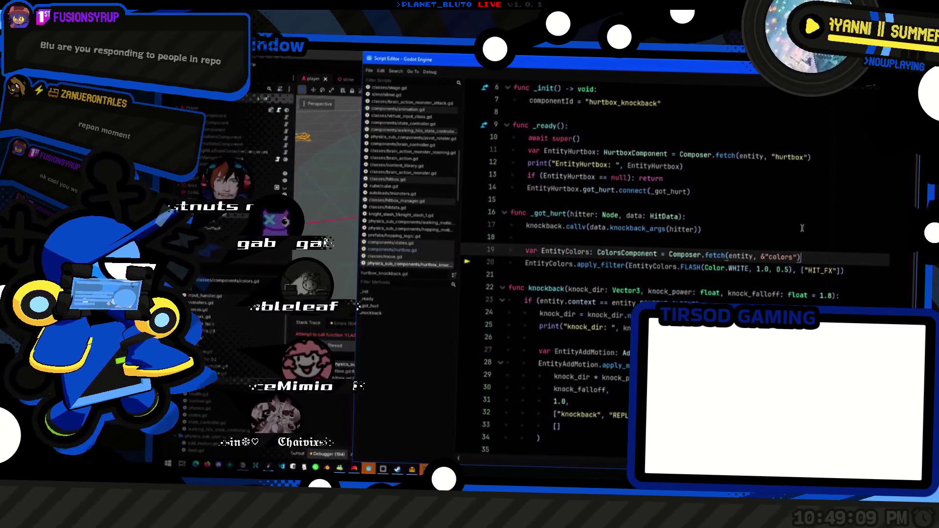
# - Change the fetch argument to &"hurtbox" and return to the main editor's Output log
pyautogui.click(773, 156)
pyautogui.write('^')
pyautogui.press('BackSpace')
pyautogui.write('&')
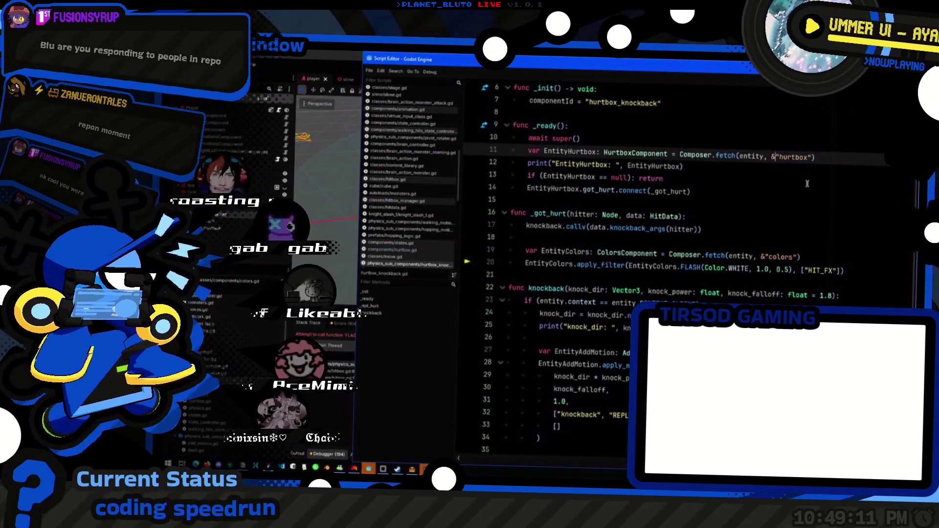
pyautogui.doubleClick(591, 165)
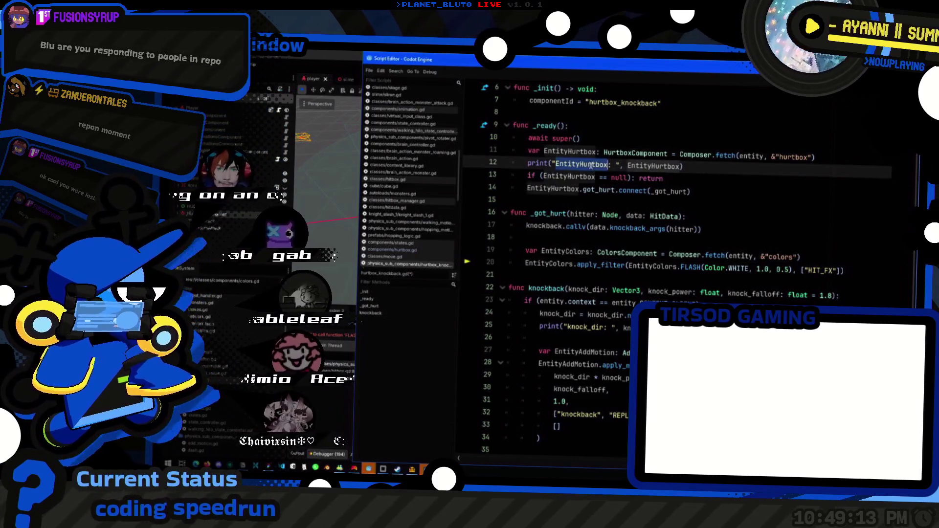
pyautogui.click(301, 455)
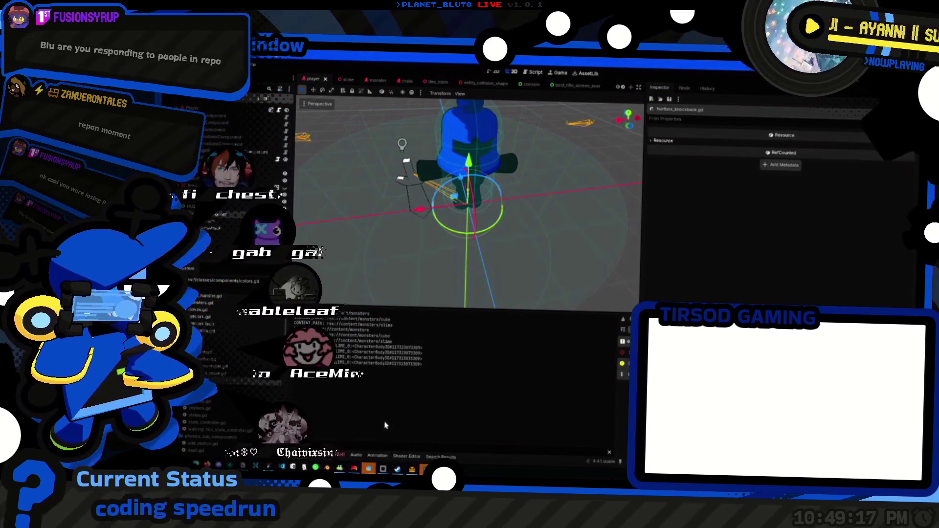
# - Check the MonsterColors null check in brain_action_monster_attack.gd against the slime's colors node
pyautogui.hotkey('alt', 'Tab')
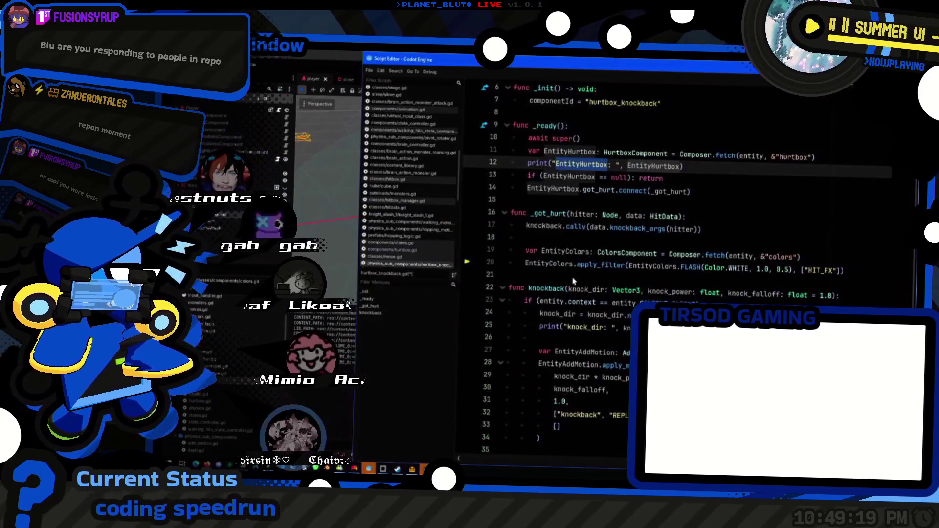
pyautogui.scroll(10, 416, 206)
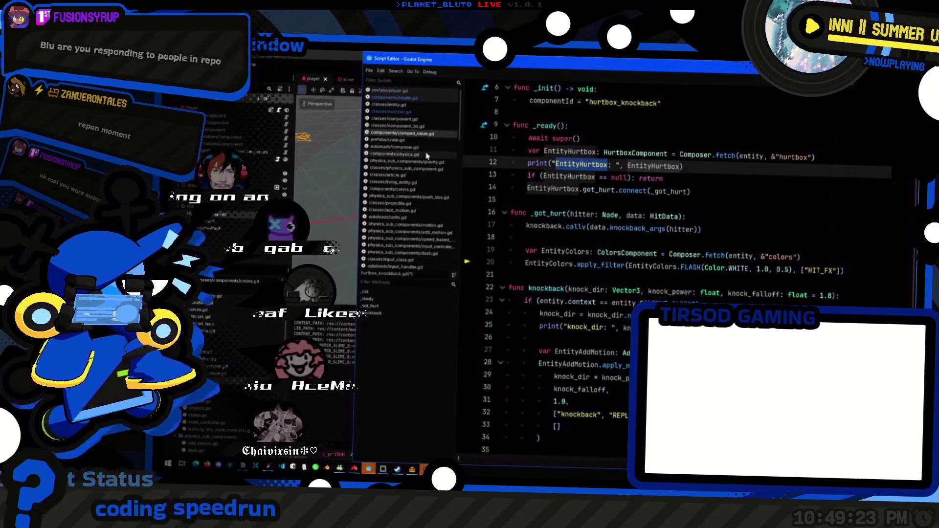
pyautogui.scroll(-6, 433, 174)
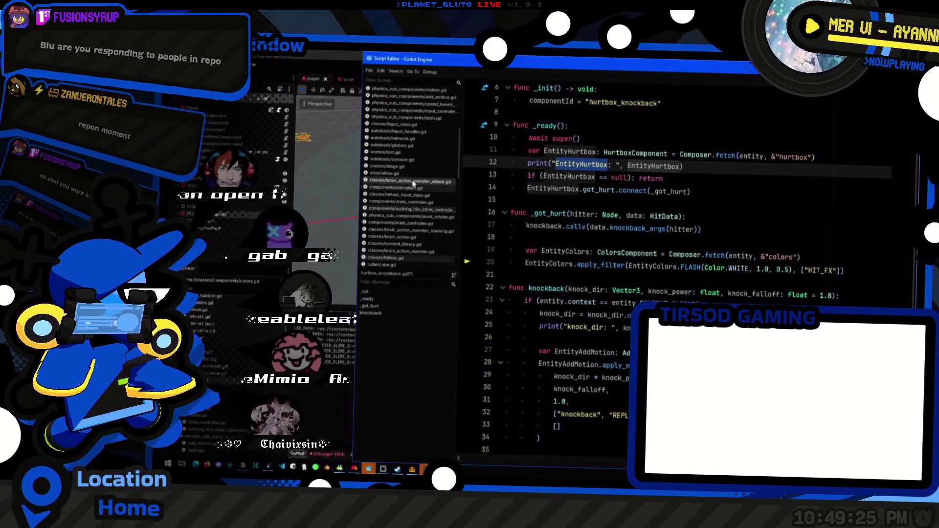
pyautogui.click(411, 182)
pyautogui.click(572, 414)
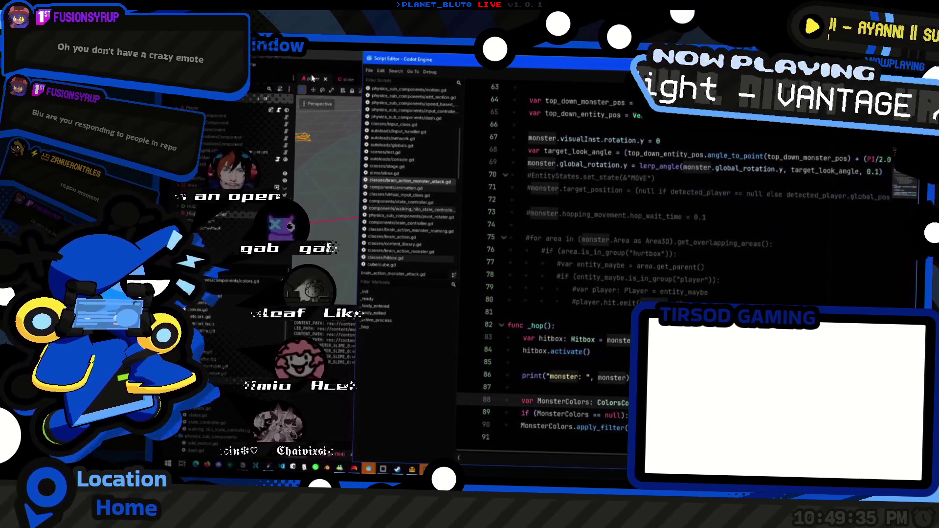
pyautogui.click(351, 80)
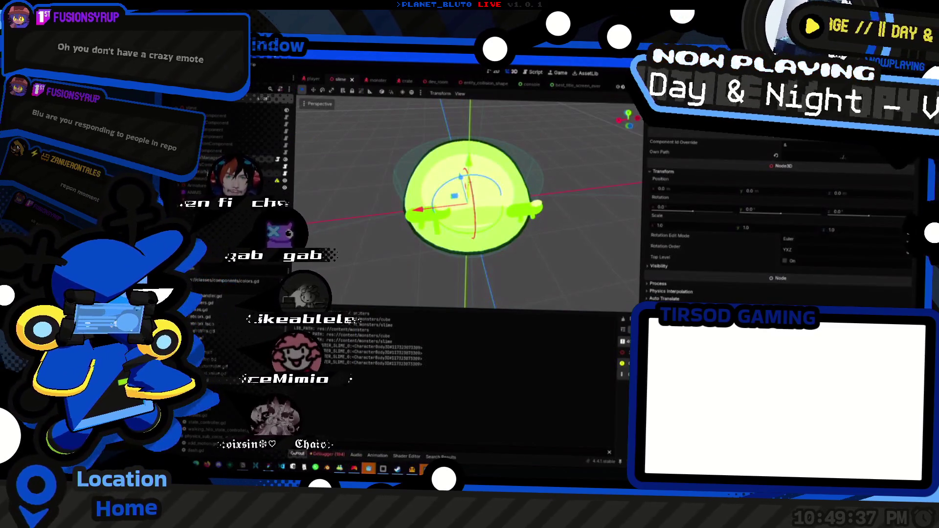
pyautogui.click(207, 167)
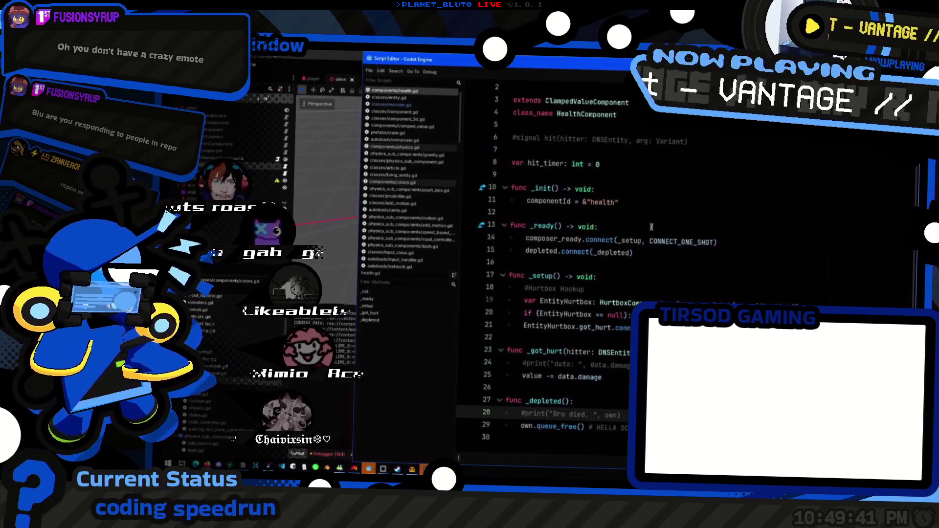
# - Review classes/monster.gd, then switch to the R.E.P.O. game window
pyautogui.hotkey('alt', 'Tab')
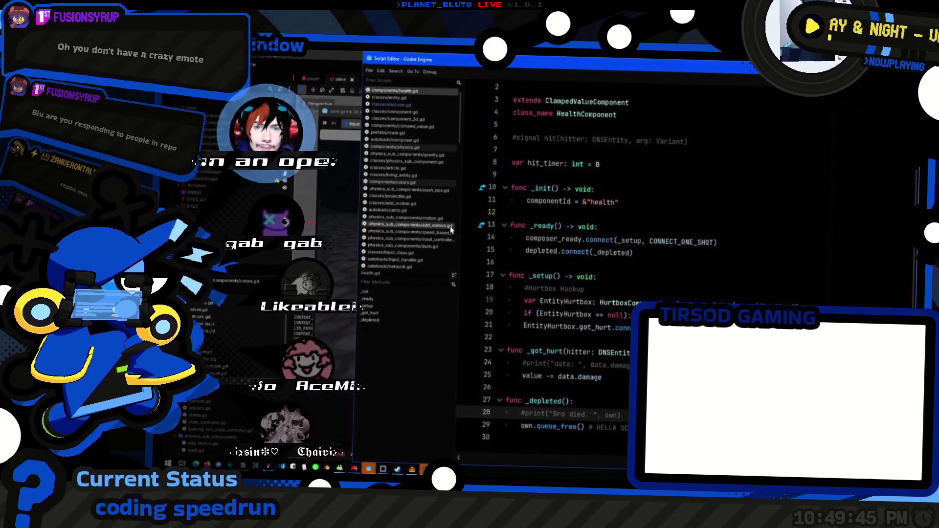
pyautogui.click(391, 105)
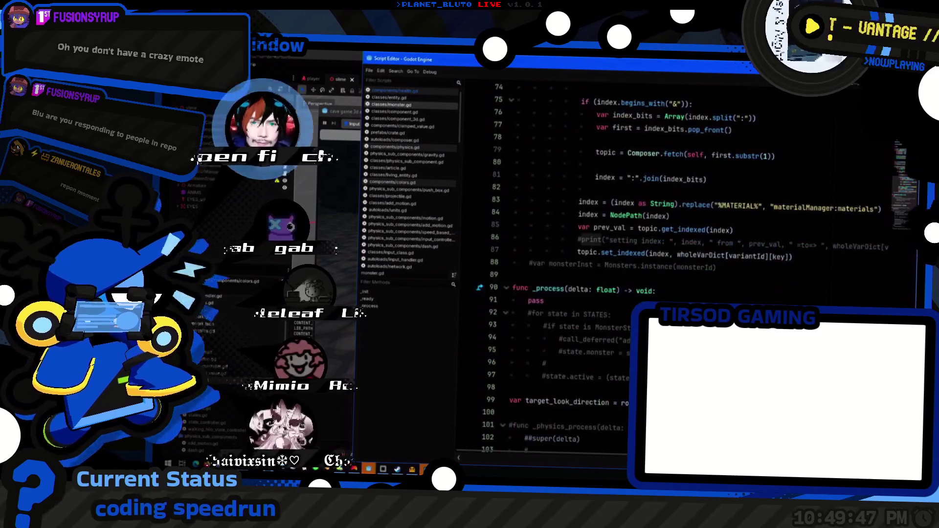
pyautogui.scroll(9, 601, 311)
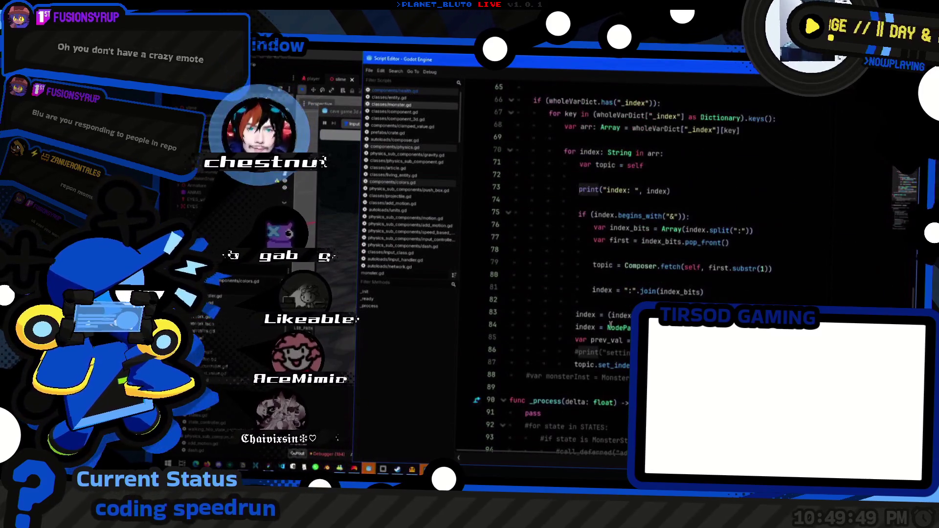
pyautogui.hotkey('alt', 'Tab')
pyautogui.press('Tab')
pyautogui.press('Tab')
pyautogui.press('Tab')
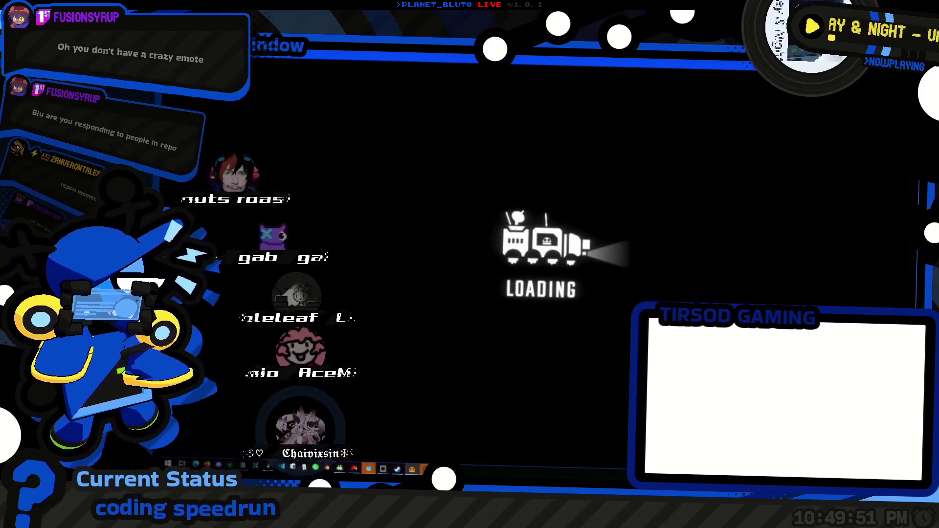
# - Search all scripts for 'monster' and look over components/colors.gd and classes/monster.gd
pyautogui.hotkey('alt', 'Tab')
pyautogui.hotkey('alt', 'Tab')
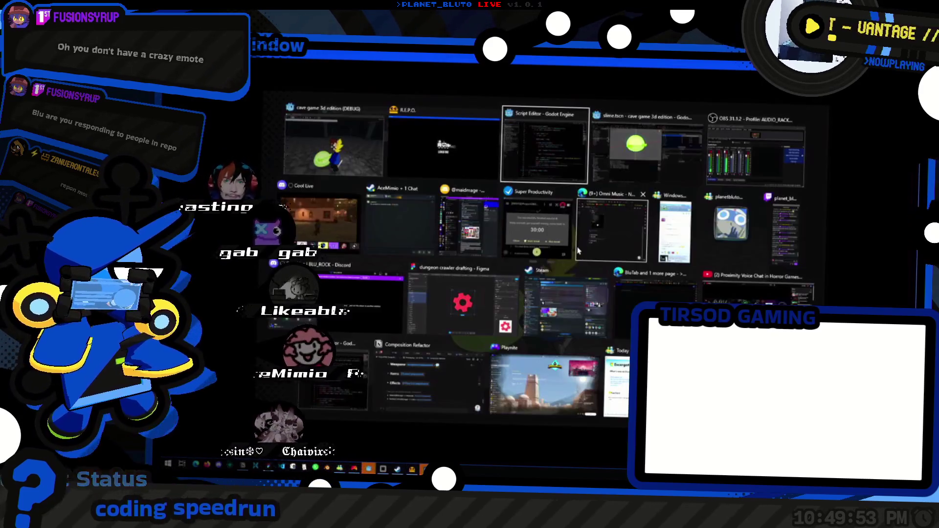
pyautogui.hotkey('ctrl', 'shift', 'f')
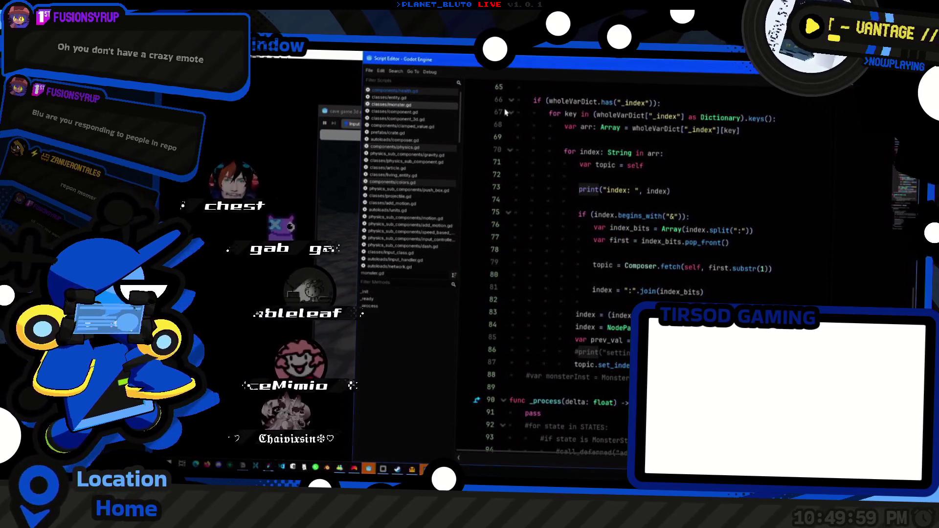
pyautogui.click(411, 182)
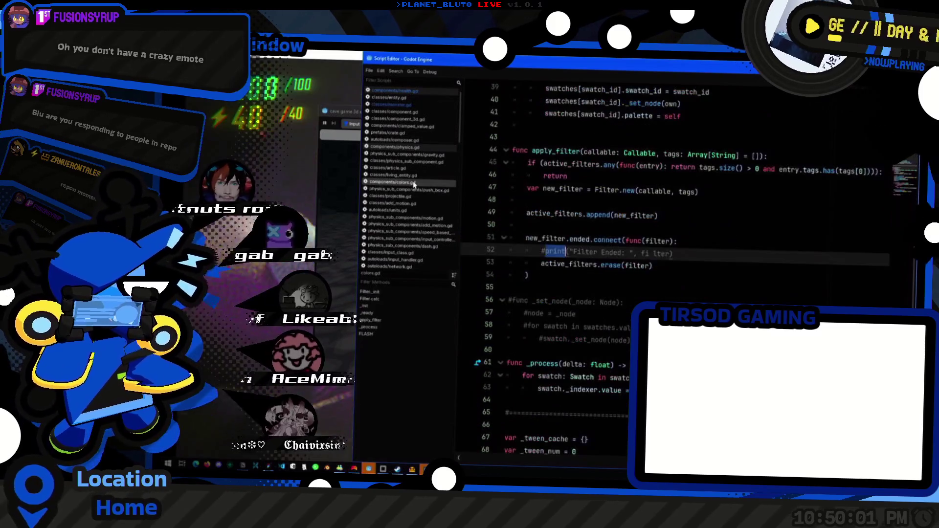
pyautogui.click(406, 104)
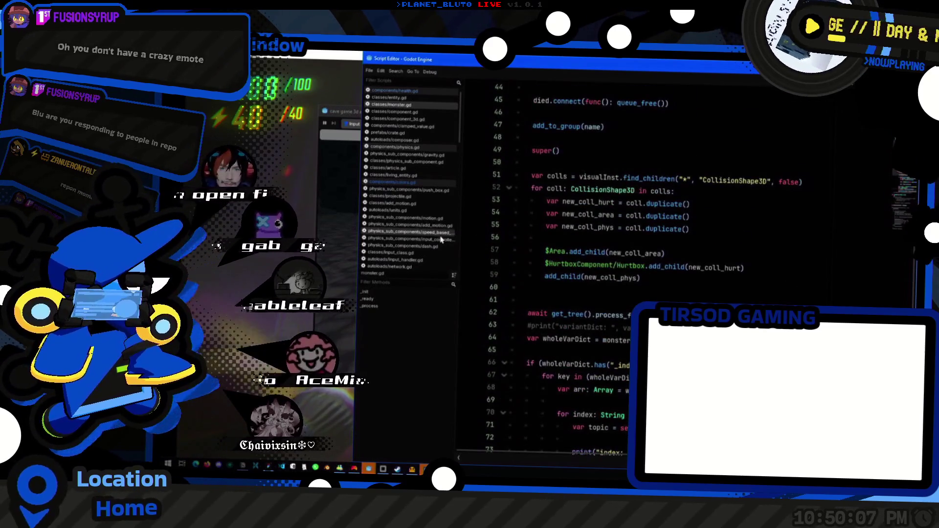
# - Switch to the running R.E.P.O. game and bring up its pause menu
pyautogui.hotkey('alt', 'Tab')
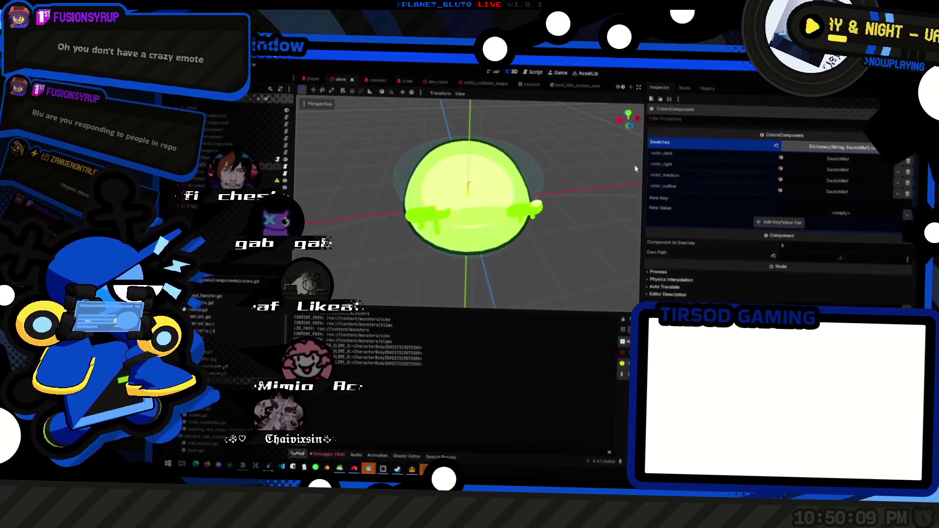
pyautogui.hotkey('alt', 'Tab')
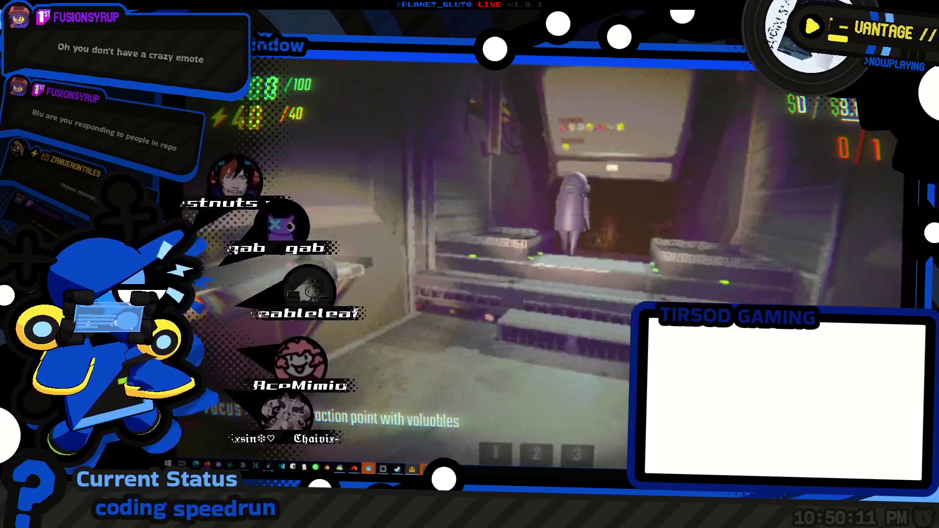
pyautogui.press('Escape')
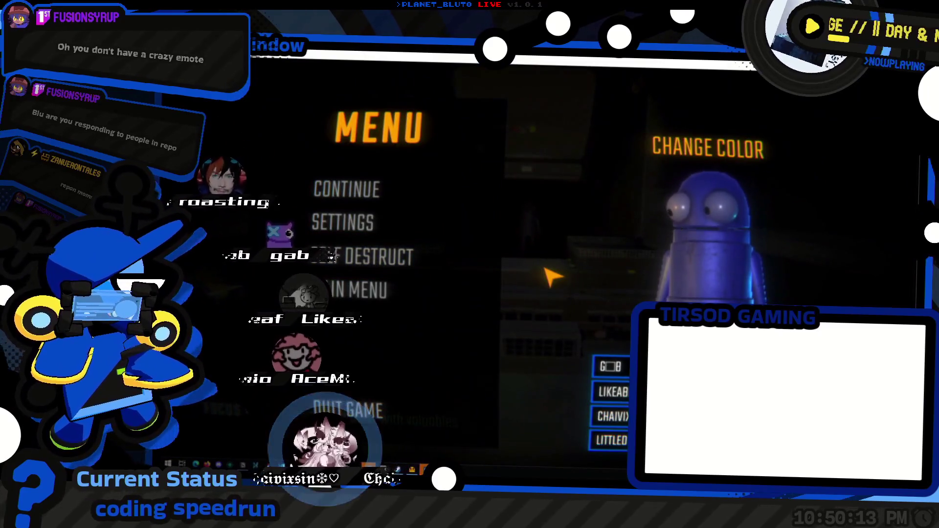